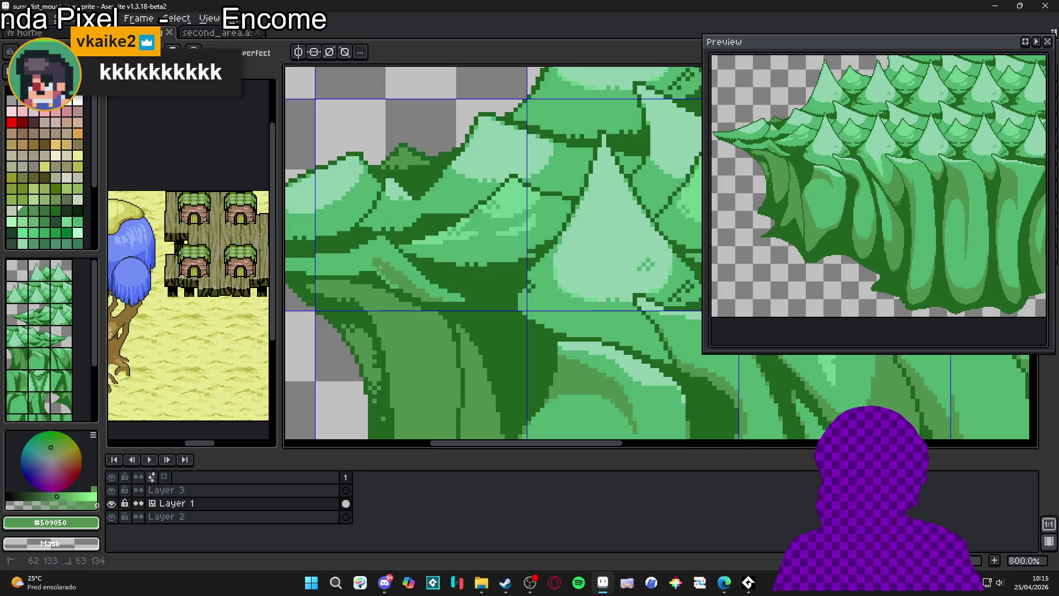
Draw a short dark stroke on the lower canopy, then sample greens ending on #50b070
{"action": "mouse_move", "coordinate": [378, 271]}
{"action": "left_mouse_down"}
{"action": "mouse_move", "coordinate": [493, 299]}
{"action": "mouse_move", "coordinate": [451, 301]}
{"action": "left_mouse_up"}
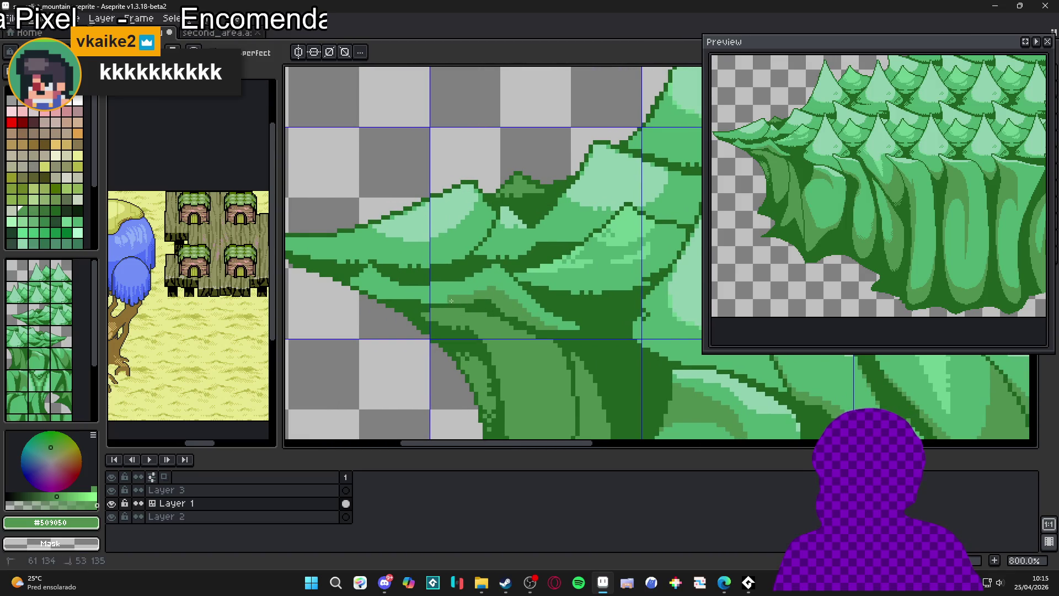
{"action": "left_click", "coordinate": [476, 286], "text": "alt"}
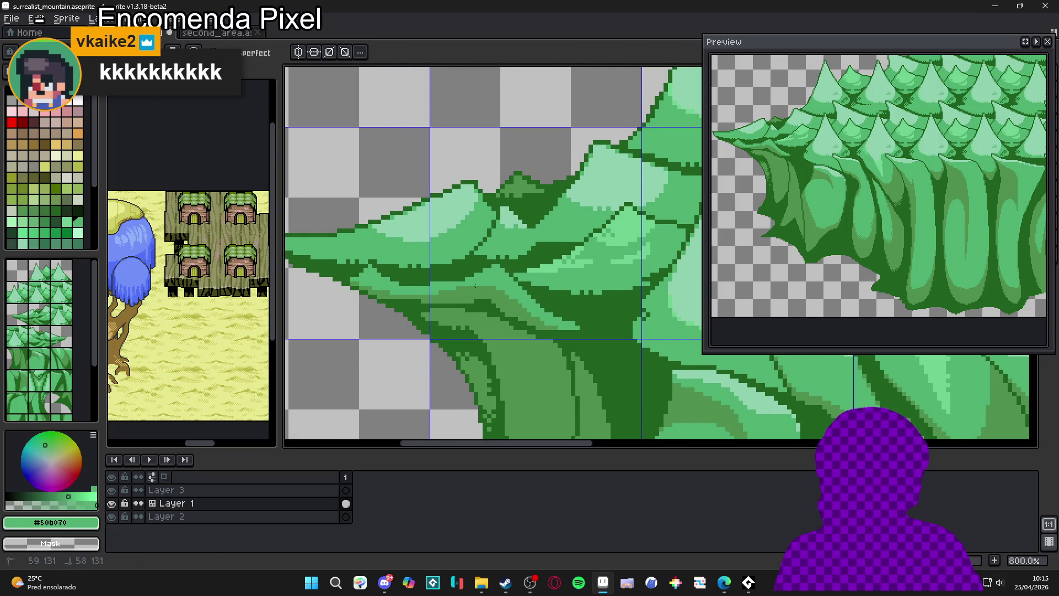
{"action": "left_click", "coordinate": [434, 294], "text": "alt"}
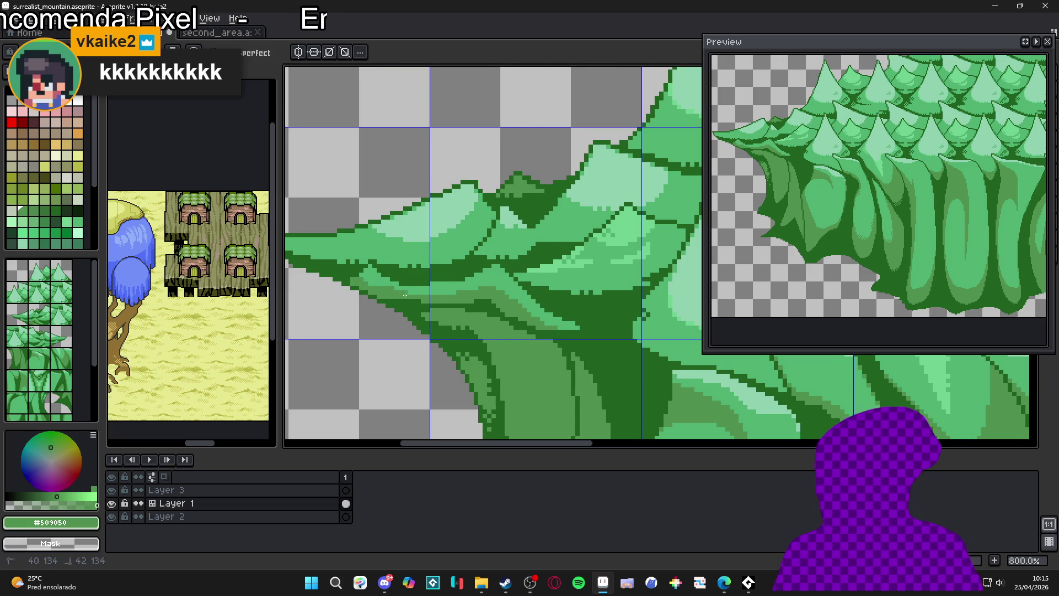
{"action": "left_click_drag", "start_coordinate": [405, 295], "coordinate": [436, 307]}
{"action": "scroll", "coordinate": [436, 307], "scroll_direction": "up", "scroll_amount": 3}
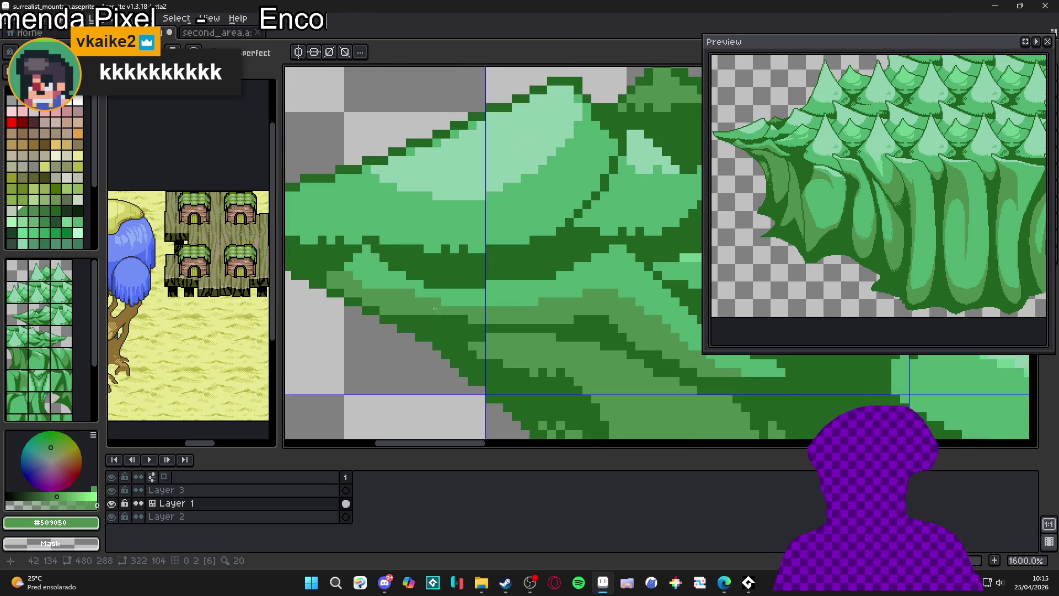
{"action": "left_click", "coordinate": [444, 287], "text": "alt"}
{"action": "left_click", "coordinate": [367, 289], "text": "alt"}
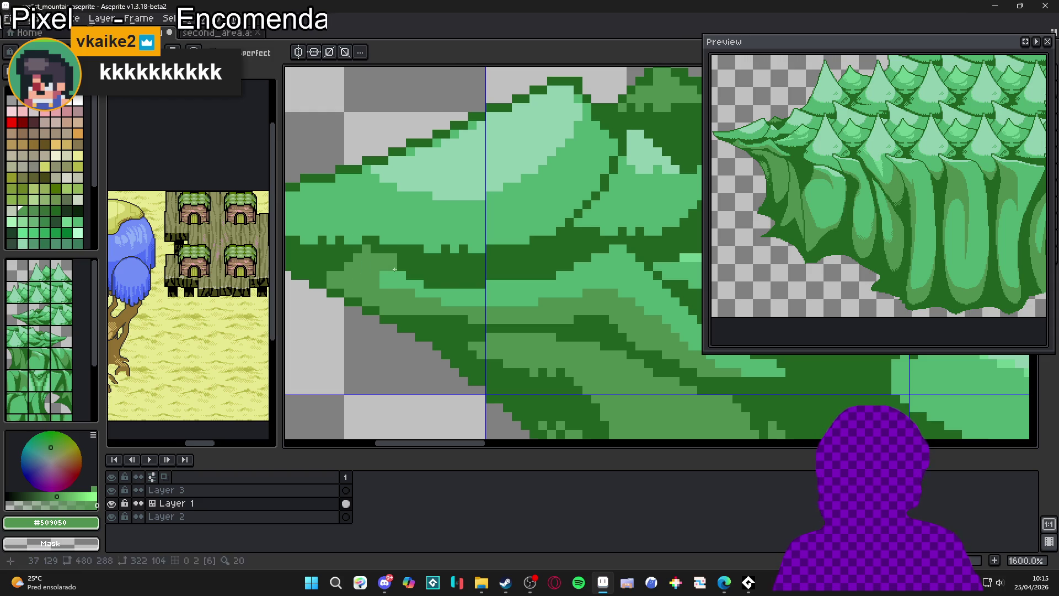
{"action": "left_click", "coordinate": [450, 303], "text": "alt"}
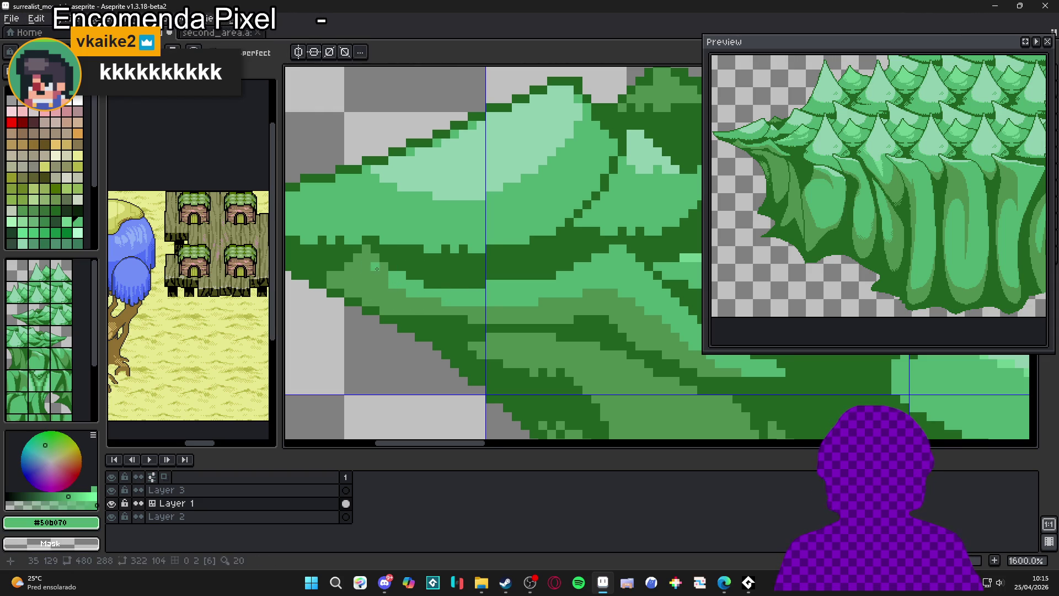
Sample #509050 from the artwork again and hide the tile grid
{"action": "scroll", "coordinate": [430, 276], "scroll_direction": "down", "scroll_amount": 4}
{"action": "scroll", "coordinate": [478, 283], "scroll_direction": "up", "scroll_amount": 3}
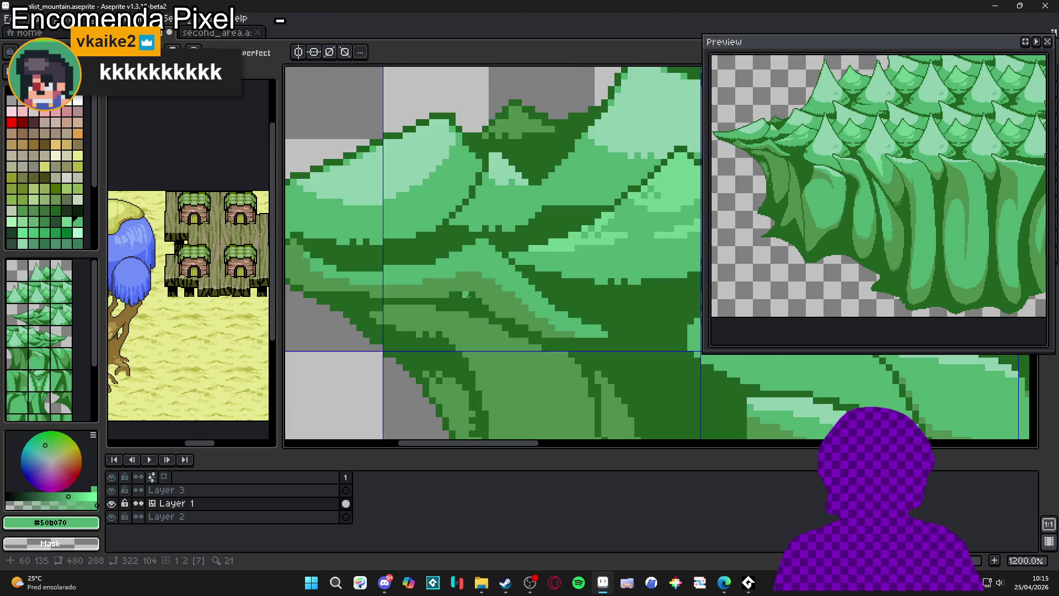
{"action": "left_click", "coordinate": [478, 283], "text": "alt"}
{"action": "scroll", "coordinate": [478, 283], "scroll_direction": "down", "scroll_amount": 4}
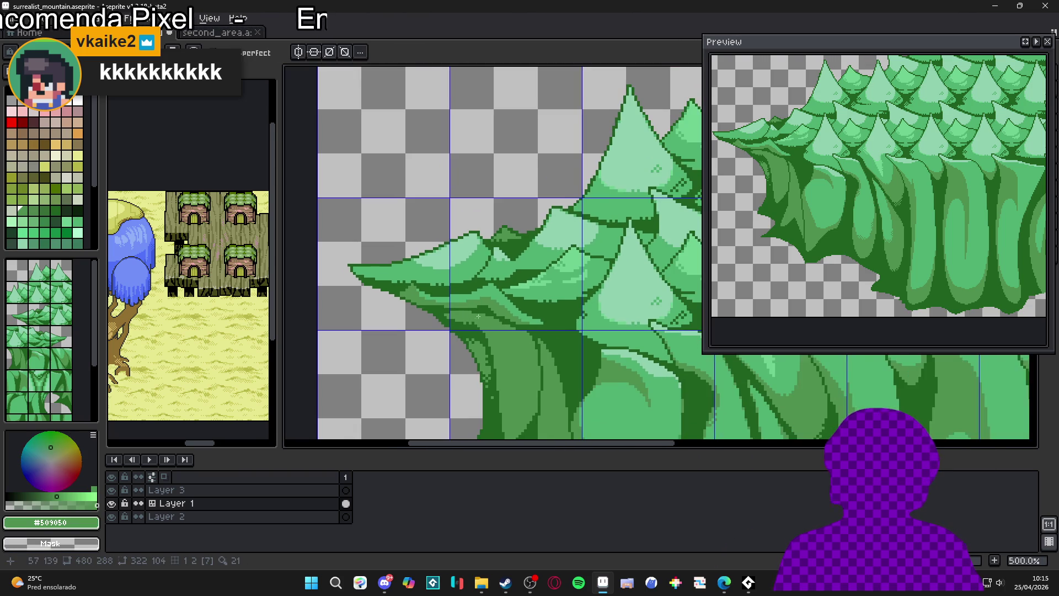
{"action": "key", "text": "ctrl+'"}
Darken the leaf edge and paint a green line along the canopy underside
{"action": "scroll", "coordinate": [420, 272], "scroll_direction": "up", "scroll_amount": 1}
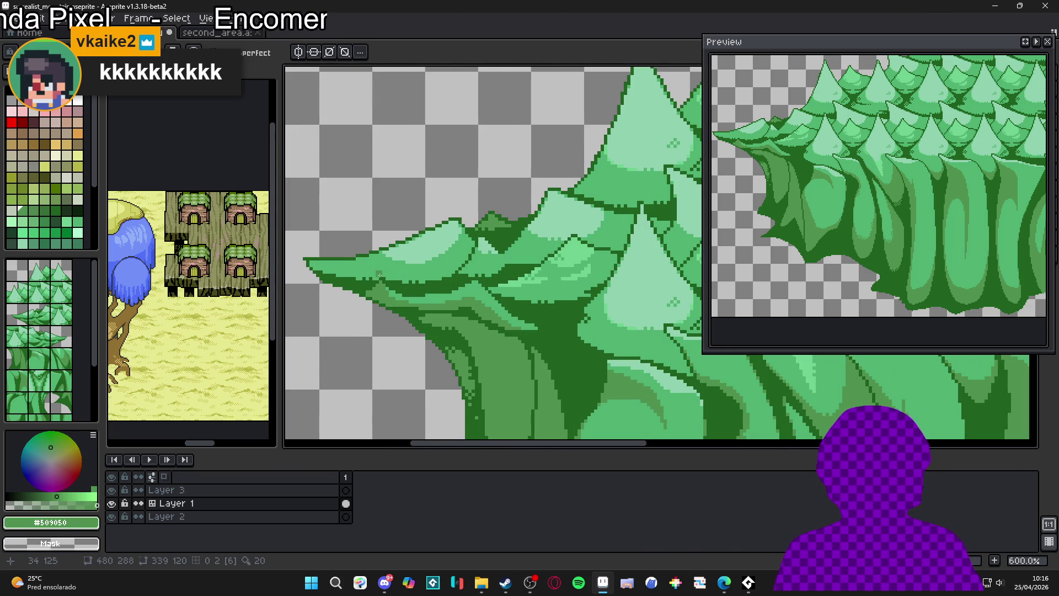
{"action": "left_click_drag", "start_coordinate": [376, 268], "coordinate": [386, 272]}
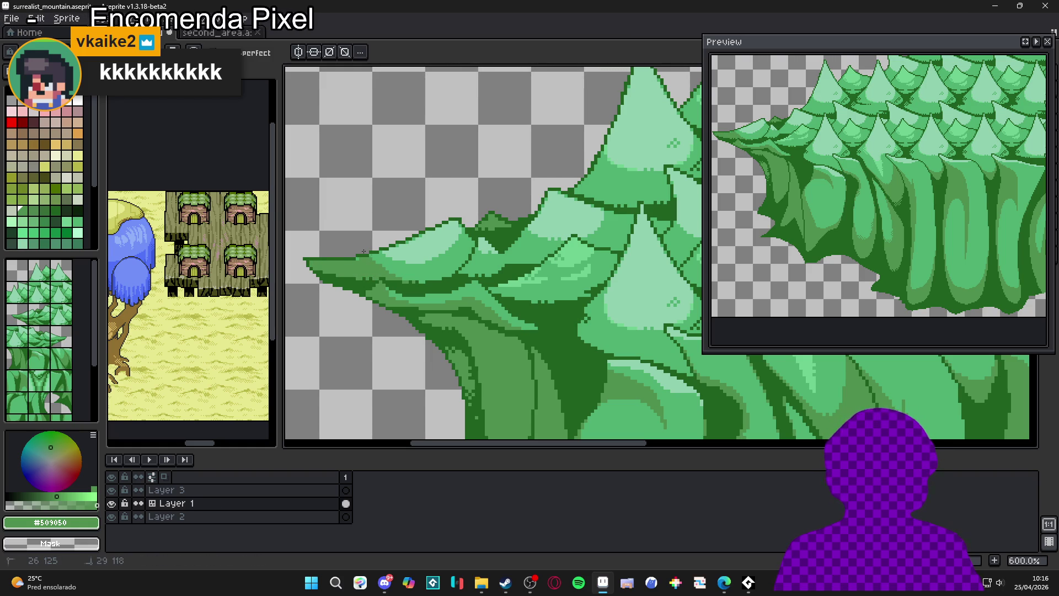
{"action": "scroll", "coordinate": [363, 251], "scroll_direction": "up", "scroll_amount": 4}
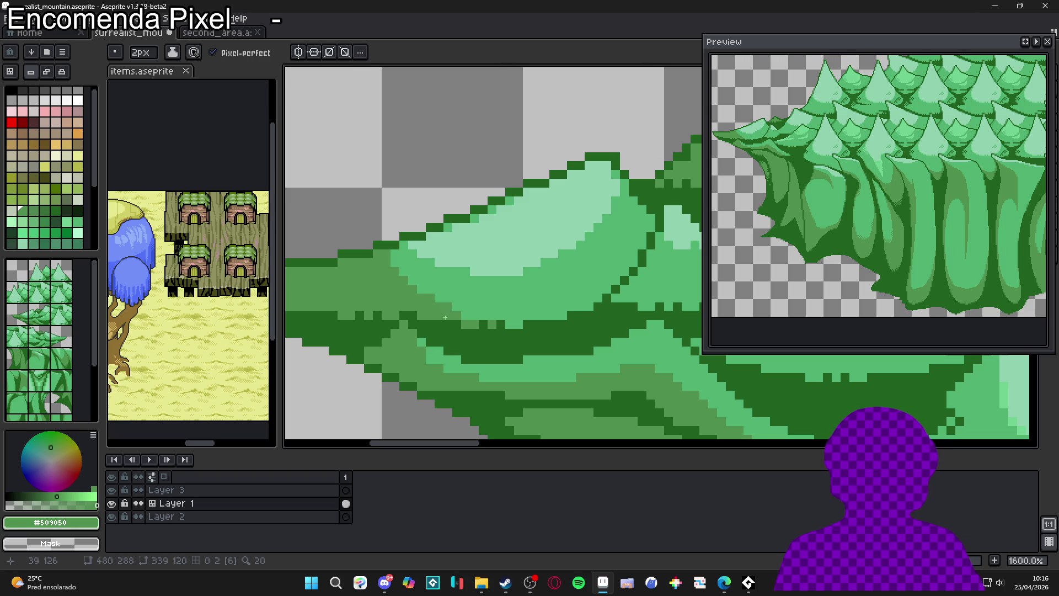
{"action": "left_click_drag", "start_coordinate": [444, 316], "coordinate": [567, 316]}
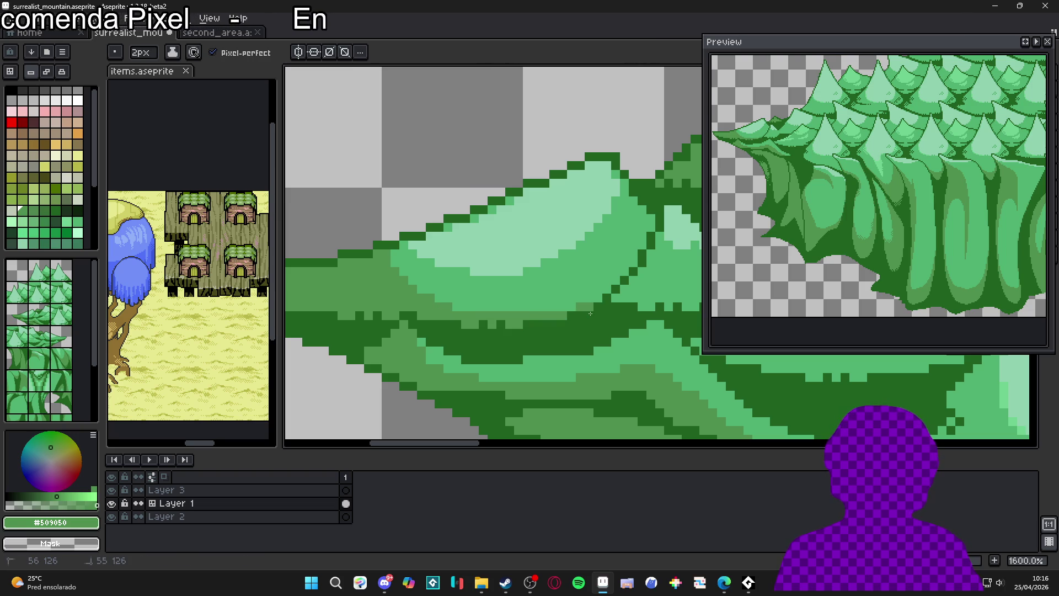
{"action": "scroll", "coordinate": [455, 313], "scroll_direction": "down", "scroll_amount": 6}
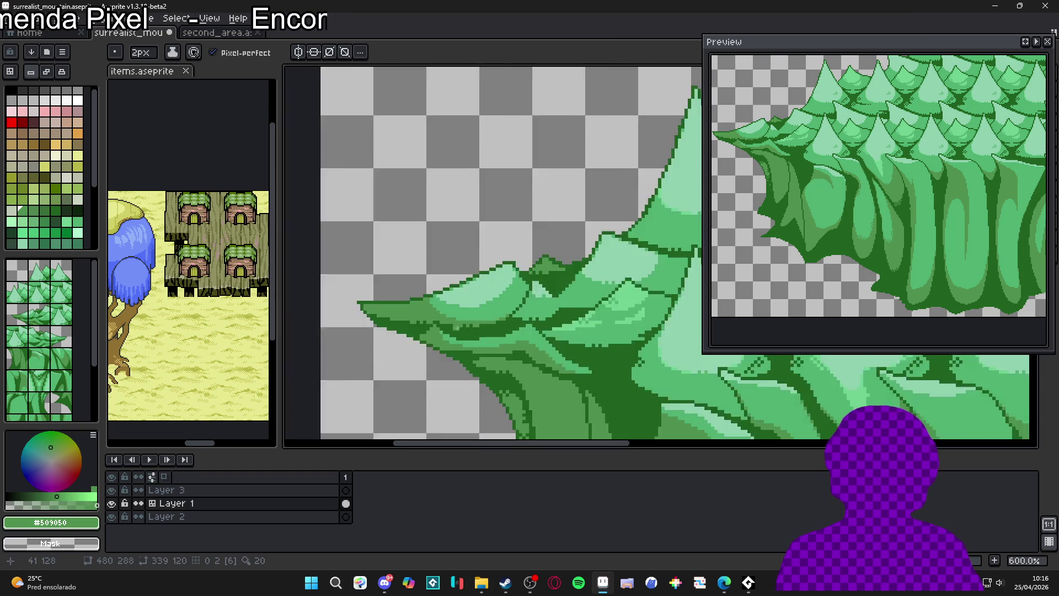
{"action": "scroll", "coordinate": [467, 329], "scroll_direction": "right", "scroll_amount": 2}
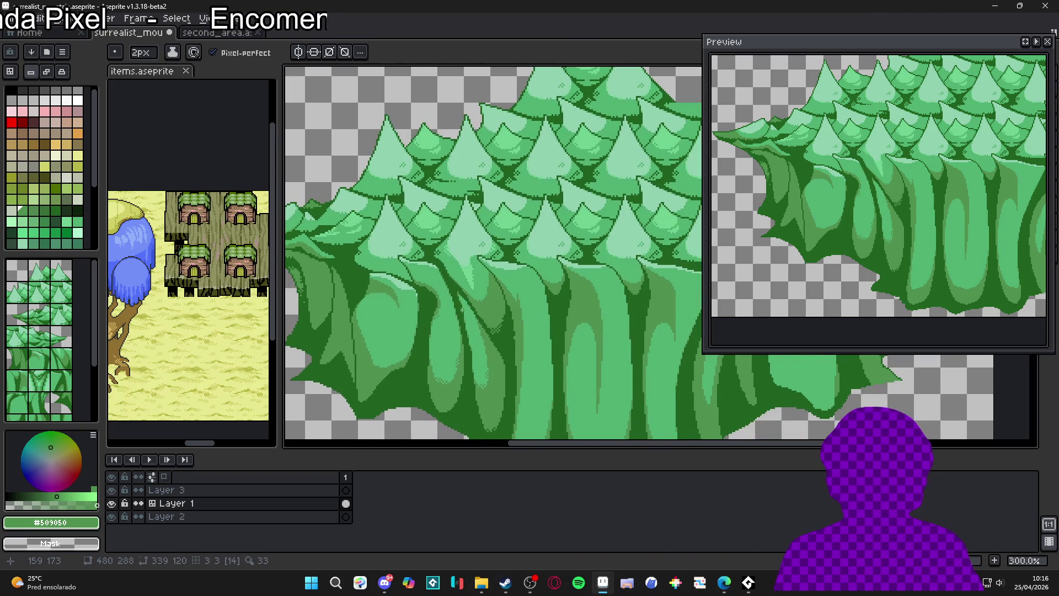
Show the grid and paint a darker mid-green patch between the trunks, undoing part of it
{"action": "scroll", "coordinate": [474, 298], "scroll_direction": "down", "scroll_amount": 1}
{"action": "key", "text": "Tab"}
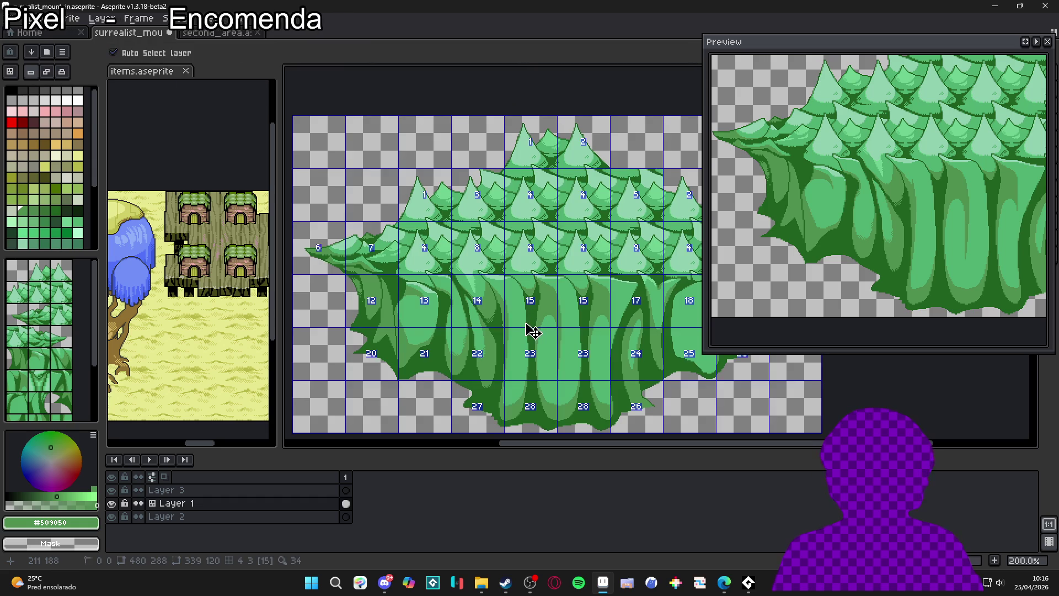
{"action": "left_click_drag", "start_coordinate": [422, 285], "coordinate": [447, 281]}
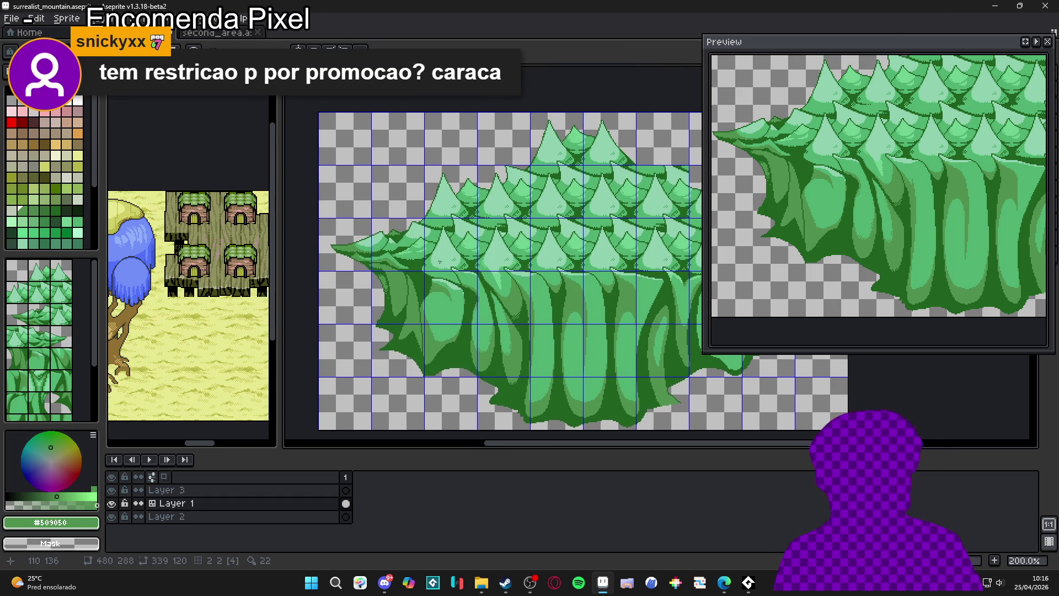
{"action": "scroll", "coordinate": [439, 261], "scroll_direction": "up", "scroll_amount": 4}
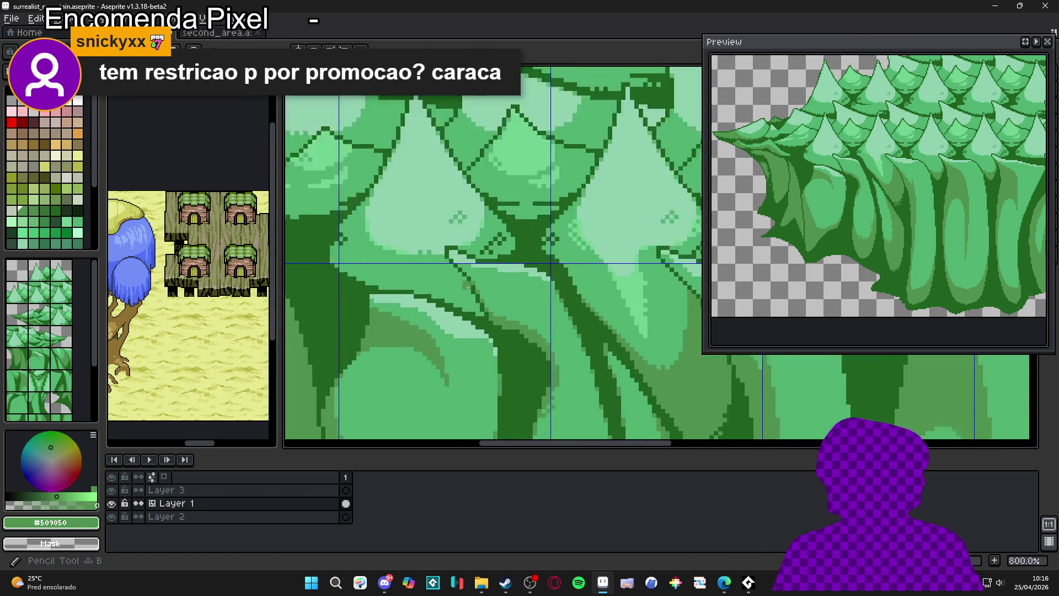
{"action": "scroll", "coordinate": [468, 287], "scroll_direction": "up", "scroll_amount": 1}
{"action": "left_click_drag", "start_coordinate": [469, 288], "coordinate": [427, 309]}
{"action": "key", "text": "ctrl+z"}
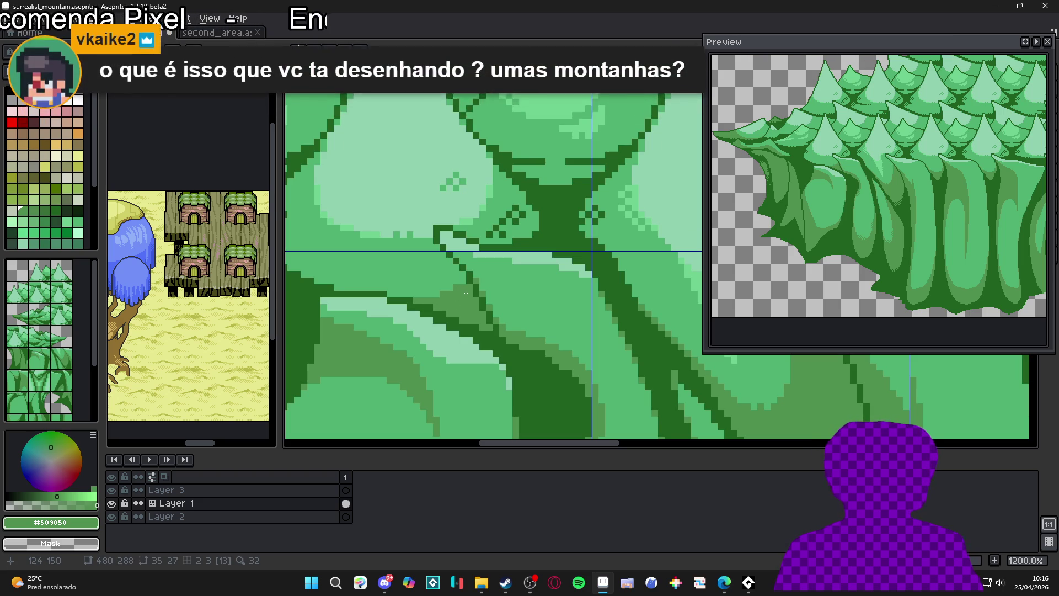
Recentre the tree-cliff art and save the sprite with Ctrl+S
{"action": "left_click_drag", "start_coordinate": [404, 298], "coordinate": [464, 328]}
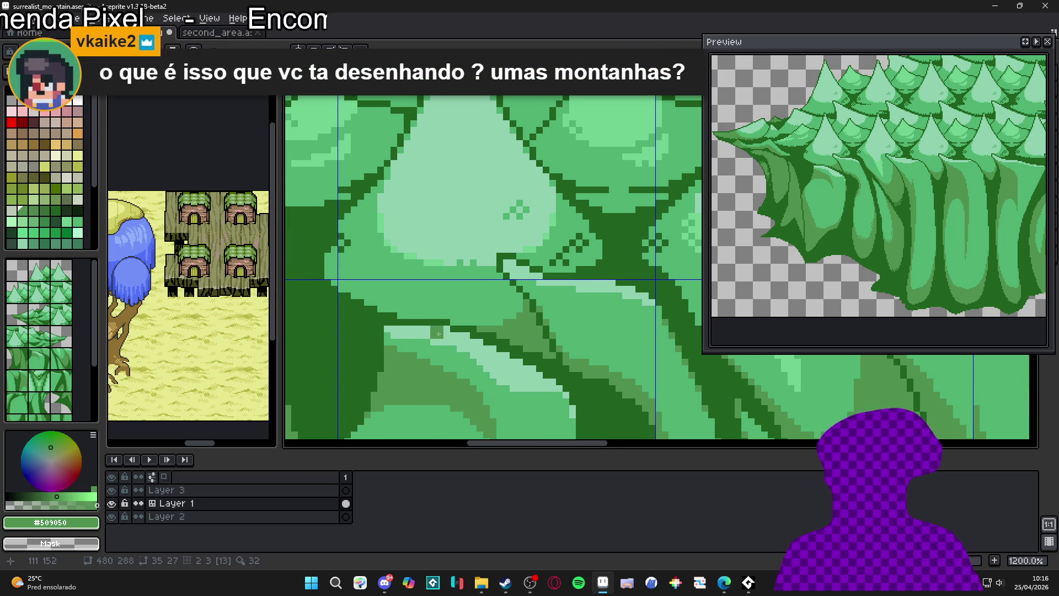
{"action": "scroll", "coordinate": [444, 323], "scroll_direction": "down", "scroll_amount": 5}
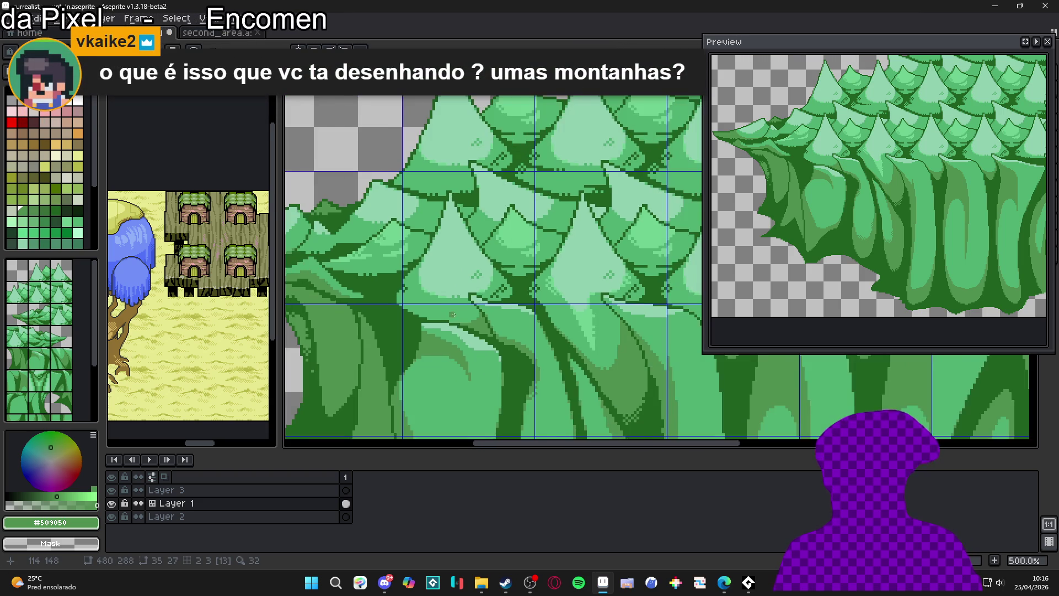
{"action": "scroll", "coordinate": [408, 306], "scroll_direction": "up", "scroll_amount": 2}
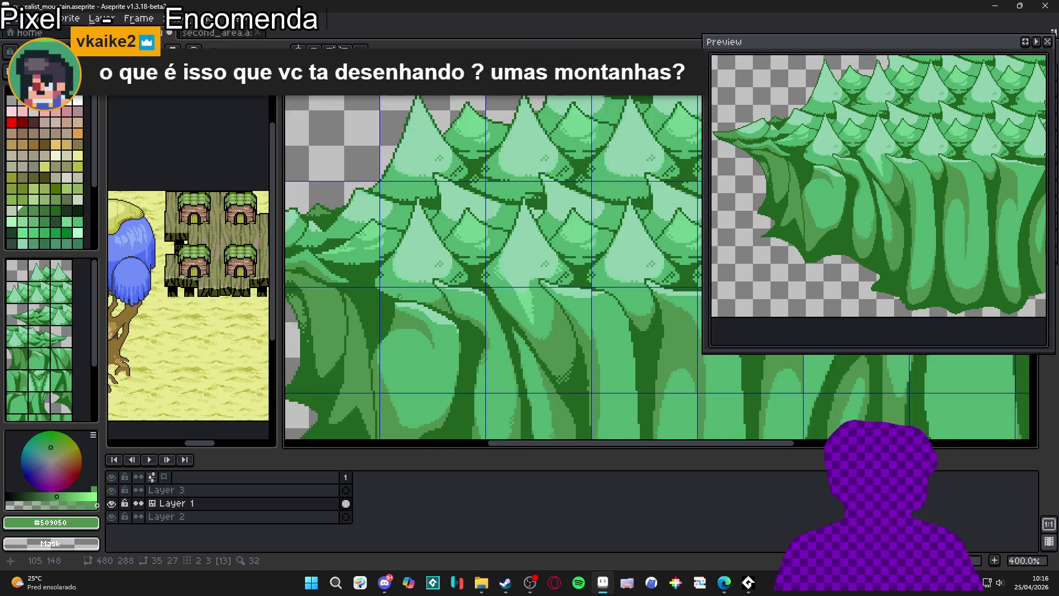
{"action": "scroll", "coordinate": [408, 305], "scroll_direction": "down", "scroll_amount": 3}
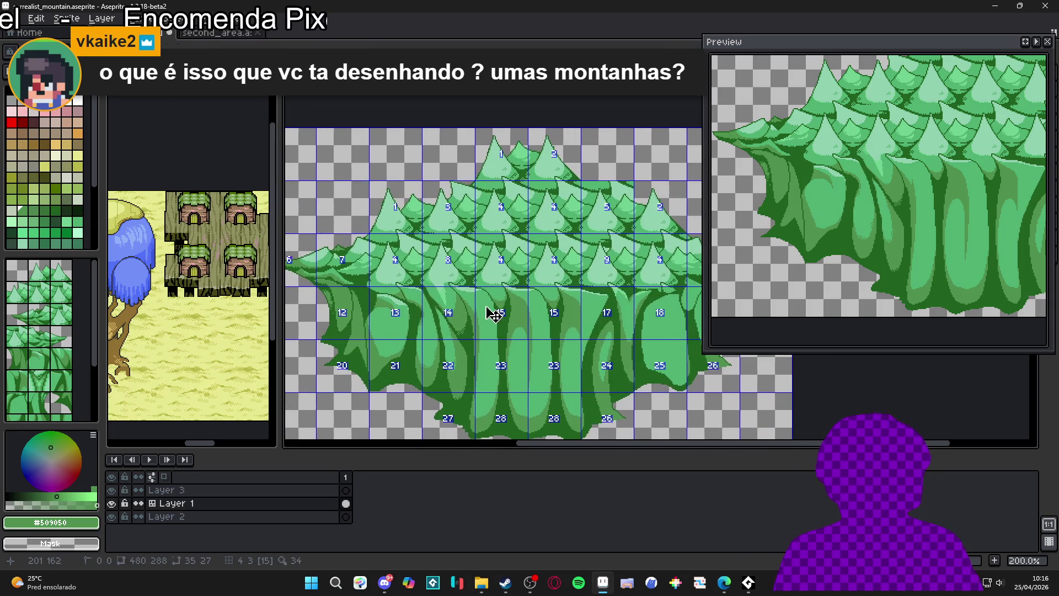
{"action": "left_click_drag", "start_coordinate": [436, 298], "coordinate": [466, 295]}
{"action": "key", "text": "ctrl+s"}
{"action": "scroll", "coordinate": [468, 298], "scroll_direction": "down", "scroll_amount": 1}
{"action": "scroll", "coordinate": [529, 303], "scroll_direction": "up", "scroll_amount": 1}
{"action": "mouse_move", "coordinate": [398, 299]}
{"action": "left_mouse_down"}
{"action": "mouse_move", "coordinate": [411, 303]}
{"action": "mouse_move", "coordinate": [365, 276]}
{"action": "left_mouse_up"}
{"action": "key", "text": "ctrl+Tab"}
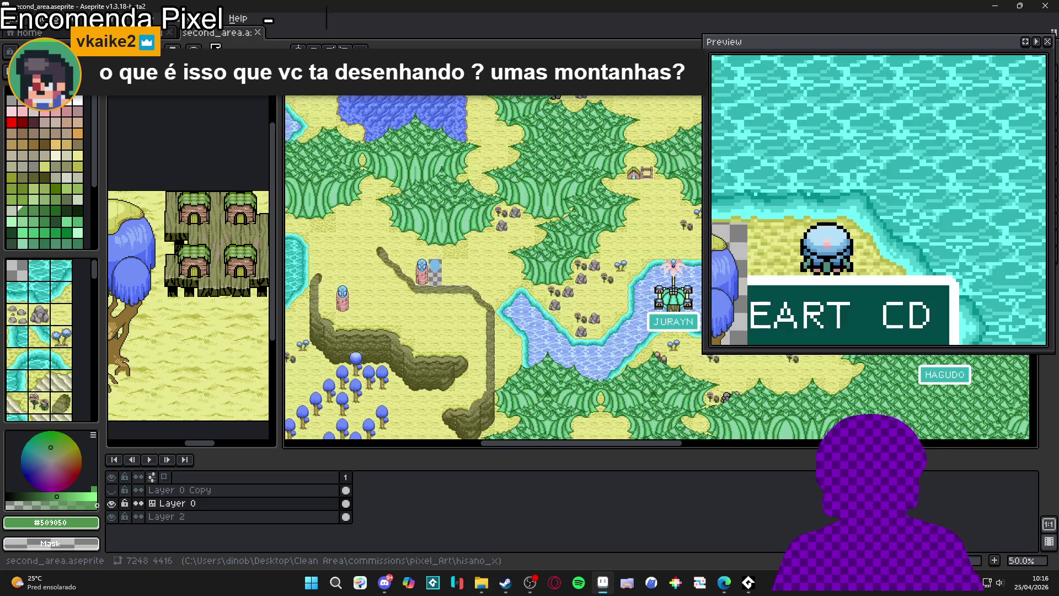
{"action": "scroll", "coordinate": [491, 267], "scroll_direction": "up", "scroll_amount": 1}
{"action": "left_click_drag", "start_coordinate": [486, 265], "coordinate": [527, 364]}
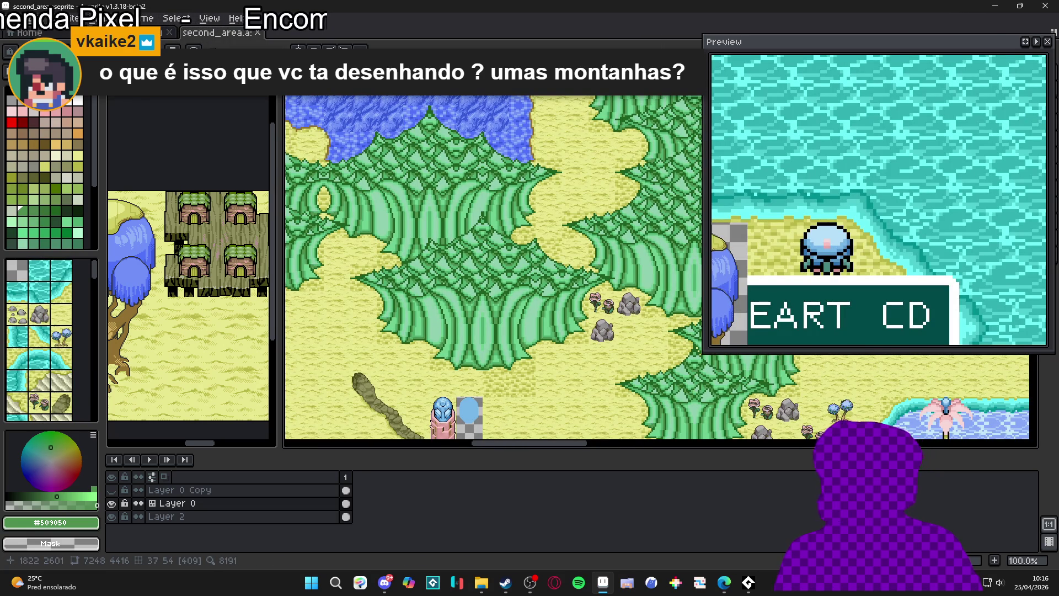
{"action": "mouse_move", "coordinate": [374, 203]}
{"action": "left_mouse_down"}
{"action": "mouse_move", "coordinate": [549, 278]}
{"action": "mouse_move", "coordinate": [662, 253]}
{"action": "left_mouse_up"}
{"action": "scroll", "coordinate": [523, 326], "scroll_direction": "down", "scroll_amount": 1}
{"action": "scroll", "coordinate": [523, 326], "scroll_direction": "up", "scroll_amount": 2}
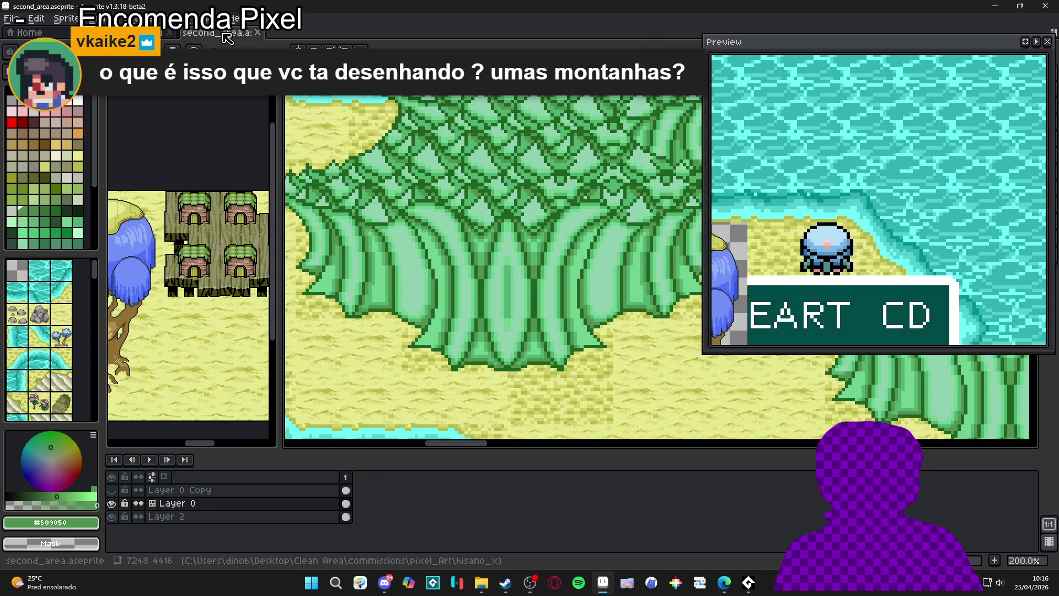
{"action": "left_click", "coordinate": [110, 32]}
{"action": "left_click_drag", "start_coordinate": [552, 300], "coordinate": [507, 260]}
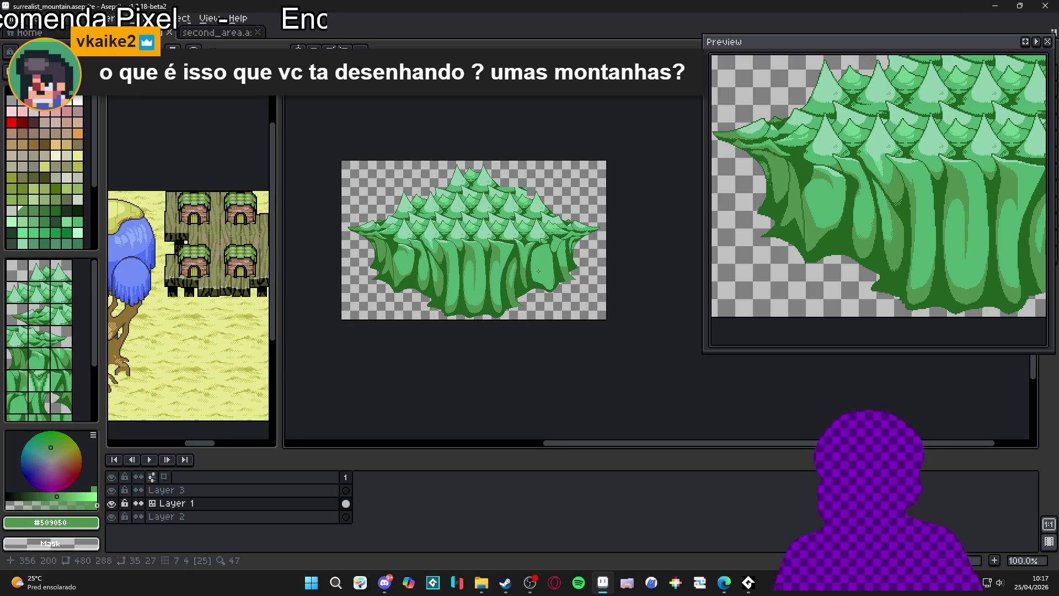
Fill a trunk area at the cliff's right edge with darker green using the Paint Bucket
{"action": "scroll", "coordinate": [538, 270], "scroll_direction": "up", "scroll_amount": 1}
{"action": "scroll", "coordinate": [544, 280], "scroll_direction": "up", "scroll_amount": 1}
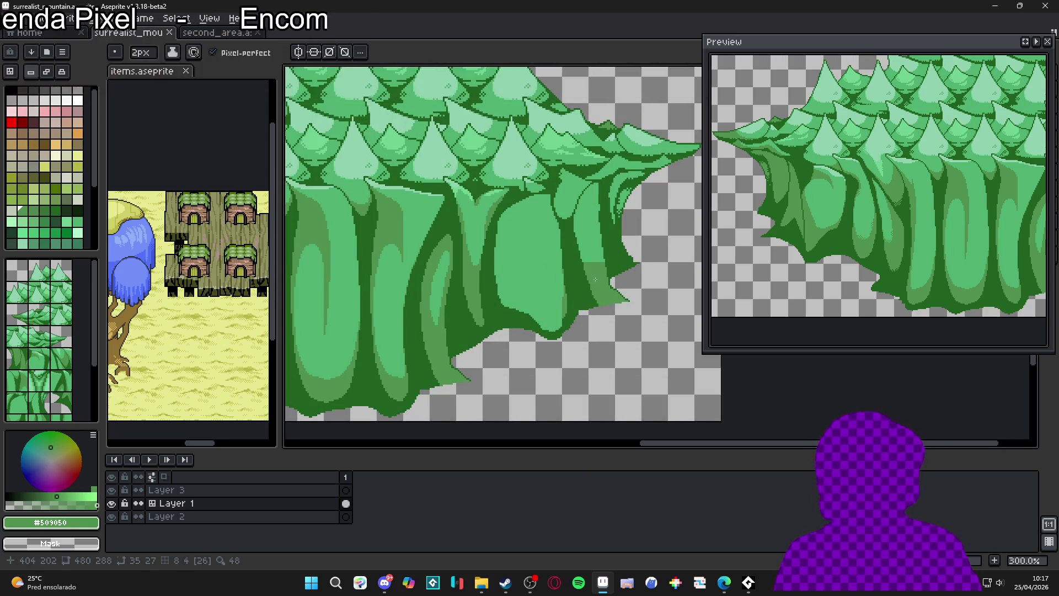
{"action": "left_click_drag", "start_coordinate": [572, 245], "coordinate": [544, 249]}
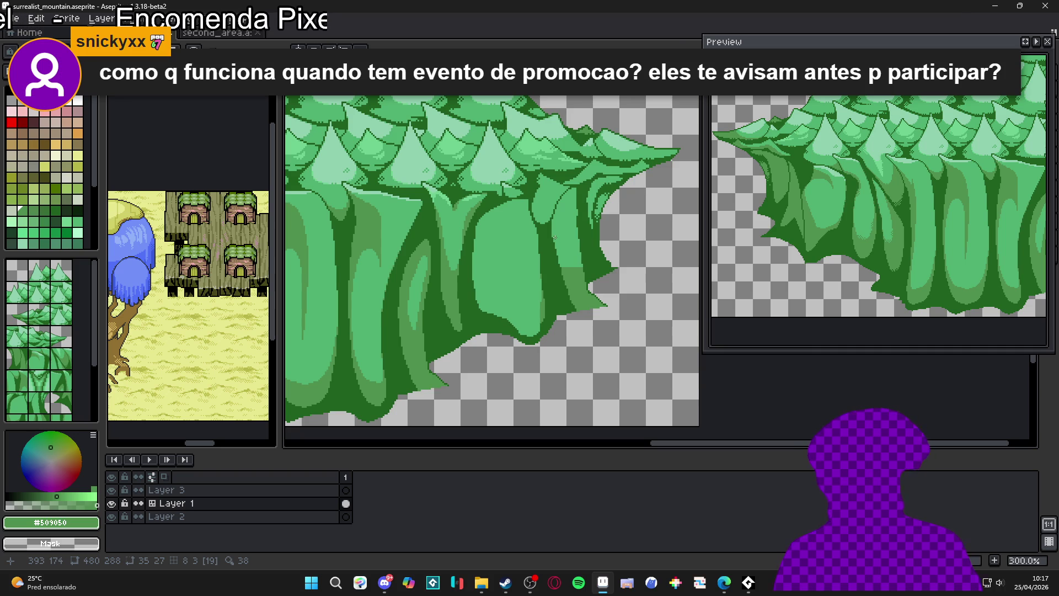
{"action": "key", "text": "g"}
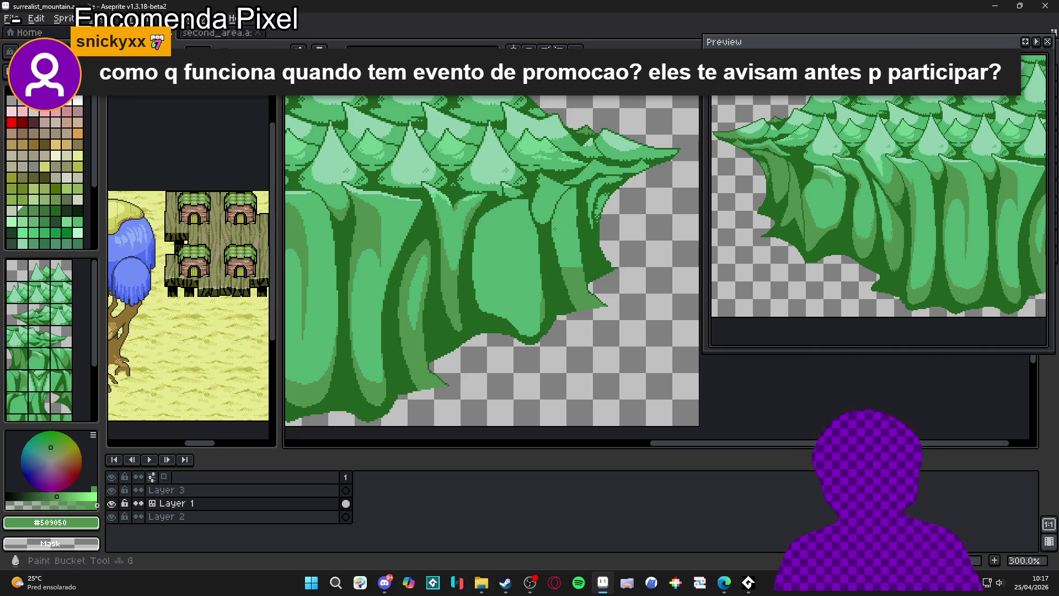
{"action": "left_click", "coordinate": [555, 226]}
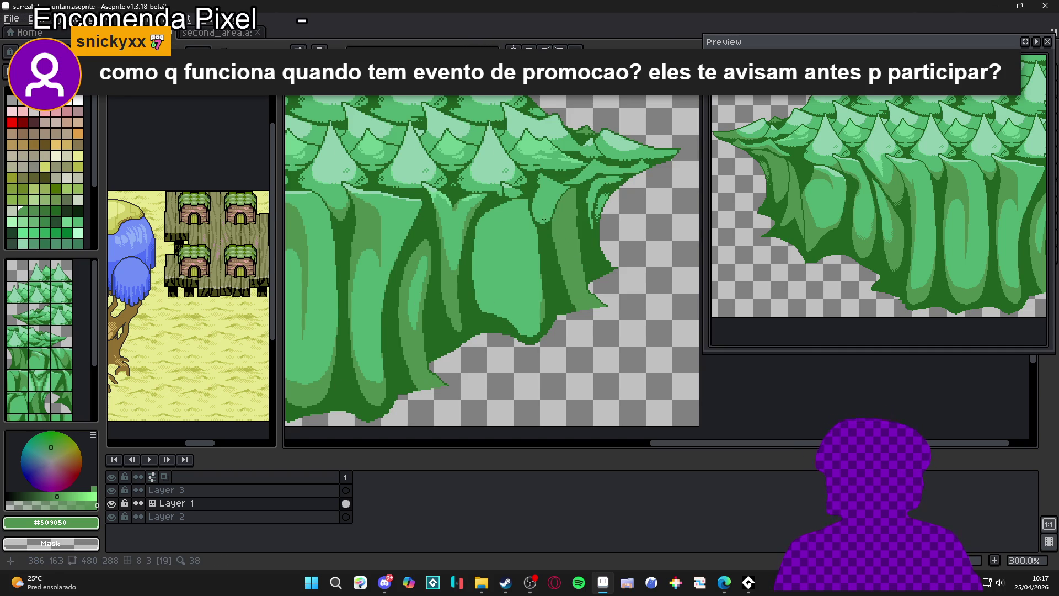
Undo the last stroke and paint three light-mint spots over in darker green
{"action": "scroll", "coordinate": [564, 203], "scroll_direction": "up", "scroll_amount": 3}
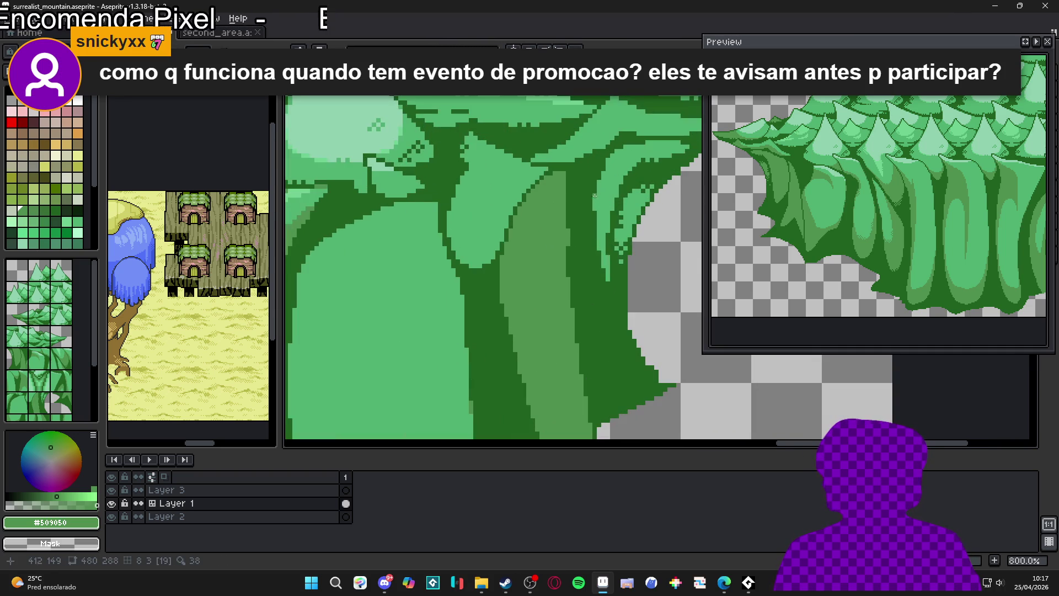
{"action": "scroll", "coordinate": [565, 246], "scroll_direction": "up", "scroll_amount": 1}
{"action": "scroll", "coordinate": [568, 264], "scroll_direction": "up", "scroll_amount": 5}
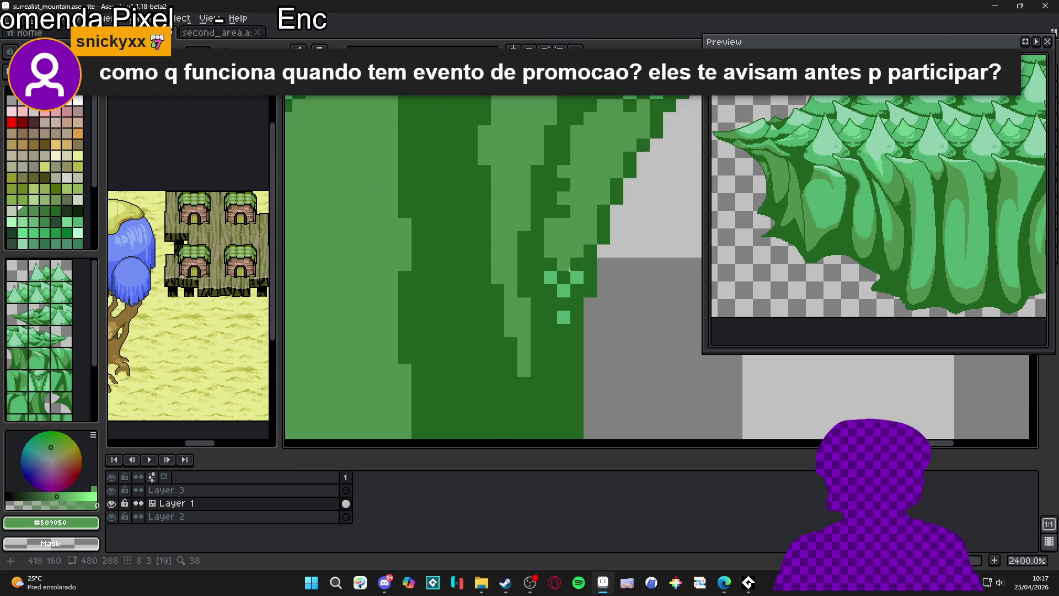
{"action": "key", "text": "ctrl+z"}
{"action": "left_click", "coordinate": [576, 277]}
{"action": "left_click", "coordinate": [550, 278]}
{"action": "left_click", "coordinate": [563, 291]}
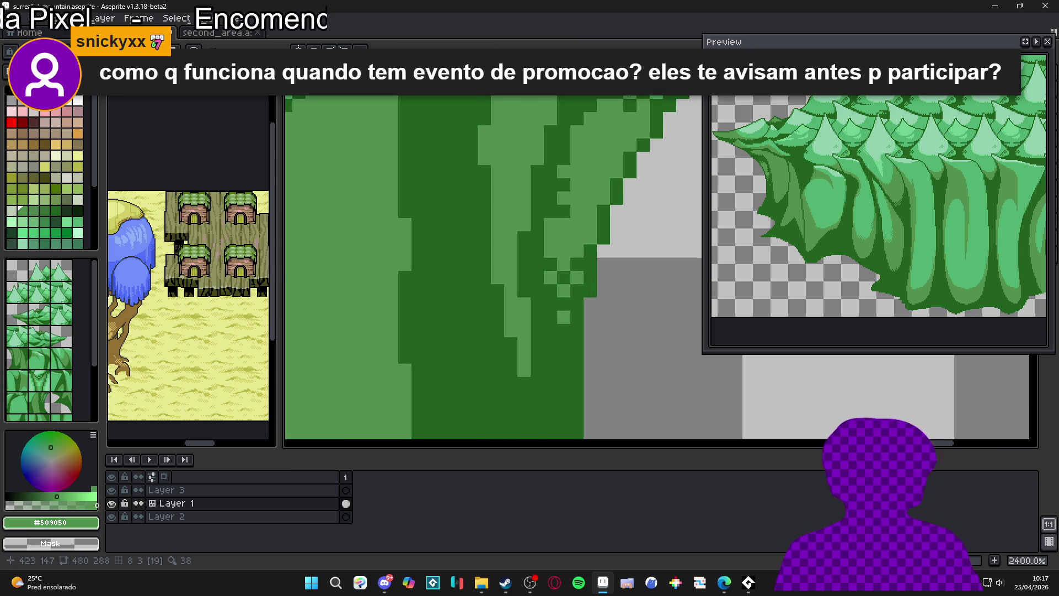
{"action": "scroll", "coordinate": [601, 220], "scroll_direction": "down", "scroll_amount": 7}
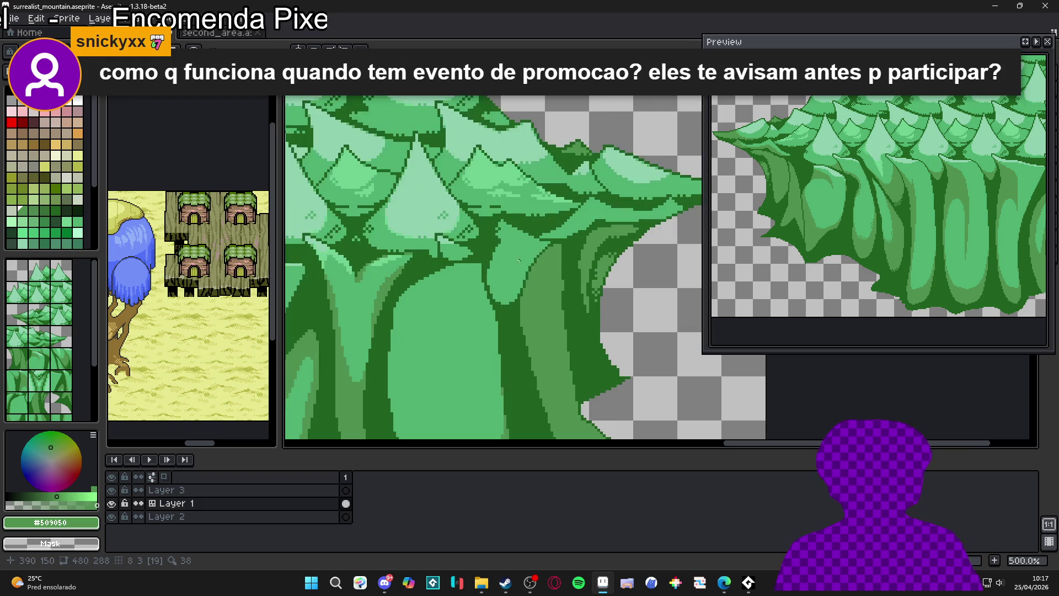
Select a same-colour canopy region, then draw a thin light-green line down a right-hand trunk
{"action": "key", "text": "w"}
{"action": "left_click", "coordinate": [530, 267]}
{"action": "key", "text": "b"}
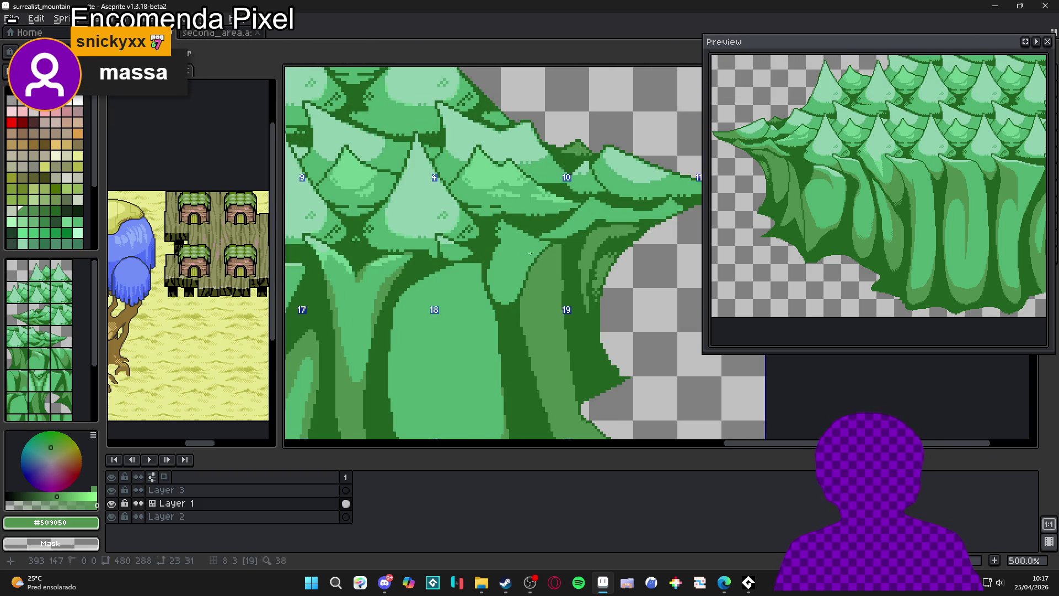
{"action": "scroll", "coordinate": [532, 266], "scroll_direction": "down", "scroll_amount": 1}
{"action": "mouse_move", "coordinate": [533, 267]}
{"action": "left_mouse_down"}
{"action": "mouse_move", "coordinate": [607, 267]}
{"action": "mouse_move", "coordinate": [616, 251]}
{"action": "left_mouse_up"}
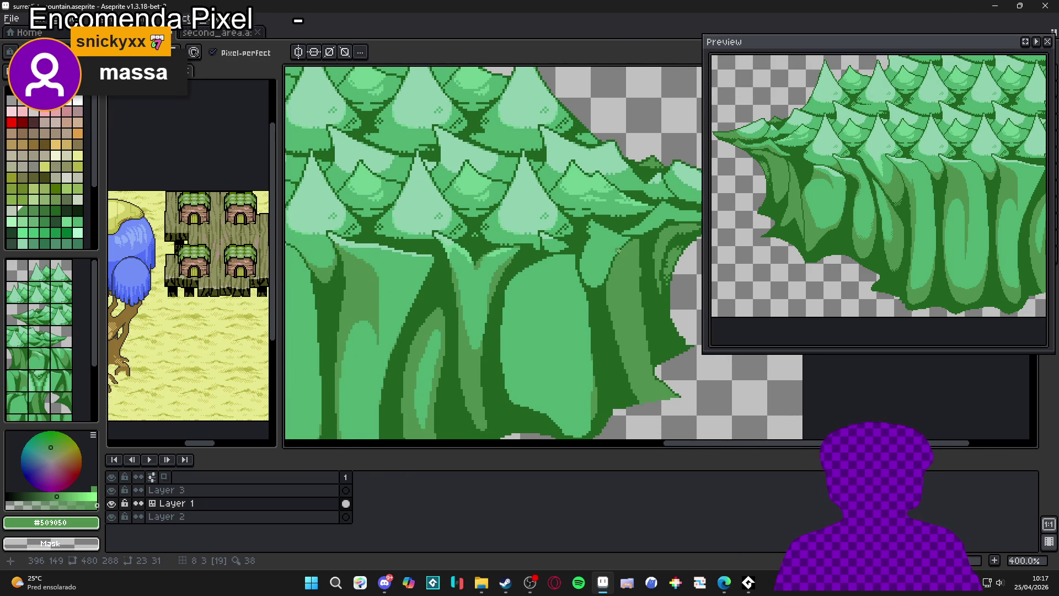
{"action": "left_click_drag", "start_coordinate": [602, 246], "coordinate": [593, 274]}
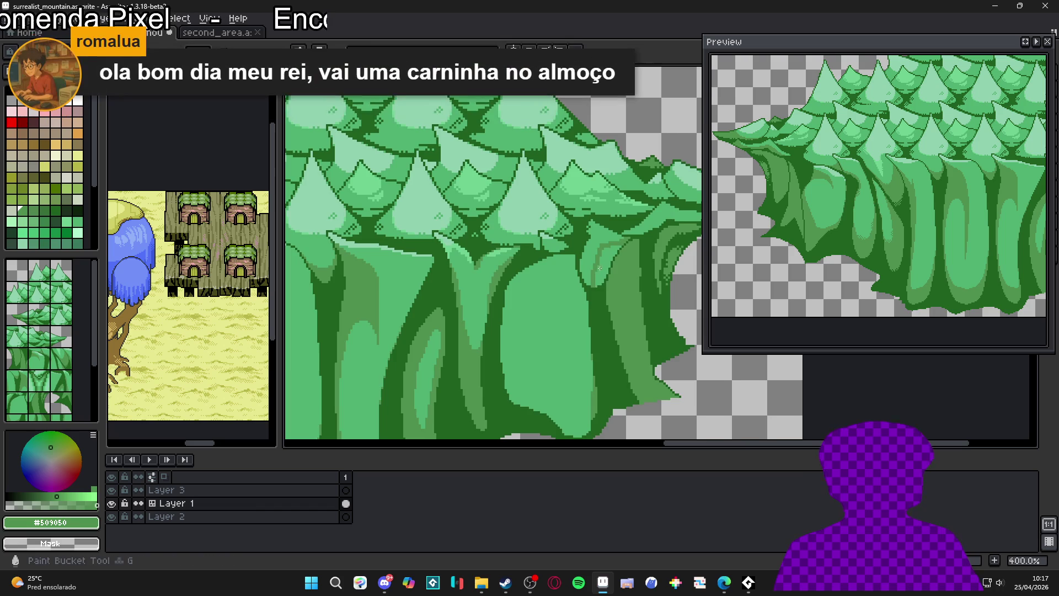
{"action": "scroll", "coordinate": [584, 265], "scroll_direction": "up", "scroll_amount": 1}
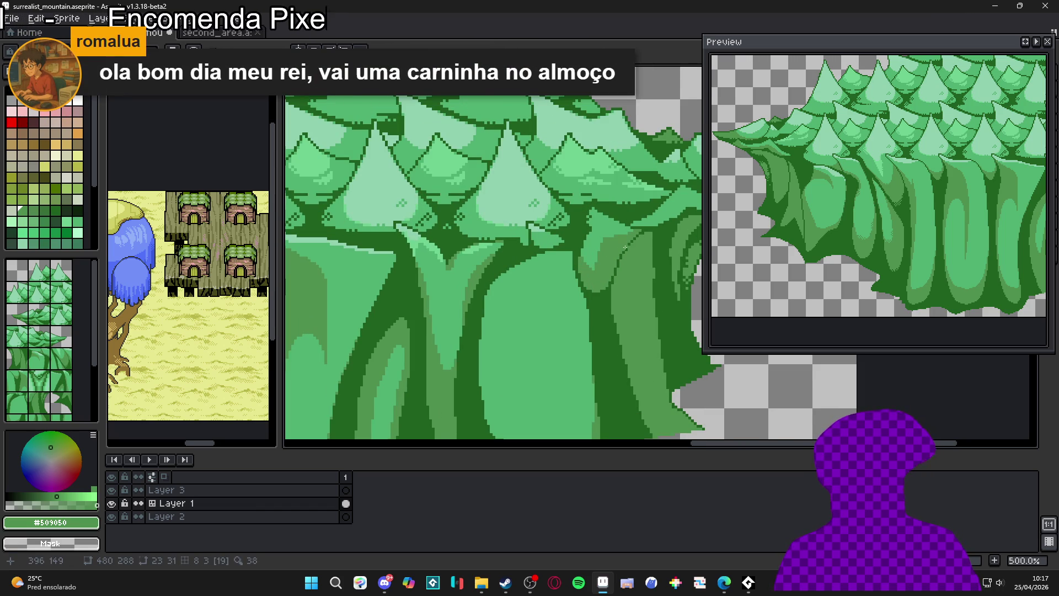
Paint mid-green pixels over the light area's edge, then undo them
{"action": "scroll", "coordinate": [589, 286], "scroll_direction": "up", "scroll_amount": 5}
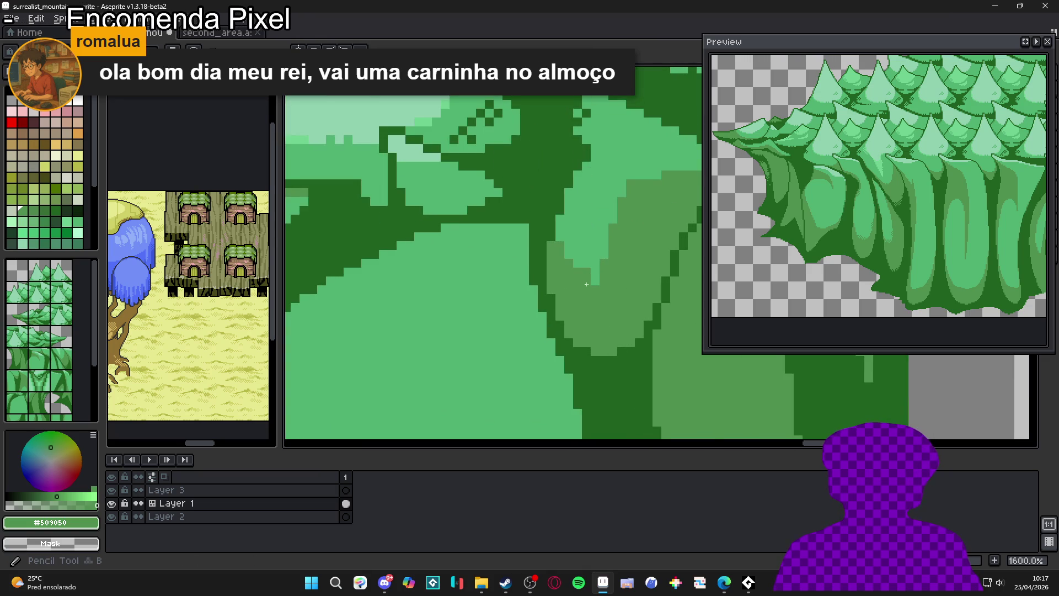
{"action": "mouse_move", "coordinate": [612, 265]}
{"action": "left_mouse_down"}
{"action": "mouse_move", "coordinate": [569, 251]}
{"action": "mouse_move", "coordinate": [554, 232]}
{"action": "mouse_move", "coordinate": [621, 250]}
{"action": "left_mouse_up"}
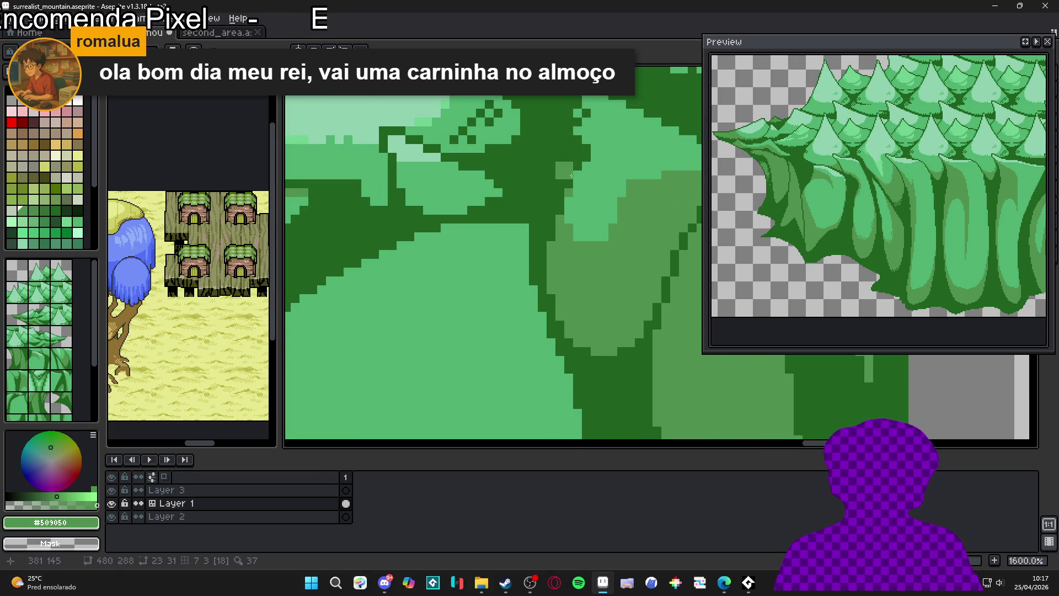
{"action": "key", "text": "ctrl+z"}
{"action": "scroll", "coordinate": [580, 227], "scroll_direction": "down", "scroll_amount": 3}
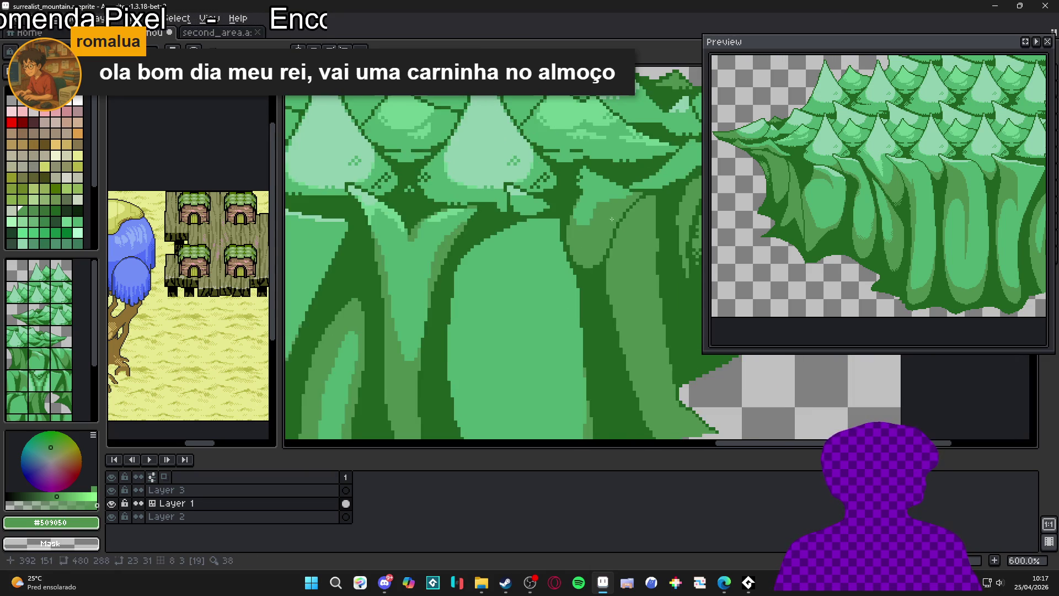
{"action": "scroll", "coordinate": [611, 219], "scroll_direction": "up", "scroll_amount": 4}
Switch to #50b070 and extend the trunk highlight several pixels downward
{"action": "left_click", "coordinate": [558, 239], "text": "alt"}
{"action": "left_click_drag", "start_coordinate": [568, 230], "coordinate": [561, 259]}
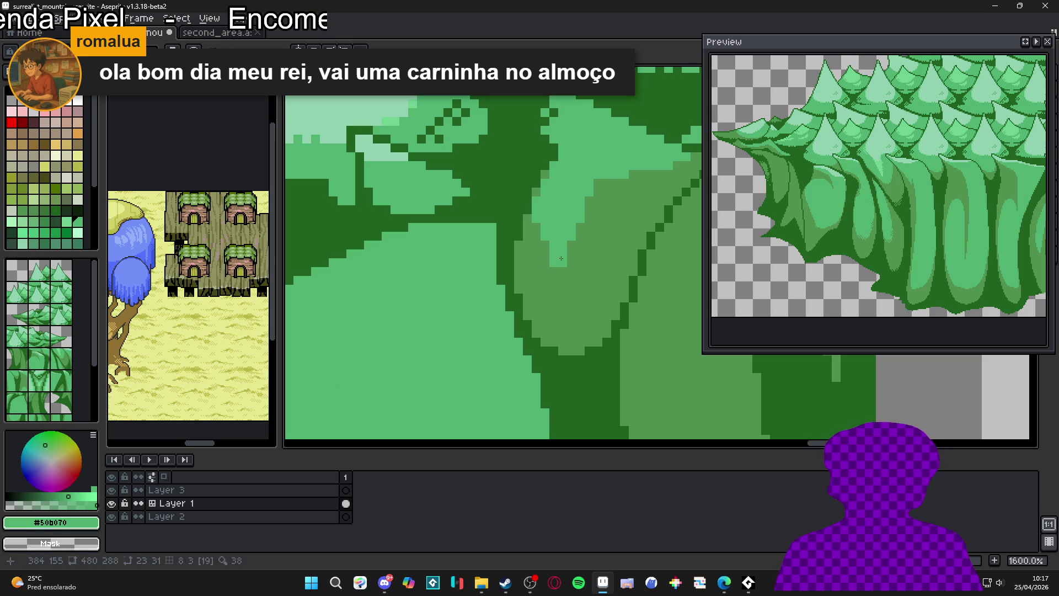
{"action": "left_click", "coordinate": [559, 271]}
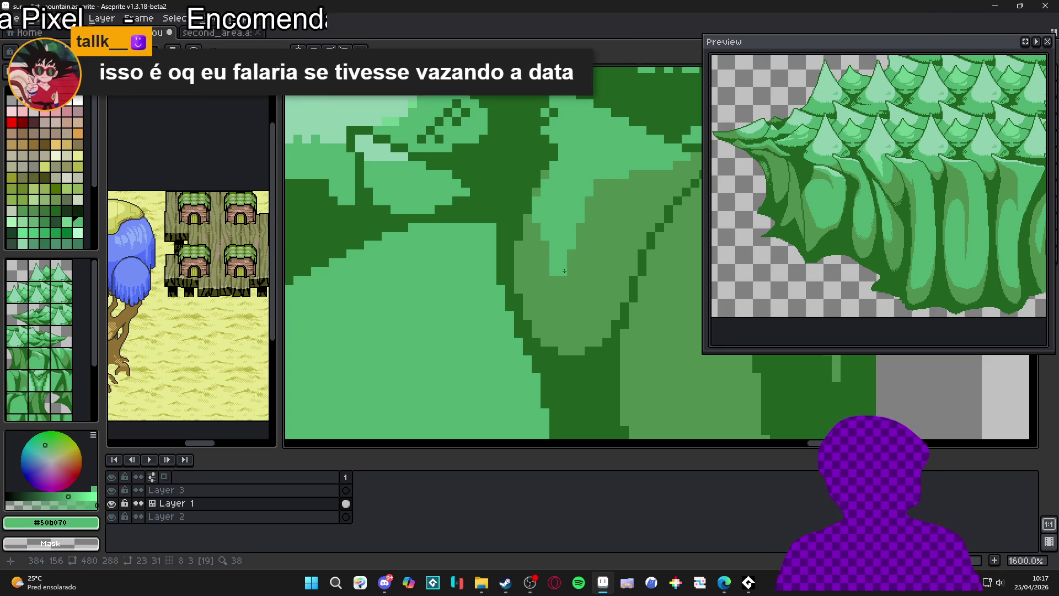
{"action": "left_click", "coordinate": [563, 279]}
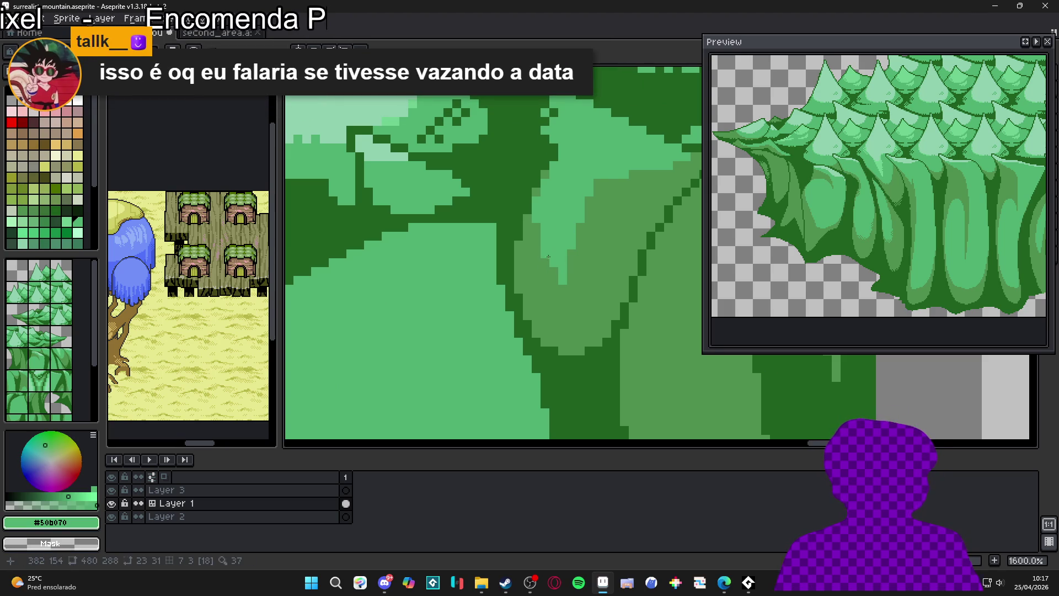
{"action": "scroll", "coordinate": [554, 269], "scroll_direction": "down", "scroll_amount": 5}
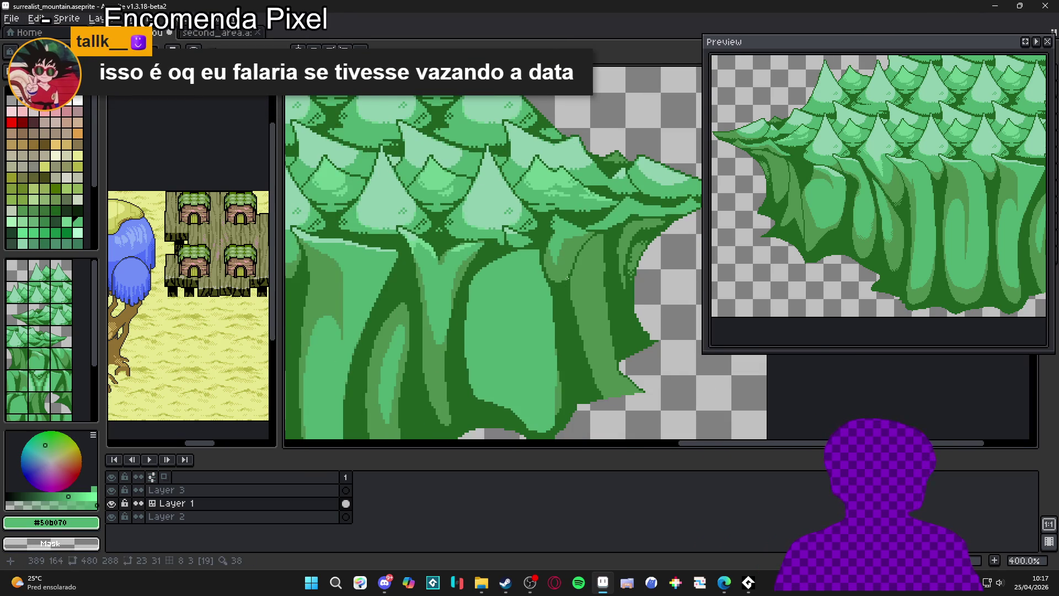
{"action": "scroll", "coordinate": [567, 277], "scroll_direction": "down", "scroll_amount": 2}
{"action": "scroll", "coordinate": [572, 272], "scroll_direction": "up", "scroll_amount": 2}
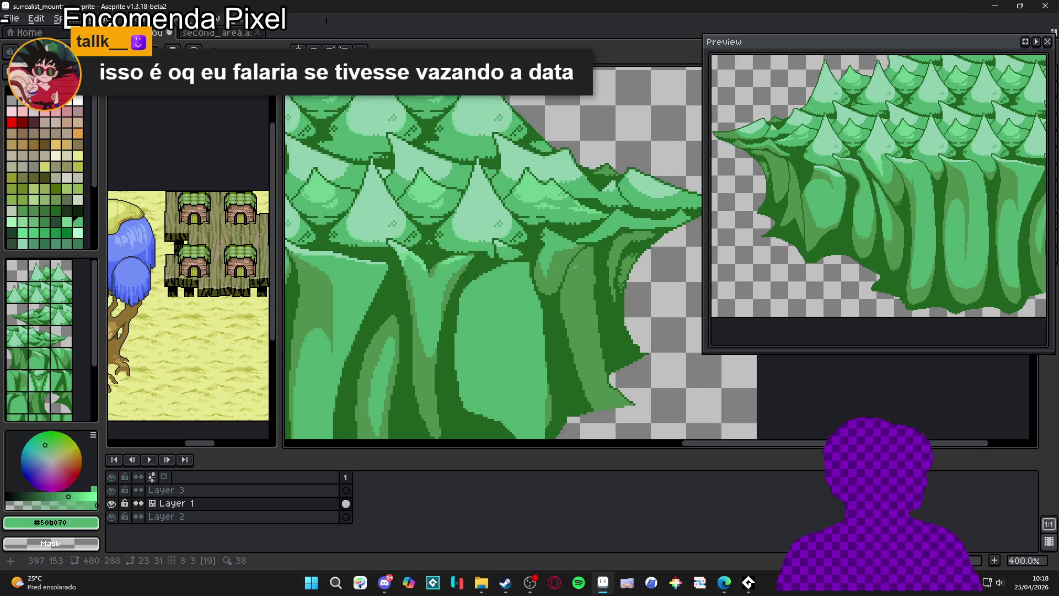
Select a same-colour tree region, clear the selection, and save the sprite
{"action": "scroll", "coordinate": [575, 266], "scroll_direction": "down", "scroll_amount": 2}
{"action": "scroll", "coordinate": [558, 307], "scroll_direction": "down", "scroll_amount": 2}
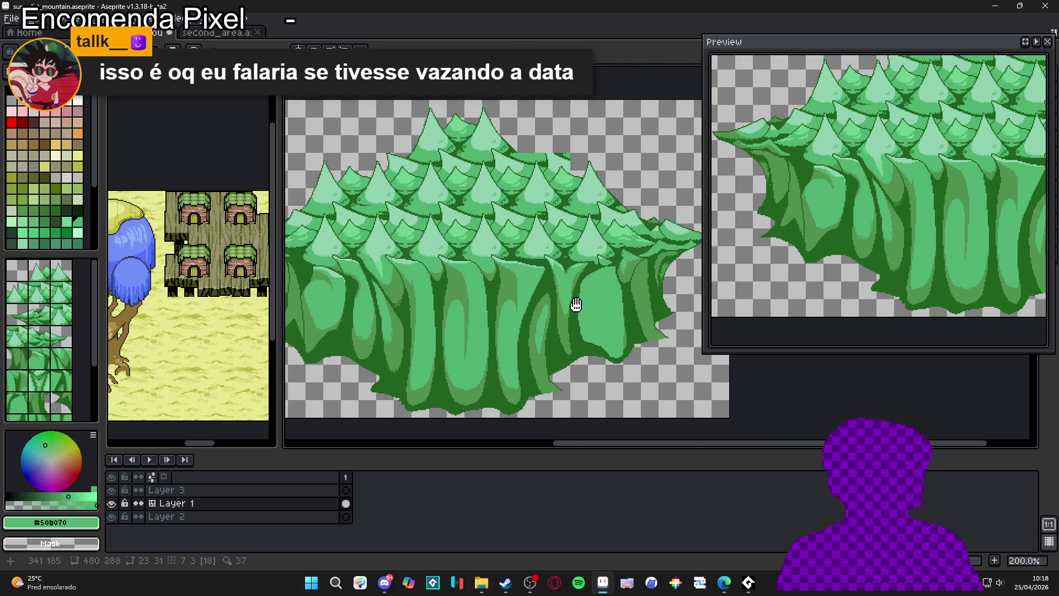
{"action": "scroll", "coordinate": [554, 287], "scroll_direction": "up", "scroll_amount": 5}
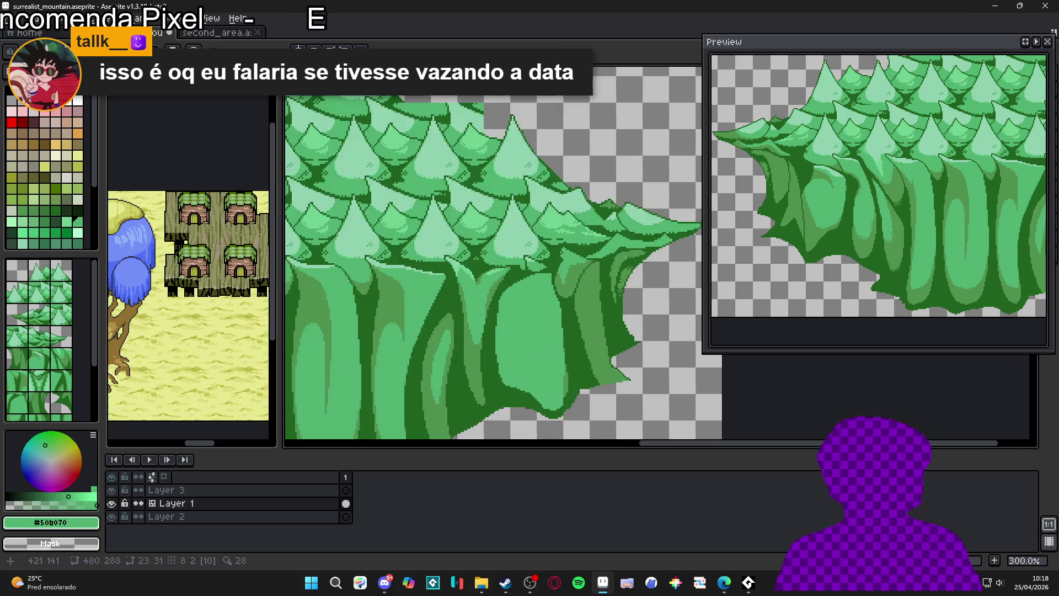
{"action": "key", "text": "w"}
{"action": "left_click", "coordinate": [570, 279]}
{"action": "key", "text": "ctrl+d"}
{"action": "key", "text": "ctrl+s"}
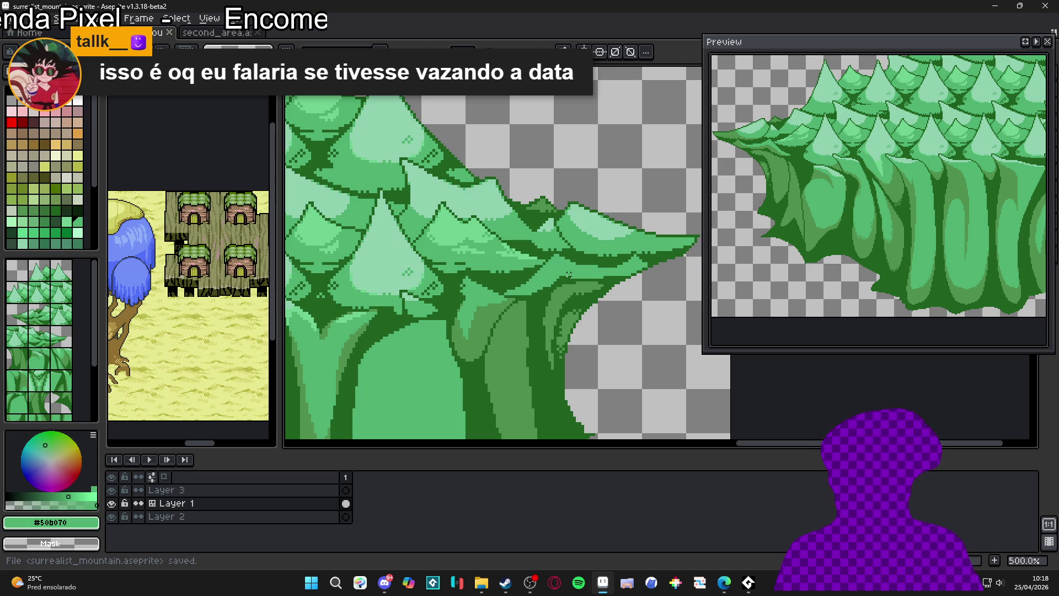
Show the grid, pick #509050, and darken the pixels along the right branch tip's leaf edge
{"action": "scroll", "coordinate": [585, 252], "scroll_direction": "up", "scroll_amount": 1}
{"action": "key", "text": "b"}
{"action": "key", "text": "ctrl+apostrophe"}
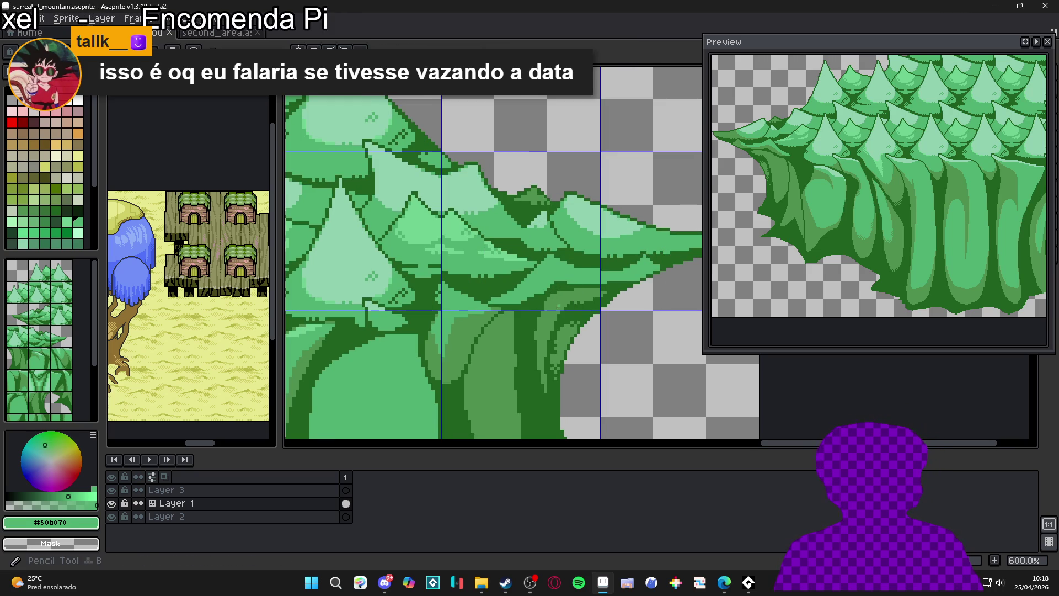
{"action": "left_click", "coordinate": [565, 298], "text": "alt"}
{"action": "left_click", "coordinate": [654, 275]}
{"action": "mouse_move", "coordinate": [641, 272]}
{"action": "left_mouse_down"}
{"action": "mouse_move", "coordinate": [640, 281]}
{"action": "mouse_move", "coordinate": [558, 282]}
{"action": "mouse_move", "coordinate": [550, 272]}
{"action": "mouse_move", "coordinate": [534, 302]}
{"action": "left_mouse_up"}
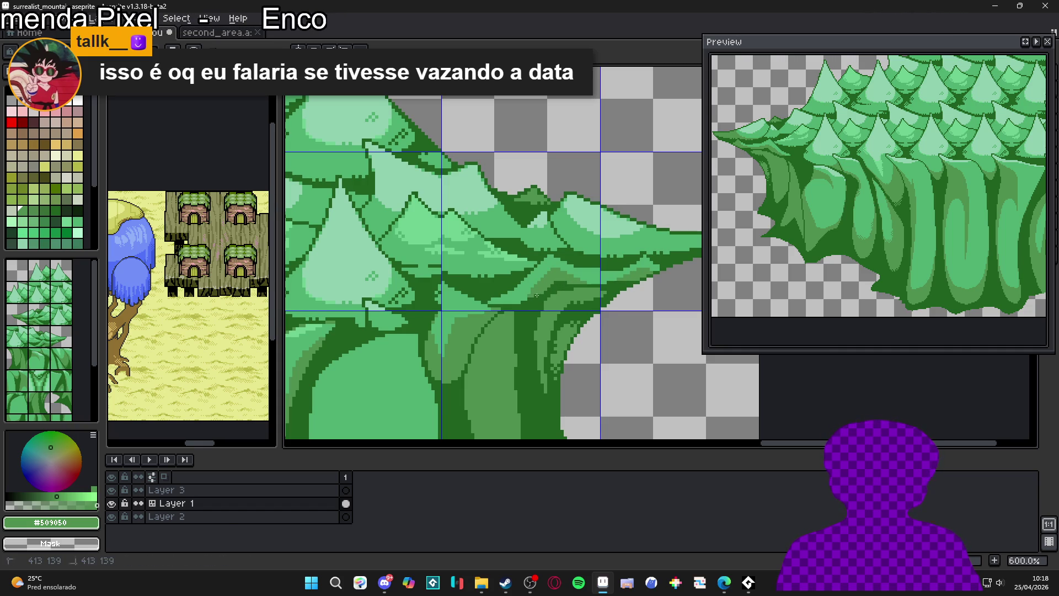
{"action": "scroll", "coordinate": [511, 303], "scroll_direction": "up", "scroll_amount": 3}
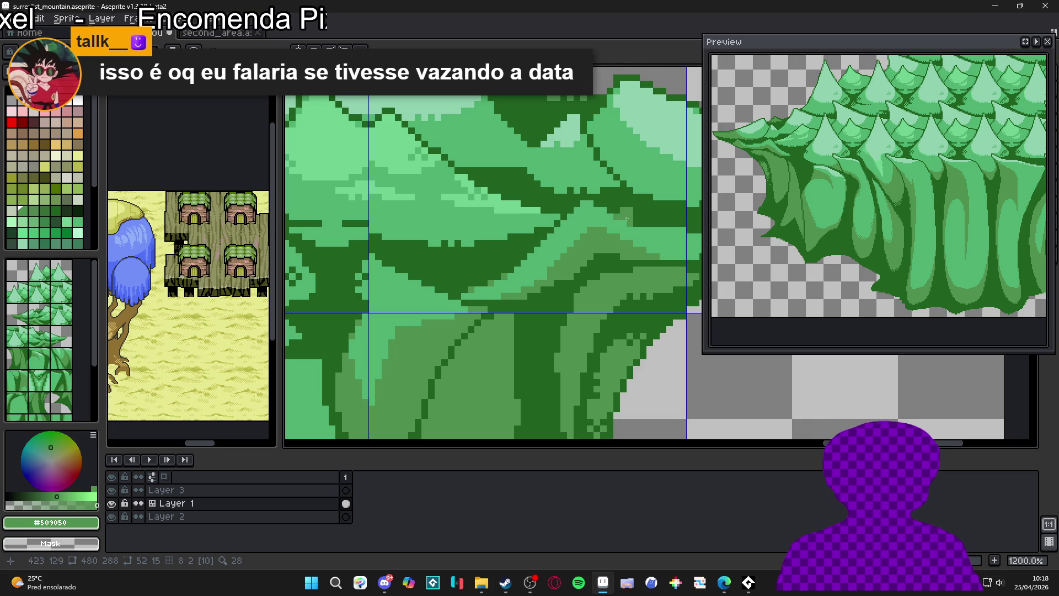
{"action": "left_click_drag", "start_coordinate": [596, 234], "coordinate": [456, 264]}
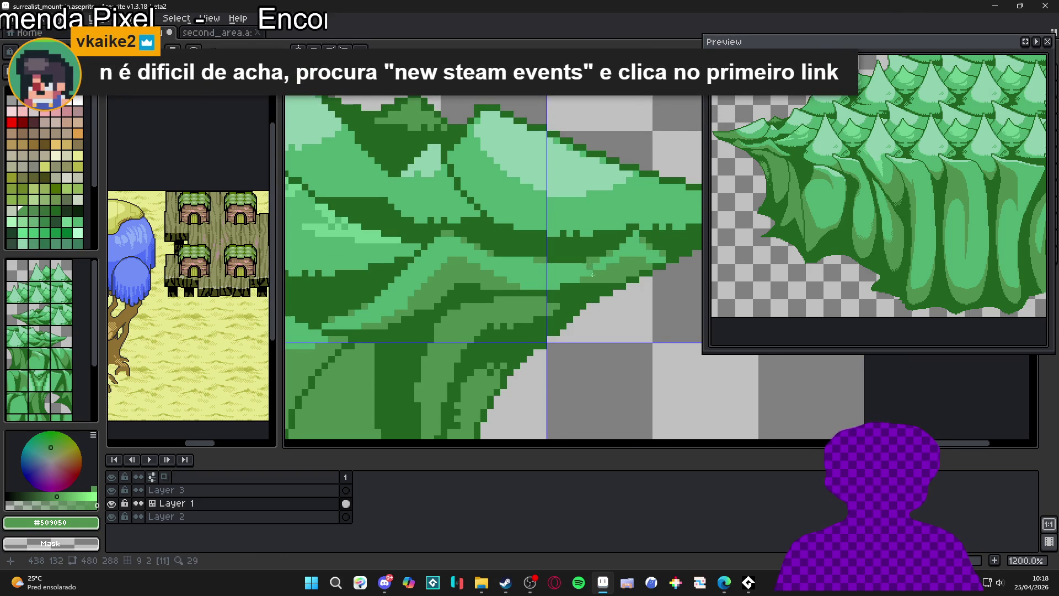
{"action": "scroll", "coordinate": [594, 283], "scroll_direction": "down", "scroll_amount": 4}
{"action": "scroll", "coordinate": [594, 283], "scroll_direction": "down", "scroll_amount": 1}
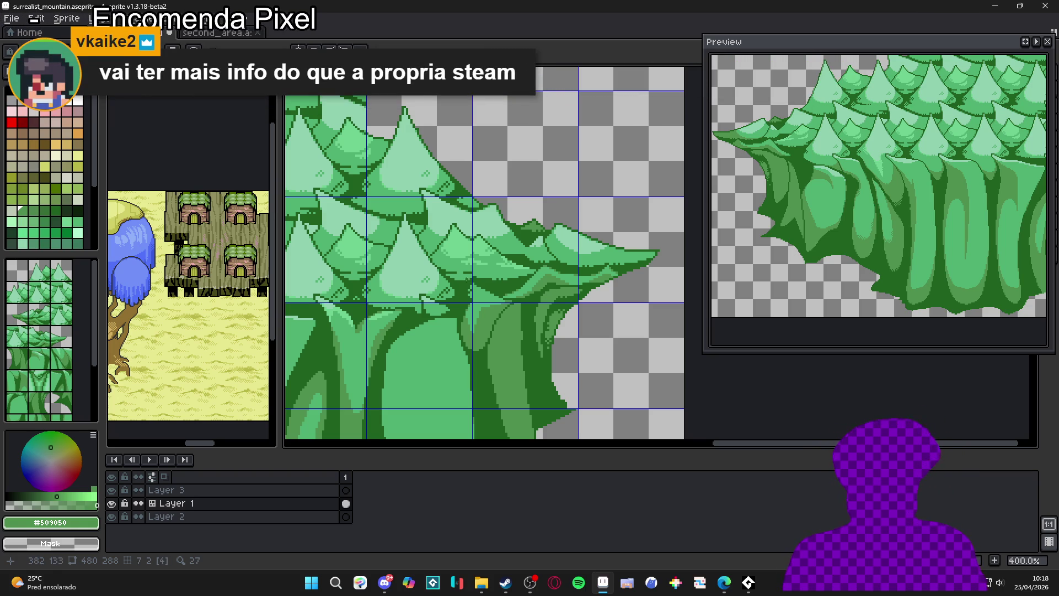
{"action": "scroll", "coordinate": [445, 269], "scroll_direction": "up", "scroll_amount": 1}
Pan back toward the tree tip and select the branch tip's colour region with the Magic Wand
{"action": "scroll", "coordinate": [511, 270], "scroll_direction": "down", "scroll_amount": 1}
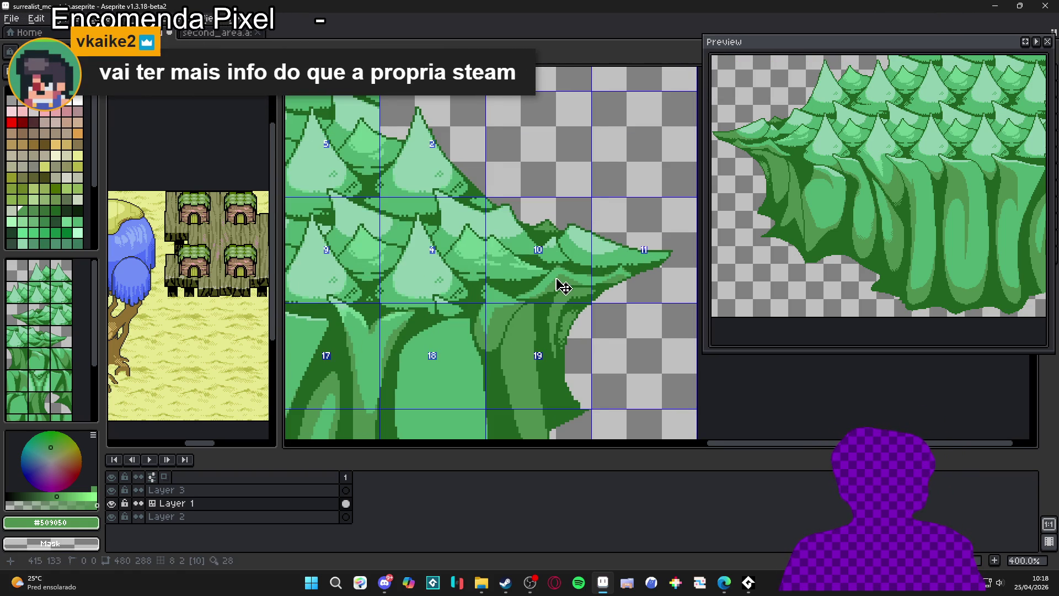
{"action": "scroll", "coordinate": [567, 282], "scroll_direction": "down", "scroll_amount": 2}
{"action": "left_click_drag", "start_coordinate": [651, 286], "coordinate": [474, 301]}
{"action": "scroll", "coordinate": [631, 313], "scroll_direction": "up", "scroll_amount": 3}
{"action": "key", "text": "w"}
{"action": "left_click", "coordinate": [631, 314]}
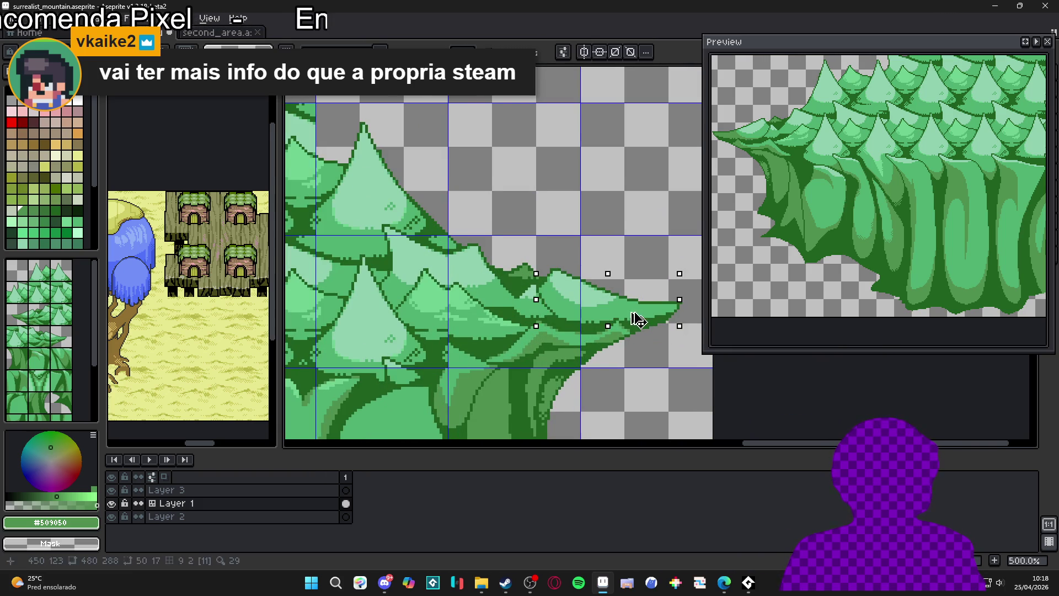
Sample #50b070, then #509050, then #50b070 again from the trunk shading
{"action": "scroll", "coordinate": [632, 312], "scroll_direction": "up", "scroll_amount": 1}
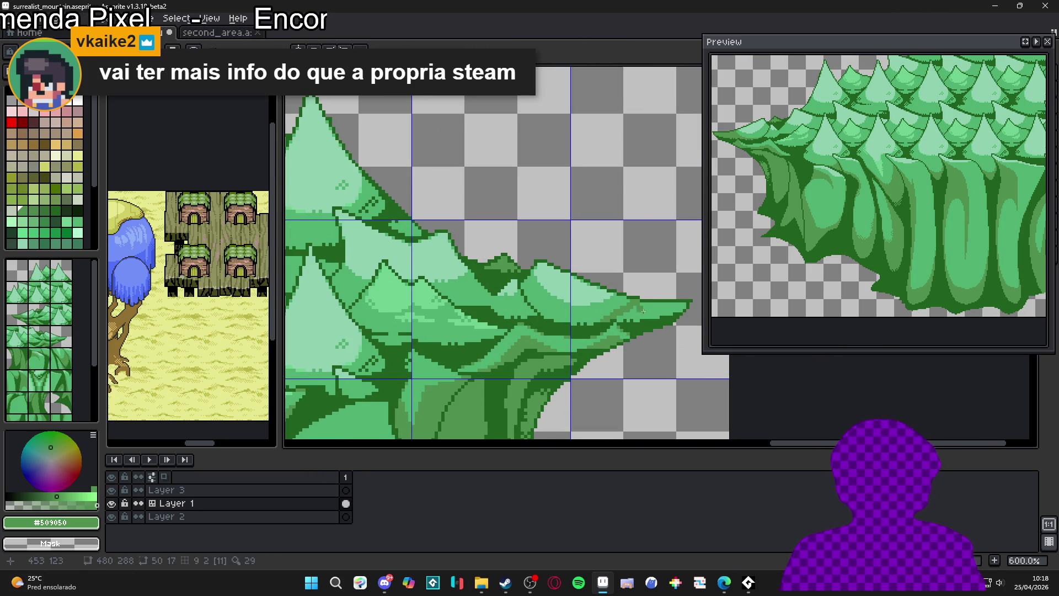
{"action": "scroll", "coordinate": [640, 309], "scroll_direction": "up", "scroll_amount": 4}
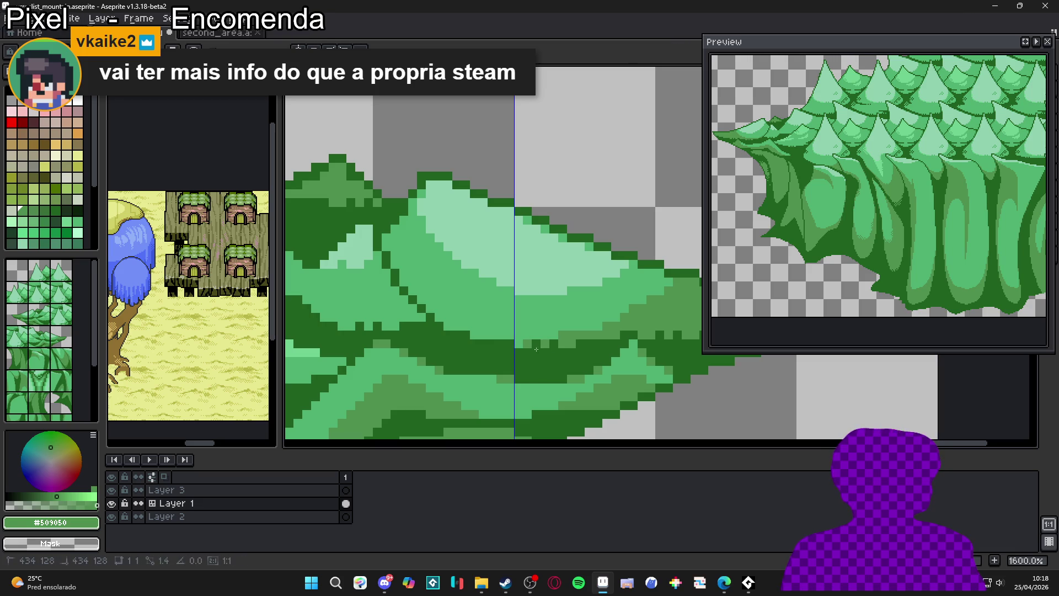
{"action": "scroll", "coordinate": [542, 348], "scroll_direction": "down", "scroll_amount": 1}
{"action": "scroll", "coordinate": [543, 348], "scroll_direction": "up", "scroll_amount": 1}
{"action": "left_click", "coordinate": [546, 352], "text": "alt"}
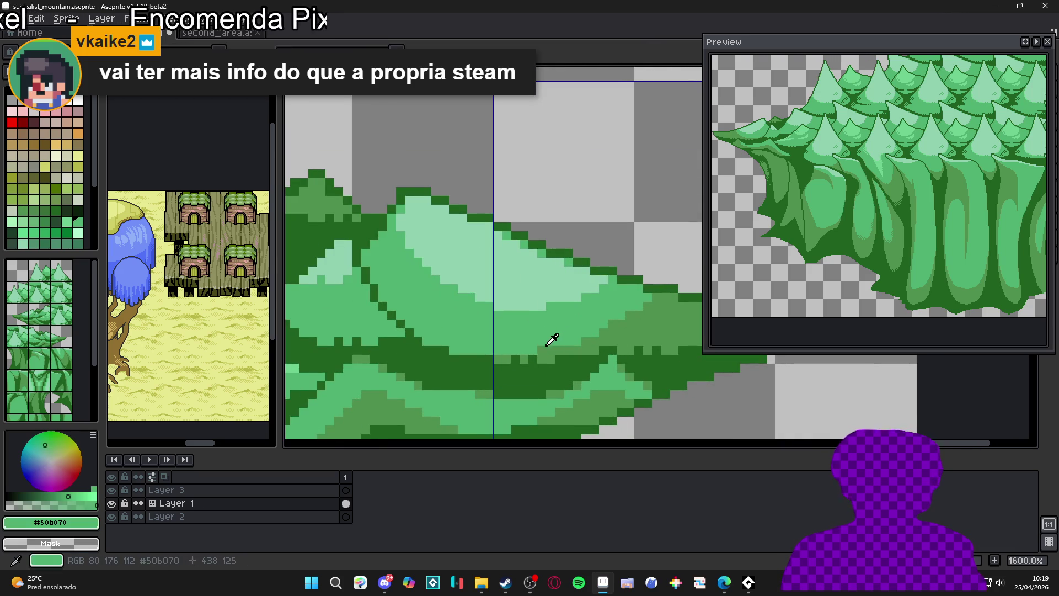
{"action": "left_click", "coordinate": [619, 334], "text": "alt"}
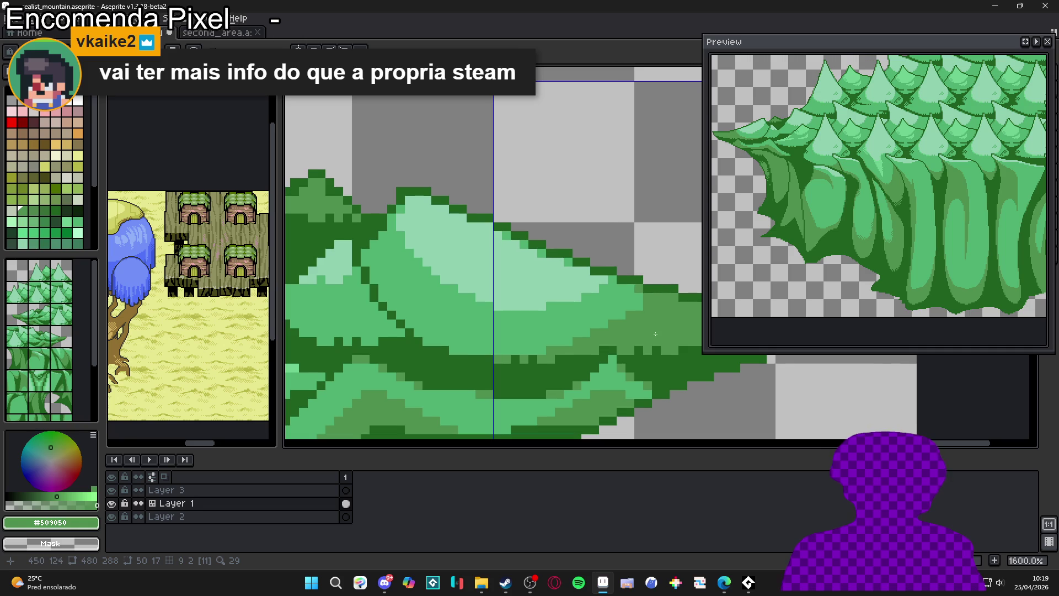
{"action": "scroll", "coordinate": [652, 335], "scroll_direction": "down", "scroll_amount": 3}
{"action": "scroll", "coordinate": [652, 314], "scroll_direction": "up", "scroll_amount": 2}
{"action": "left_click", "coordinate": [651, 308], "text": "alt"}
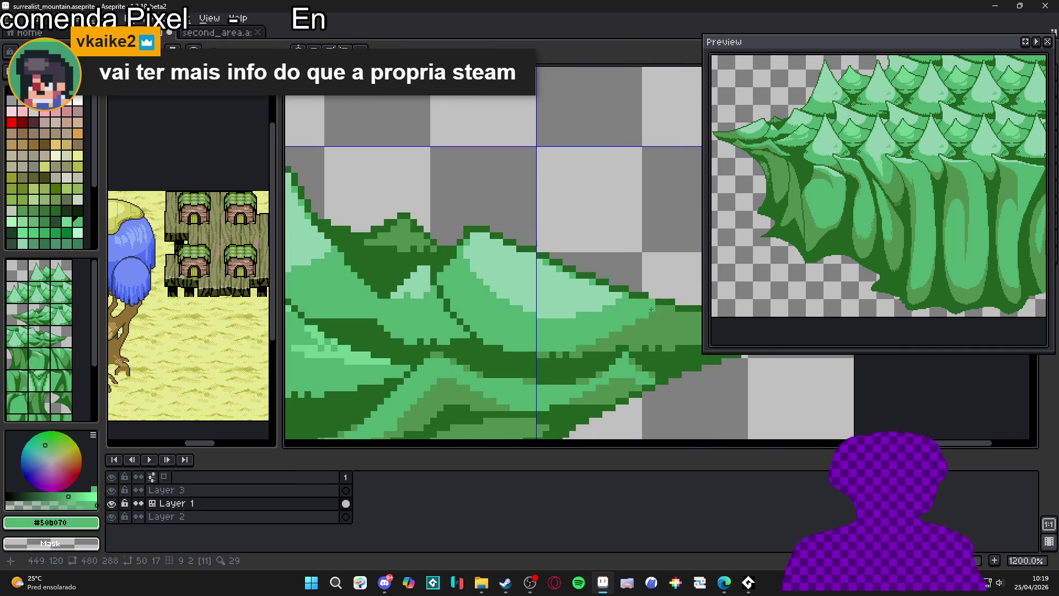
{"action": "scroll", "coordinate": [654, 331], "scroll_direction": "down", "scroll_amount": 5}
{"action": "scroll", "coordinate": [639, 353], "scroll_direction": "down", "scroll_amount": 3}
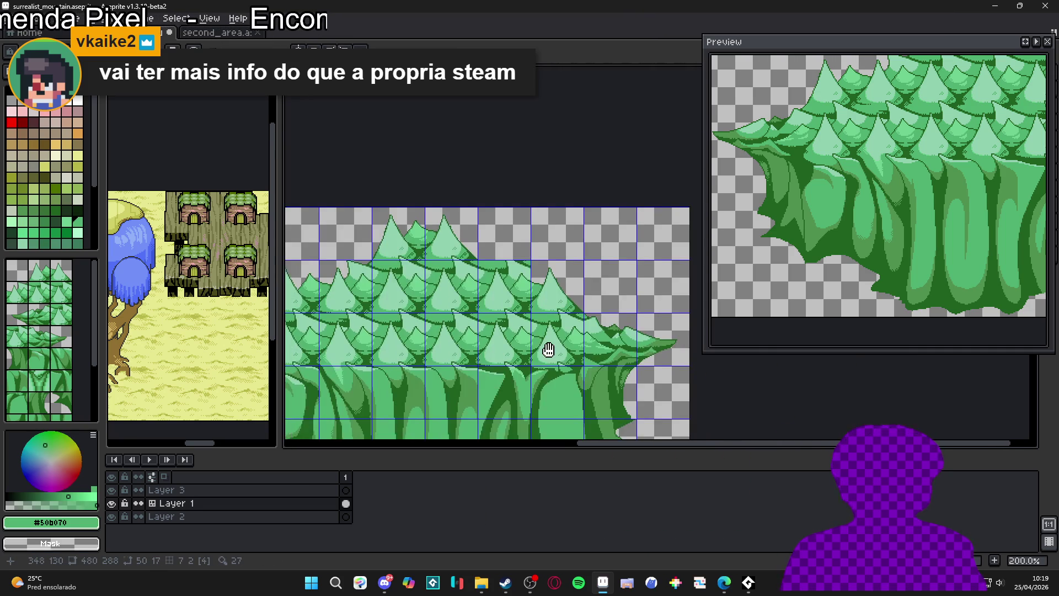
Hide the tile grid and sample the pale green #90d0b0
{"action": "scroll", "coordinate": [460, 256], "scroll_direction": "up", "scroll_amount": 1}
{"action": "scroll", "coordinate": [460, 256], "scroll_direction": "down", "scroll_amount": 1}
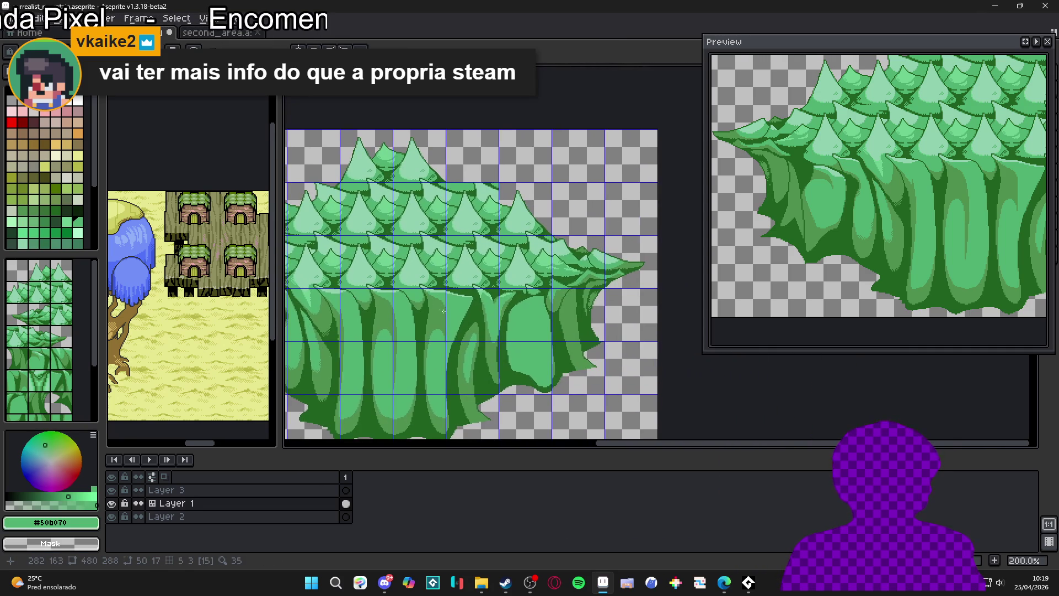
{"action": "scroll", "coordinate": [490, 273], "scroll_direction": "up", "scroll_amount": 1}
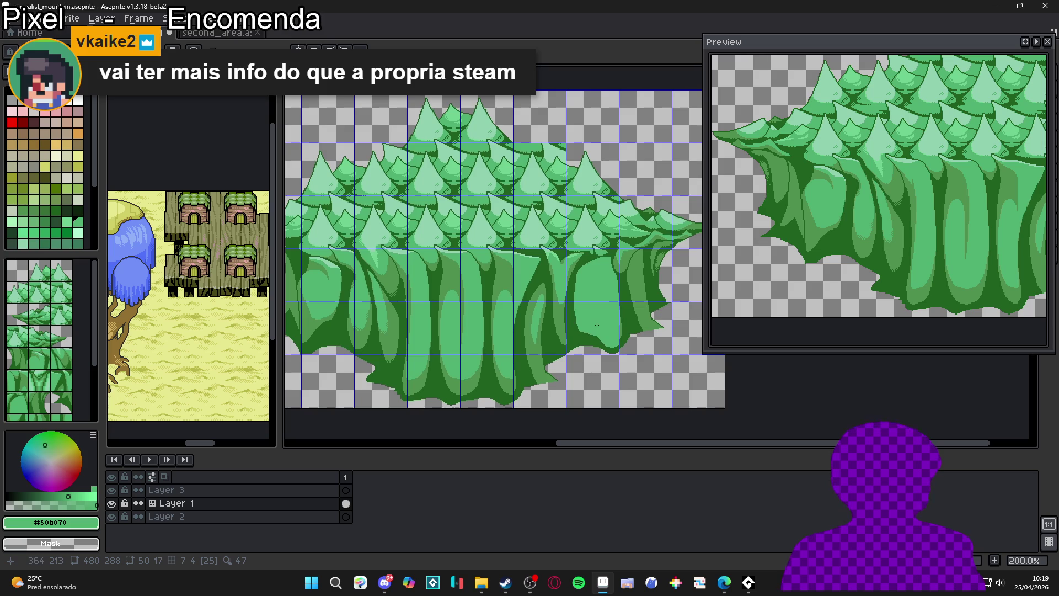
{"action": "key", "text": "ctrl+apostrophe"}
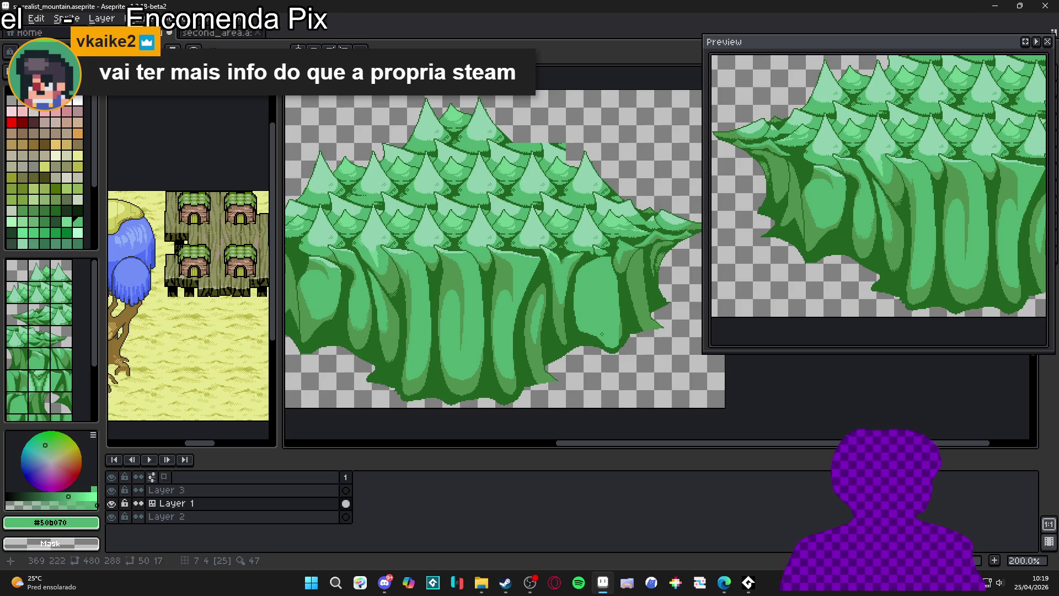
{"action": "scroll", "coordinate": [602, 334], "scroll_direction": "up", "scroll_amount": 8}
{"action": "left_click", "coordinate": [596, 242], "text": "alt"}
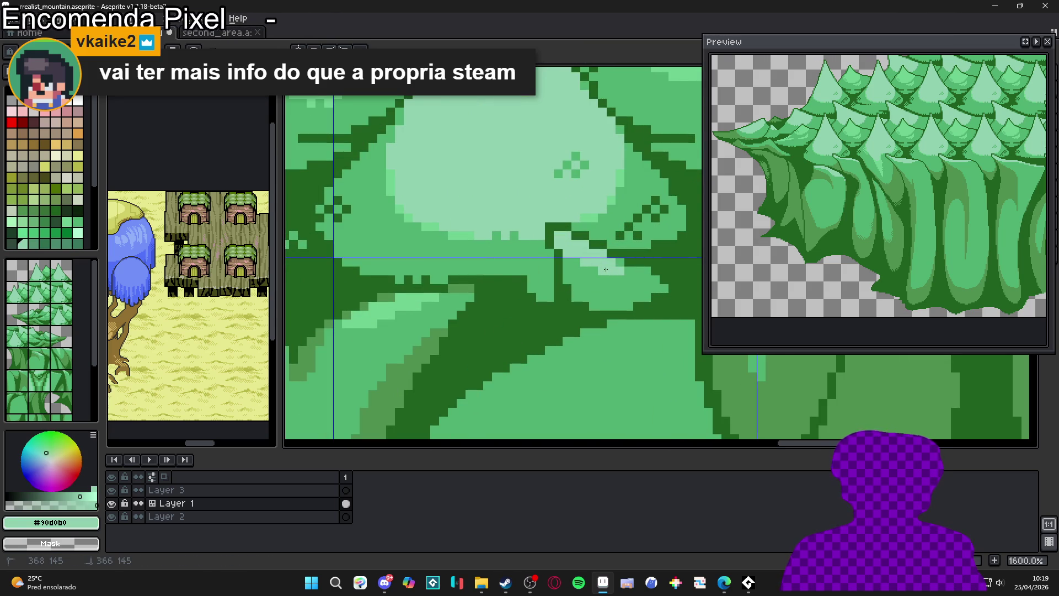
Save surrealist_mountain.aseprite and switch to the second_area map document
{"action": "scroll", "coordinate": [605, 269], "scroll_direction": "down", "scroll_amount": 8}
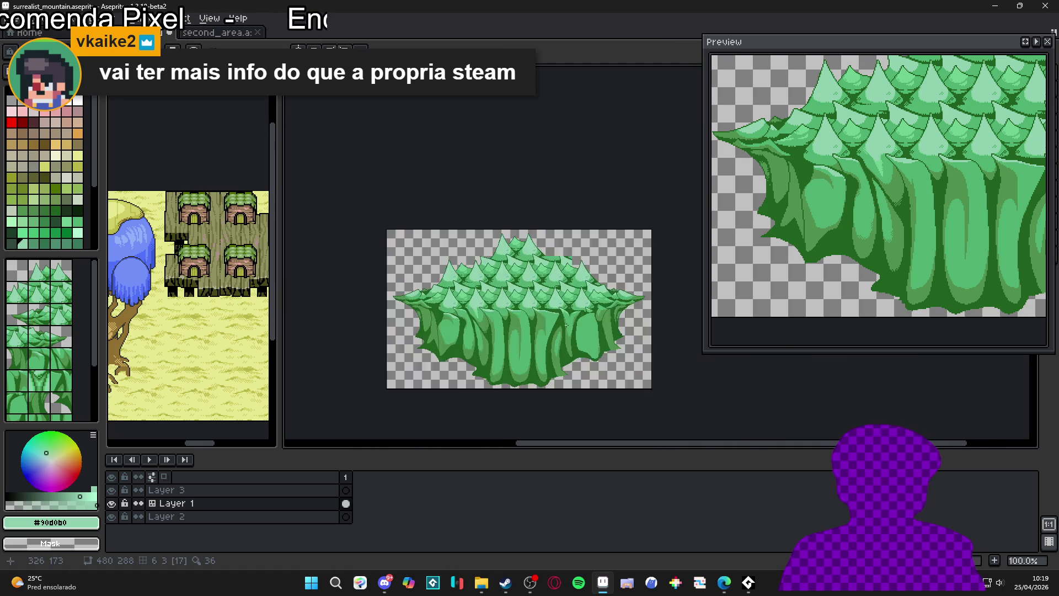
{"action": "scroll", "coordinate": [546, 309], "scroll_direction": "up", "scroll_amount": 1}
{"action": "key", "text": "ctrl+s"}
{"action": "scroll", "coordinate": [522, 295], "scroll_direction": "down", "scroll_amount": 1}
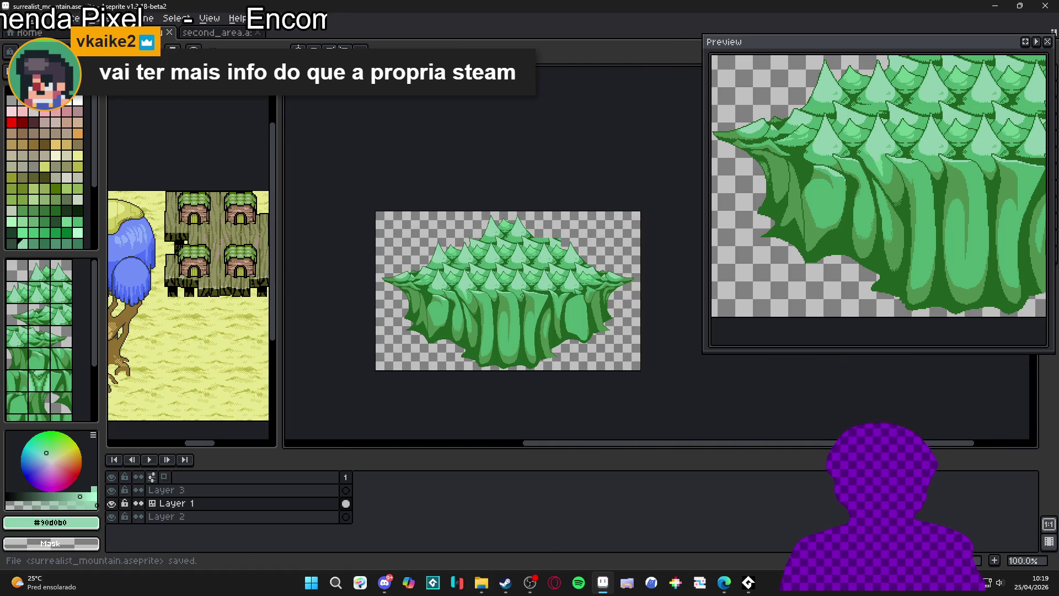
{"action": "key", "text": "ctrl+Tab"}
Pan and zoom around the second_area map's forests and caves, then return to the surrealist_mountain sprite
{"action": "scroll", "coordinate": [461, 236], "scroll_direction": "down", "scroll_amount": 1}
{"action": "left_click_drag", "start_coordinate": [557, 309], "coordinate": [519, 265]}
{"action": "mouse_move", "coordinate": [563, 359]}
{"action": "left_mouse_down"}
{"action": "mouse_move", "coordinate": [534, 276]}
{"action": "mouse_move", "coordinate": [492, 232]}
{"action": "left_mouse_up"}
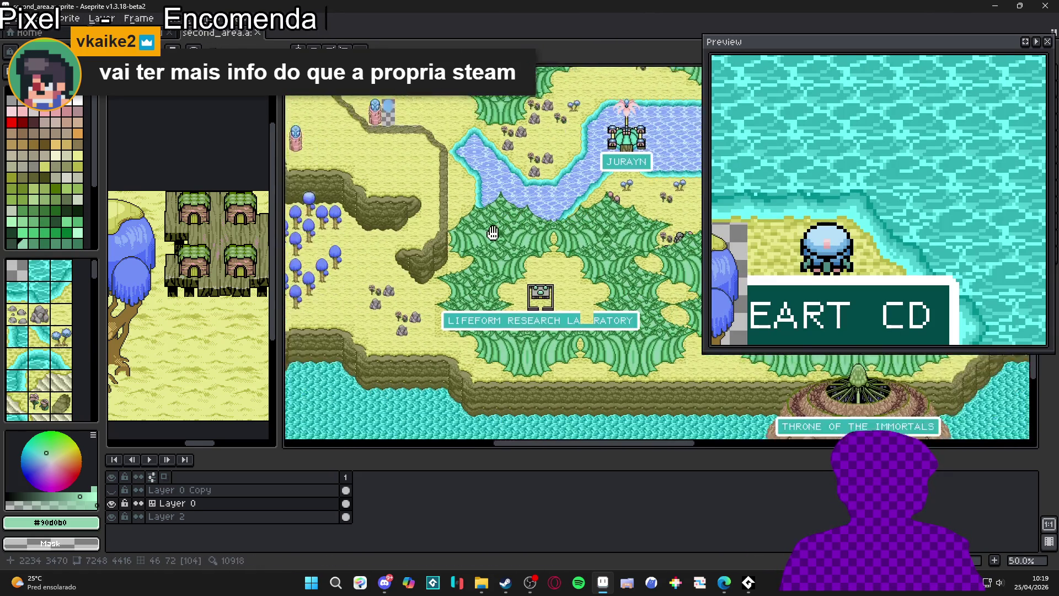
{"action": "scroll", "coordinate": [532, 266], "scroll_direction": "up", "scroll_amount": 2}
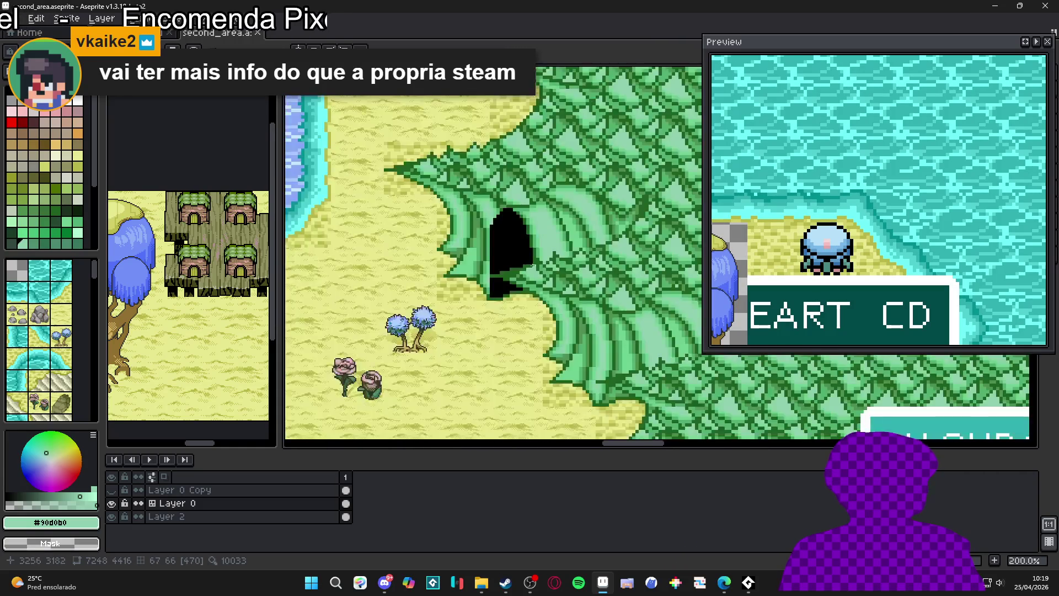
{"action": "scroll", "coordinate": [495, 215], "scroll_direction": "down", "scroll_amount": 1}
{"action": "scroll", "coordinate": [493, 216], "scroll_direction": "down", "scroll_amount": 1}
{"action": "mouse_move", "coordinate": [492, 216]}
{"action": "left_mouse_down"}
{"action": "mouse_move", "coordinate": [616, 380]}
{"action": "mouse_move", "coordinate": [564, 346]}
{"action": "mouse_move", "coordinate": [525, 280]}
{"action": "left_mouse_up"}
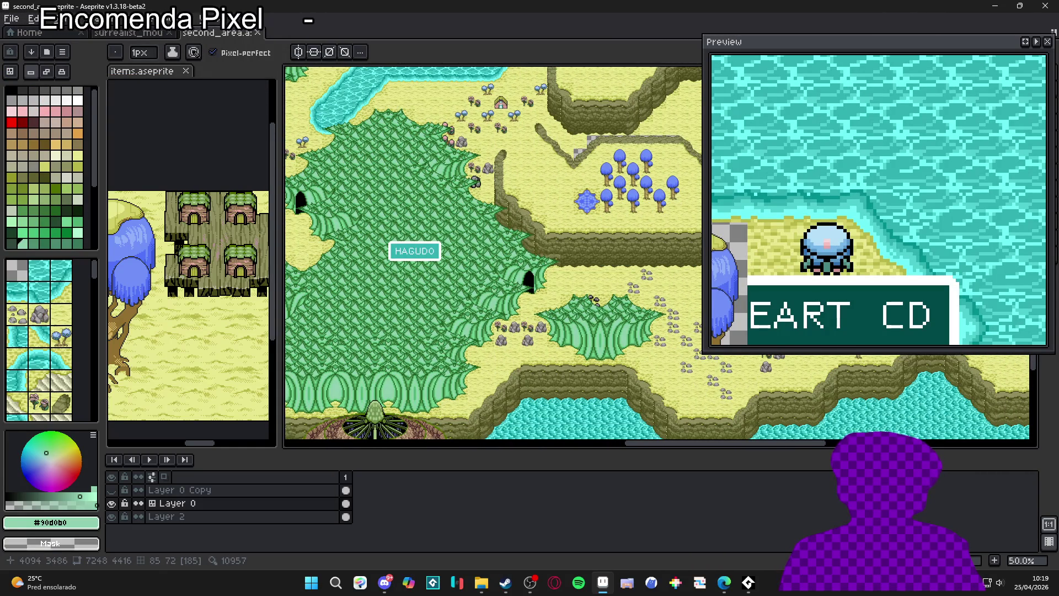
{"action": "scroll", "coordinate": [528, 281], "scroll_direction": "up", "scroll_amount": 2}
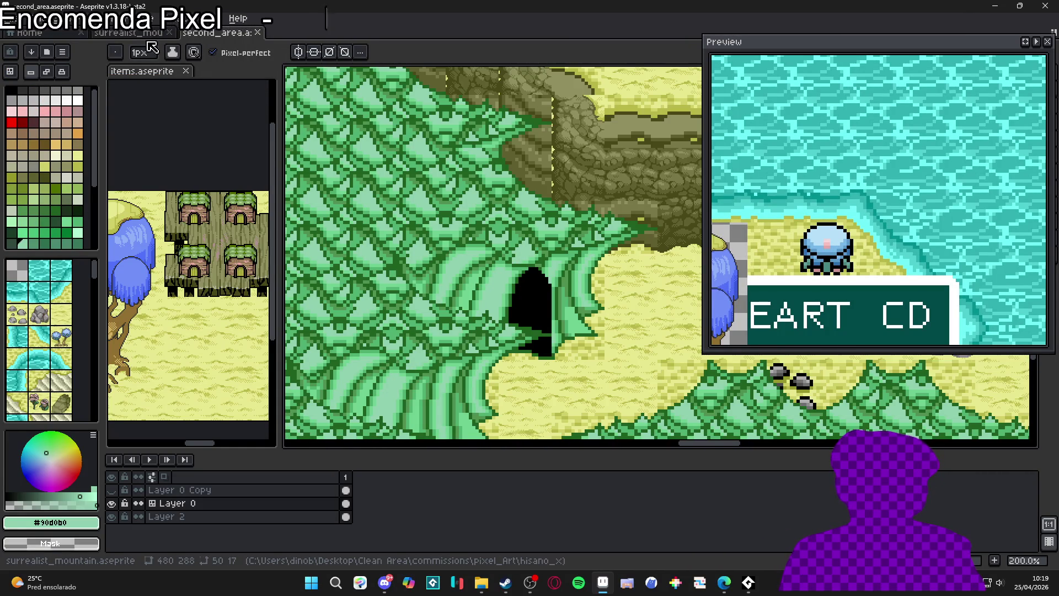
{"action": "left_click", "coordinate": [151, 35]}
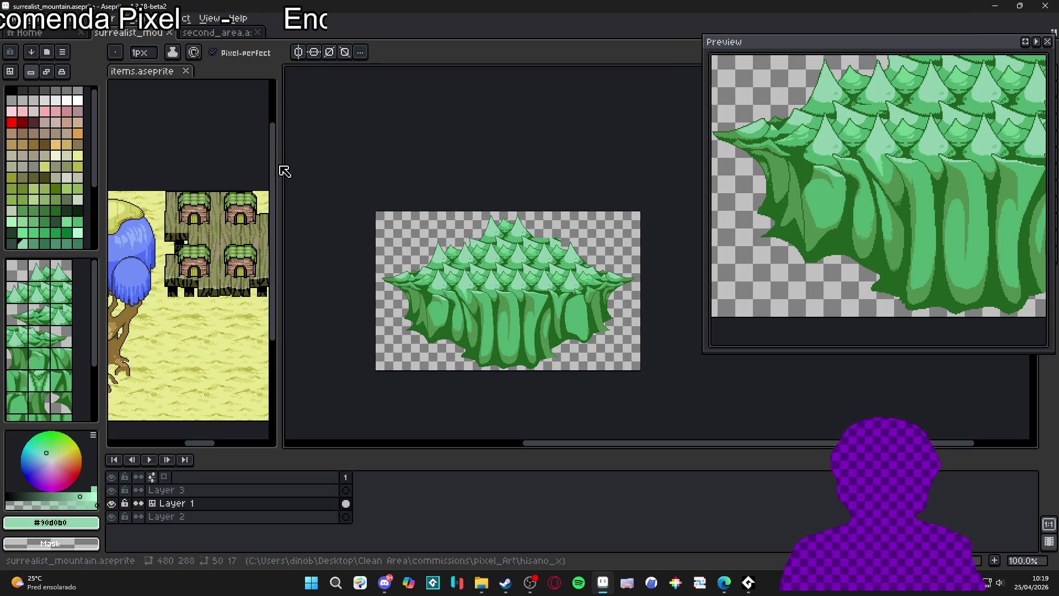
{"action": "scroll", "coordinate": [545, 313], "scroll_direction": "up", "scroll_amount": 1}
{"action": "scroll", "coordinate": [545, 314], "scroll_direction": "down", "scroll_amount": 1}
{"action": "scroll", "coordinate": [545, 314], "scroll_direction": "up", "scroll_amount": 1}
{"action": "scroll", "coordinate": [545, 313], "scroll_direction": "down", "scroll_amount": 1}
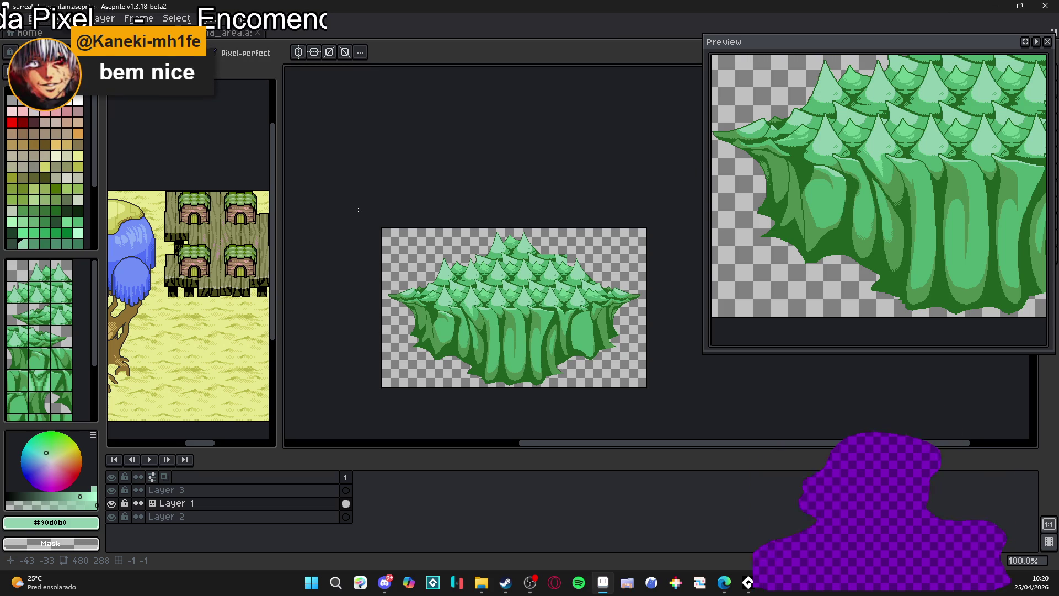
{"action": "scroll", "coordinate": [463, 327], "scroll_direction": "up", "scroll_amount": 2}
{"action": "scroll", "coordinate": [463, 327], "scroll_direction": "down", "scroll_amount": 1}
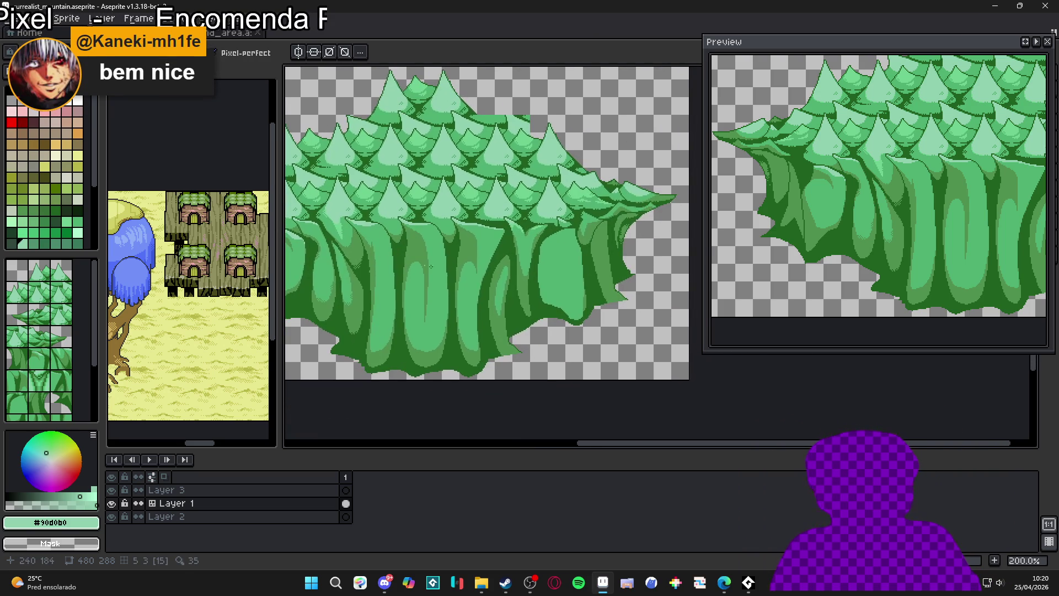
Magic-wand select the light-green trunk area and sample the mid-green #509050
{"action": "scroll", "coordinate": [527, 296], "scroll_direction": "down", "scroll_amount": 2}
{"action": "scroll", "coordinate": [517, 295], "scroll_direction": "up", "scroll_amount": 2}
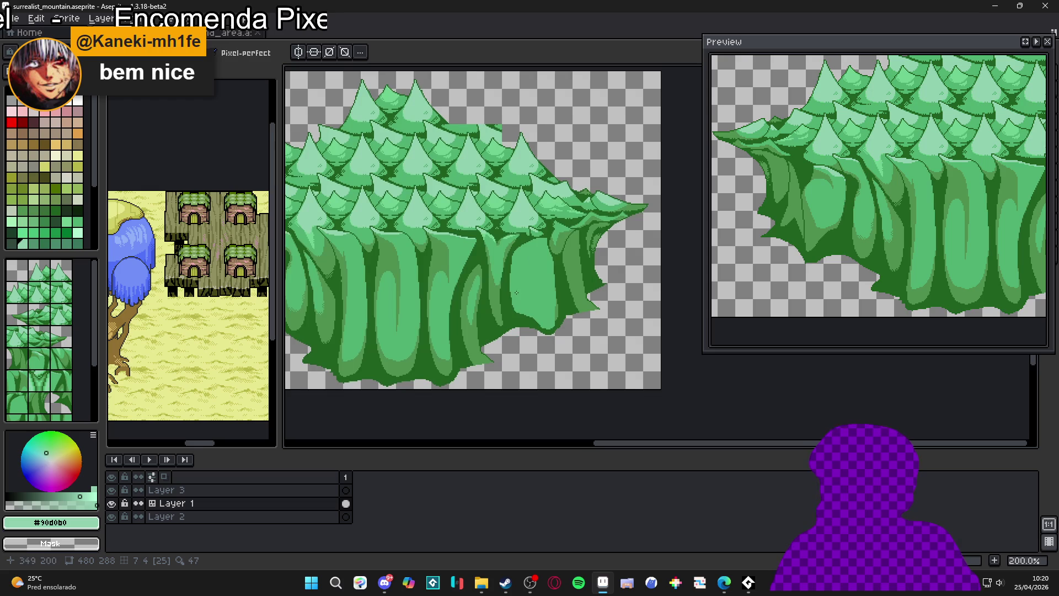
{"action": "mouse_move", "coordinate": [517, 295]}
{"action": "left_mouse_down"}
{"action": "mouse_move", "coordinate": [549, 307]}
{"action": "mouse_move", "coordinate": [629, 307]}
{"action": "mouse_move", "coordinate": [555, 307]}
{"action": "left_mouse_up"}
{"action": "key", "text": "w"}
{"action": "left_click", "coordinate": [562, 312]}
{"action": "key", "text": "i"}
{"action": "scroll", "coordinate": [558, 310], "scroll_direction": "up", "scroll_amount": 2}
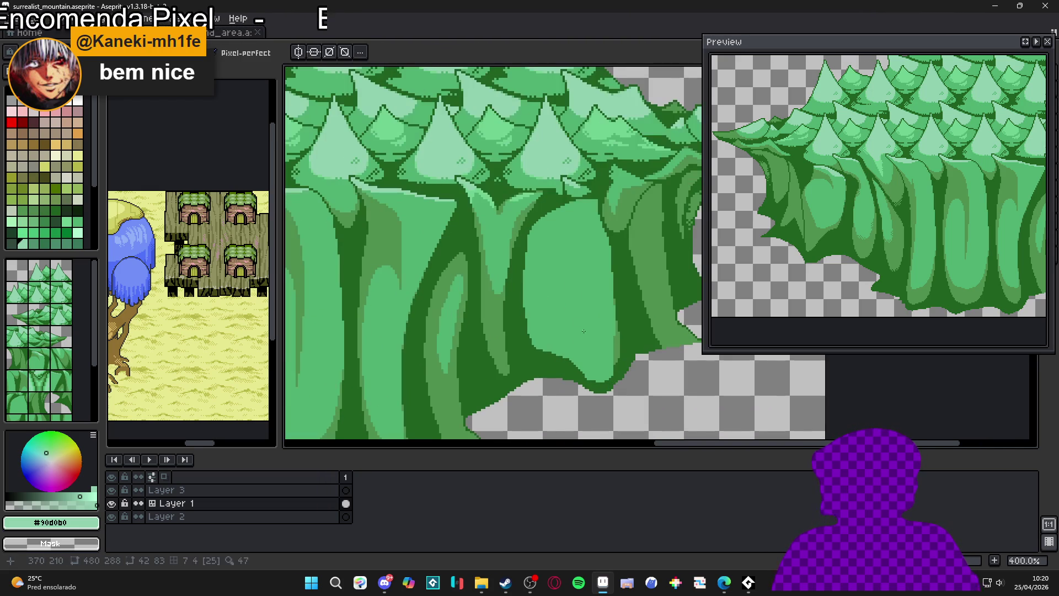
{"action": "left_click", "coordinate": [495, 331]}
{"action": "key", "text": "b"}
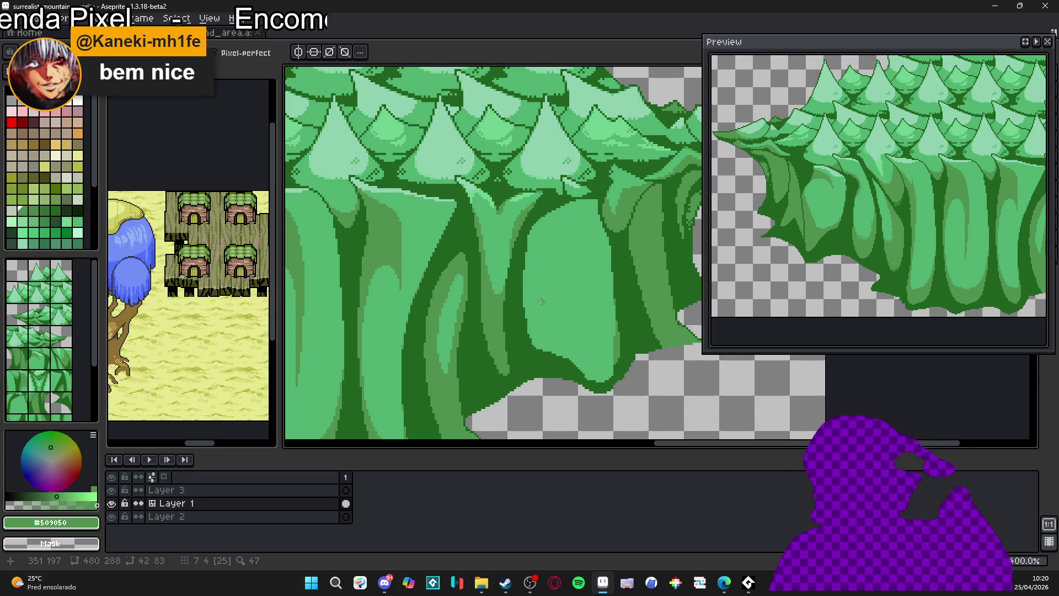
Draw dark green shading down the central trunk
{"action": "mouse_move", "coordinate": [568, 332]}
{"action": "left_mouse_down"}
{"action": "mouse_move", "coordinate": [584, 359]}
{"action": "mouse_move", "coordinate": [612, 362]}
{"action": "left_mouse_up"}
{"action": "key", "text": "g"}
{"action": "left_click", "coordinate": [595, 363]}
{"action": "key", "text": "b"}
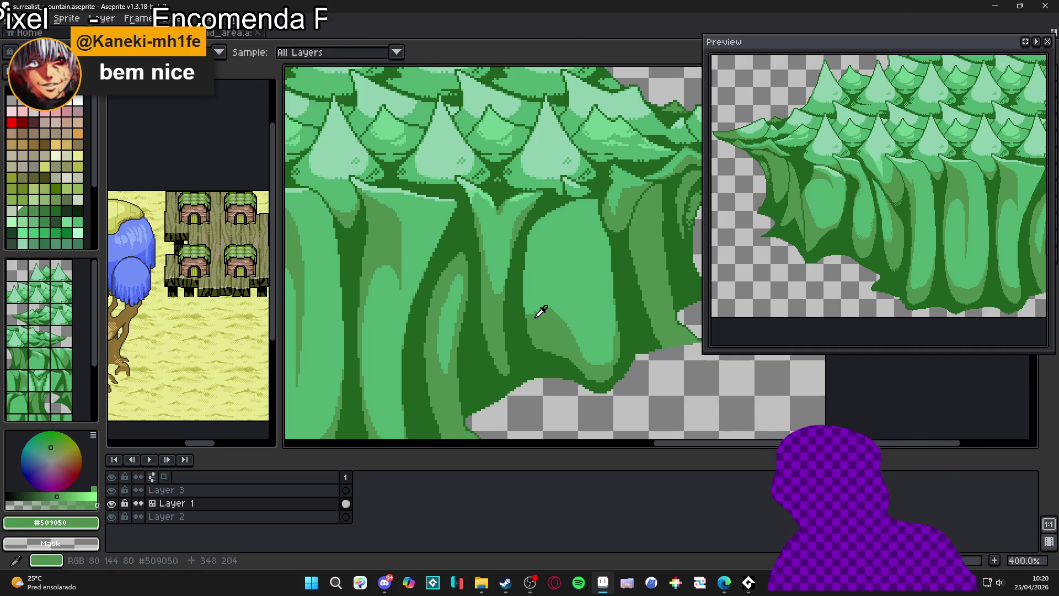
{"action": "mouse_move", "coordinate": [532, 314]}
{"action": "left_mouse_down"}
{"action": "mouse_move", "coordinate": [570, 323]}
{"action": "mouse_move", "coordinate": [595, 357]}
{"action": "left_mouse_up"}
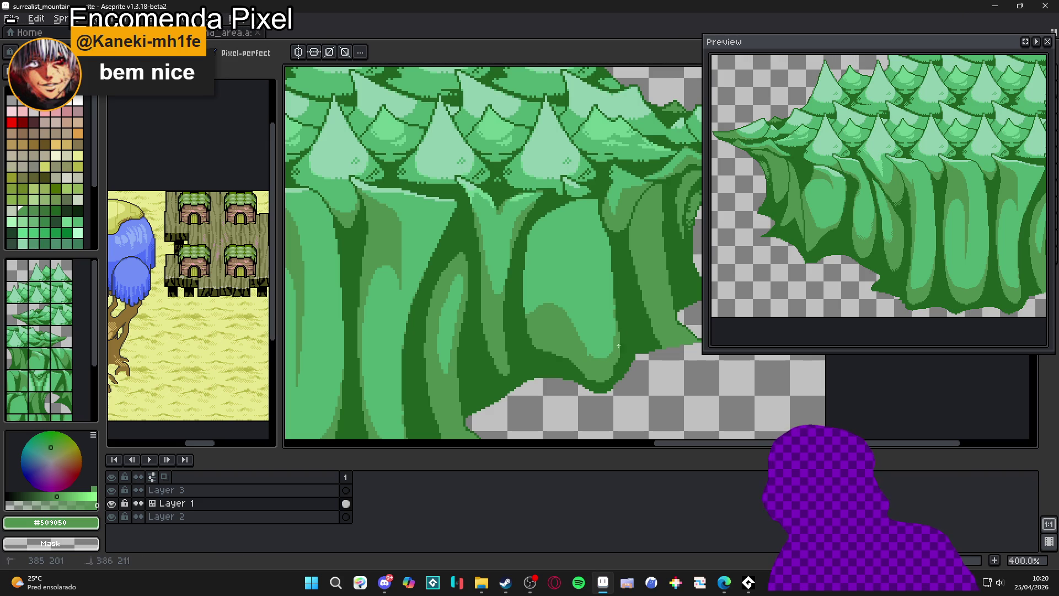
Alternate between #50b070 and #509050 while shading the trunk, then undo the last stroke
{"action": "left_click", "coordinate": [606, 348], "text": "alt"}
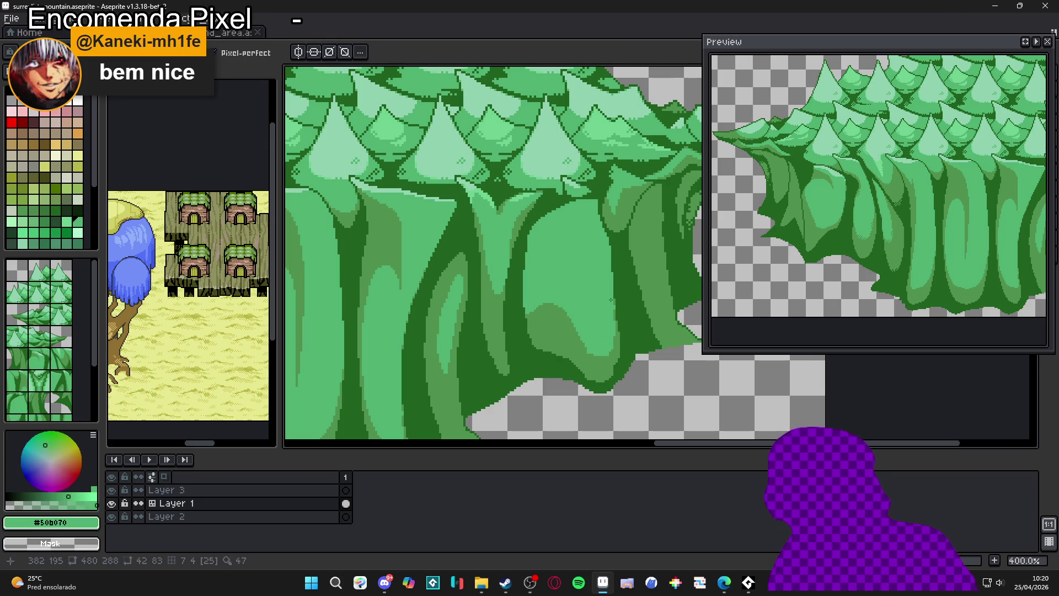
{"action": "left_click", "coordinate": [615, 353], "text": "alt"}
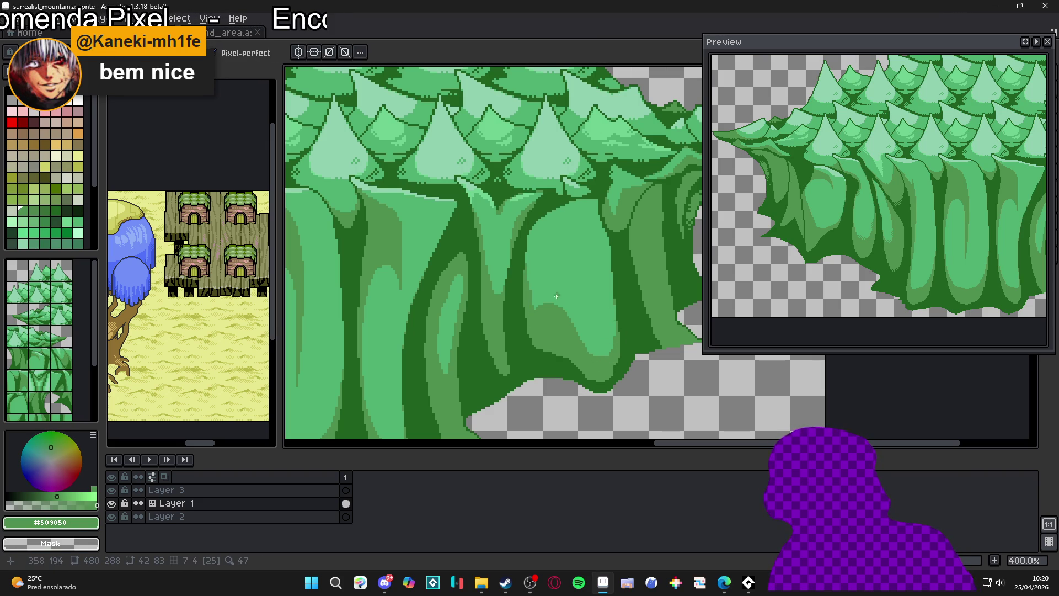
{"action": "left_click", "coordinate": [529, 290], "text": "alt"}
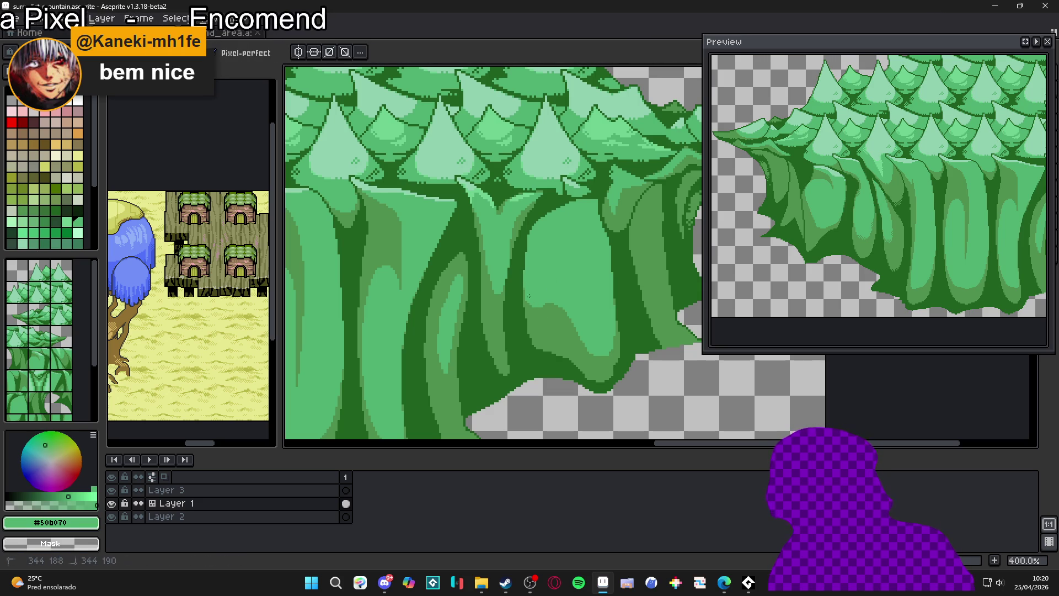
{"action": "left_click", "coordinate": [530, 298], "text": "alt"}
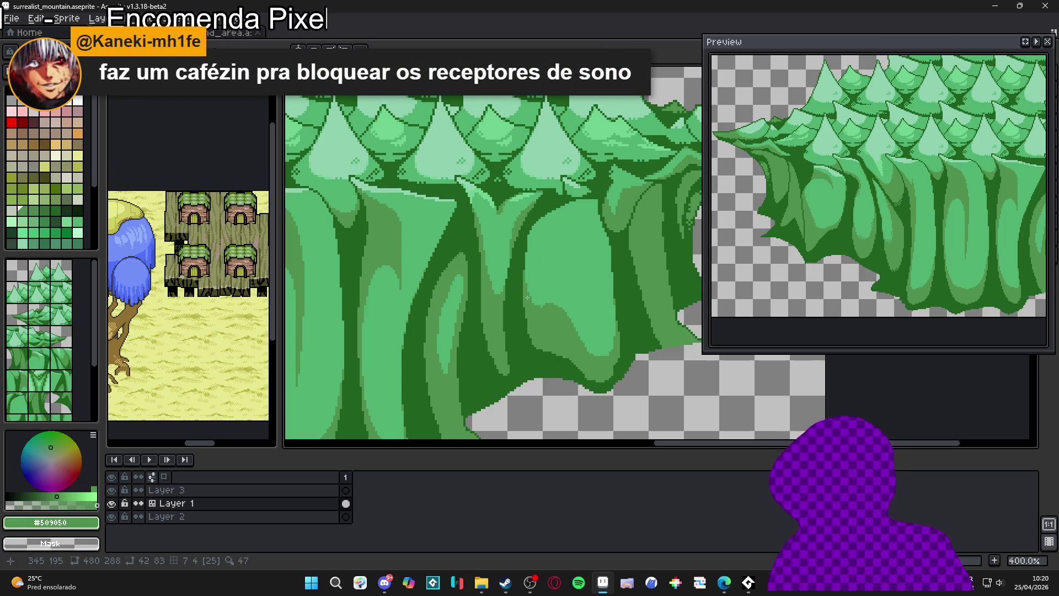
{"action": "left_click", "coordinate": [538, 283], "text": "alt"}
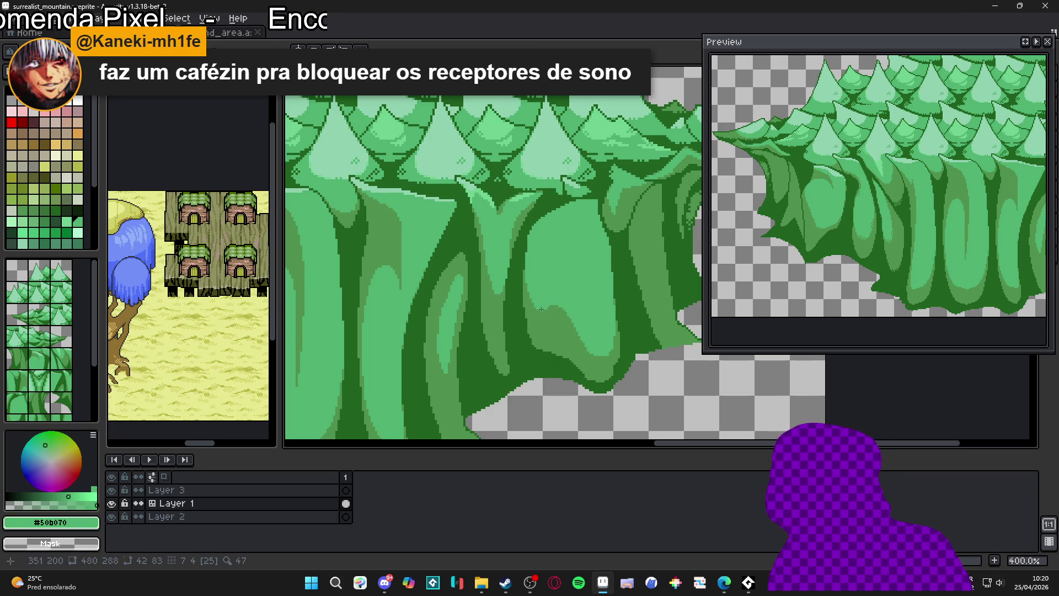
{"action": "left_click", "coordinate": [524, 253], "text": "alt"}
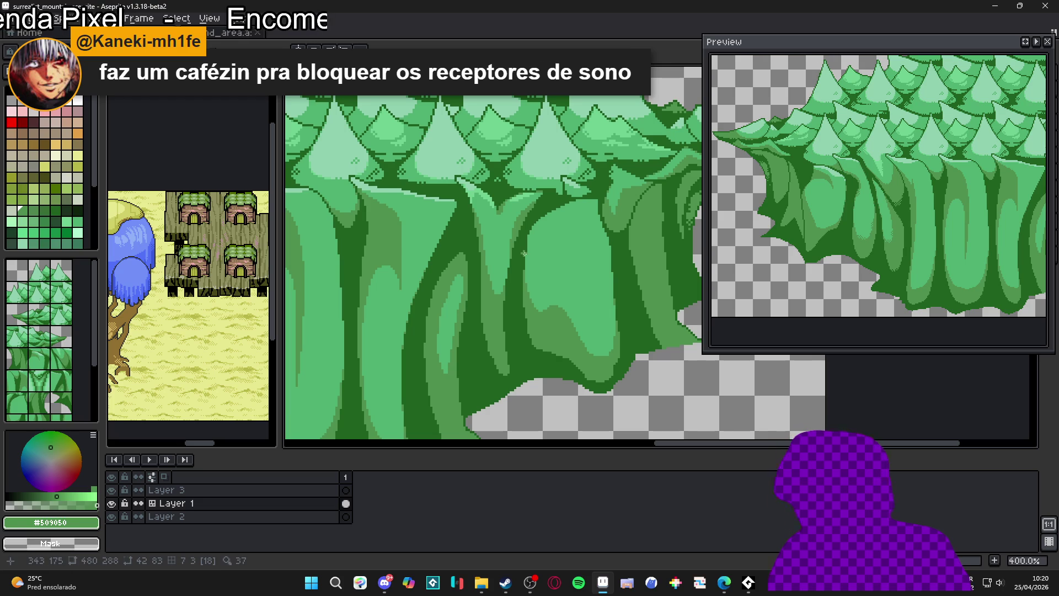
{"action": "key", "text": "ctrl+z"}
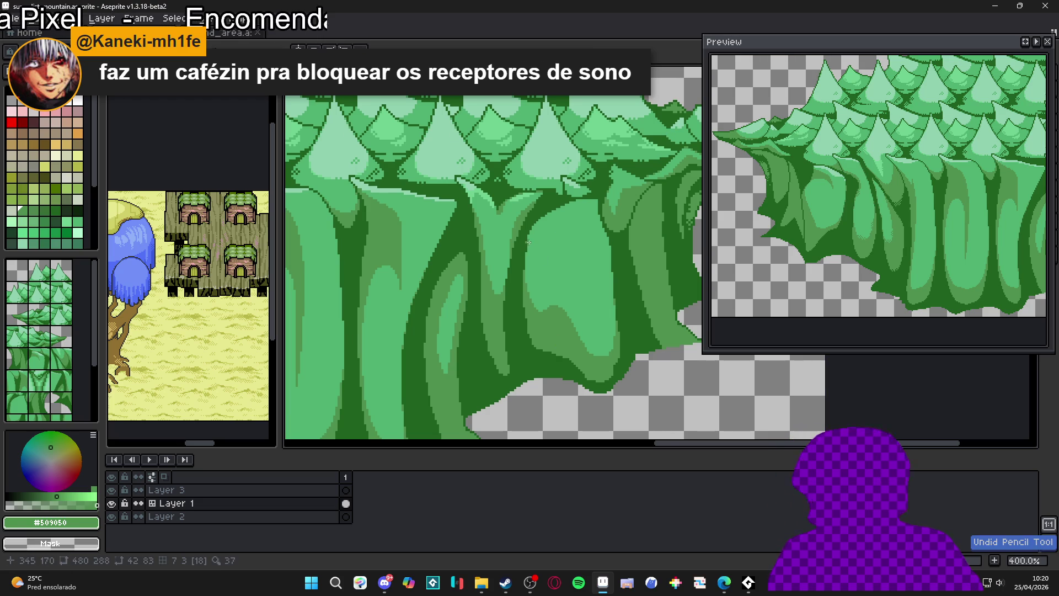
Draw a dark green stroke up the trunk edge
{"action": "scroll", "coordinate": [528, 242], "scroll_direction": "up", "scroll_amount": 4}
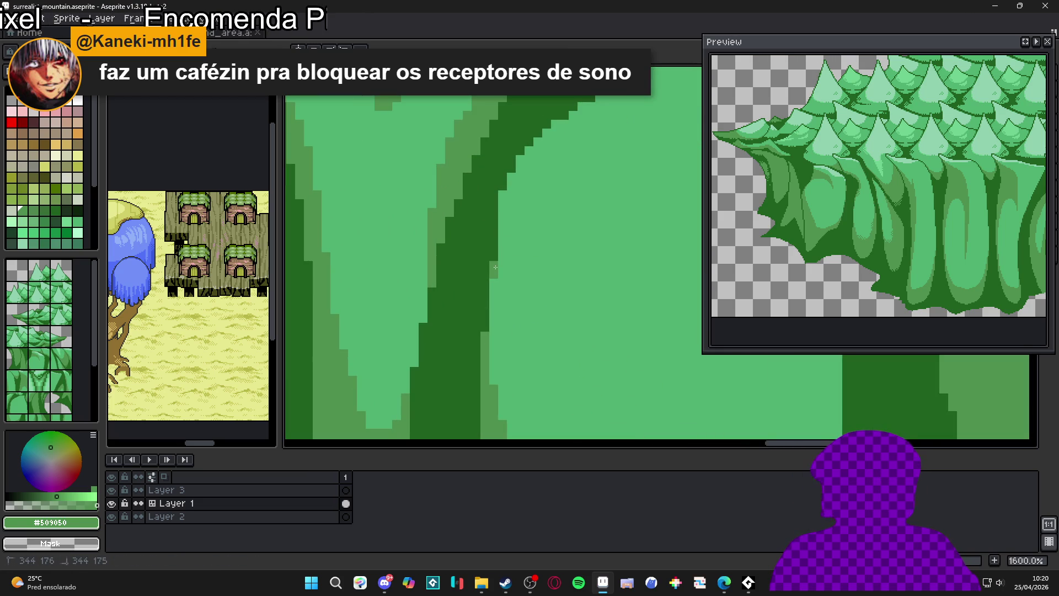
{"action": "left_click", "coordinate": [500, 193]}
{"action": "left_click_drag", "start_coordinate": [499, 203], "coordinate": [508, 187]}
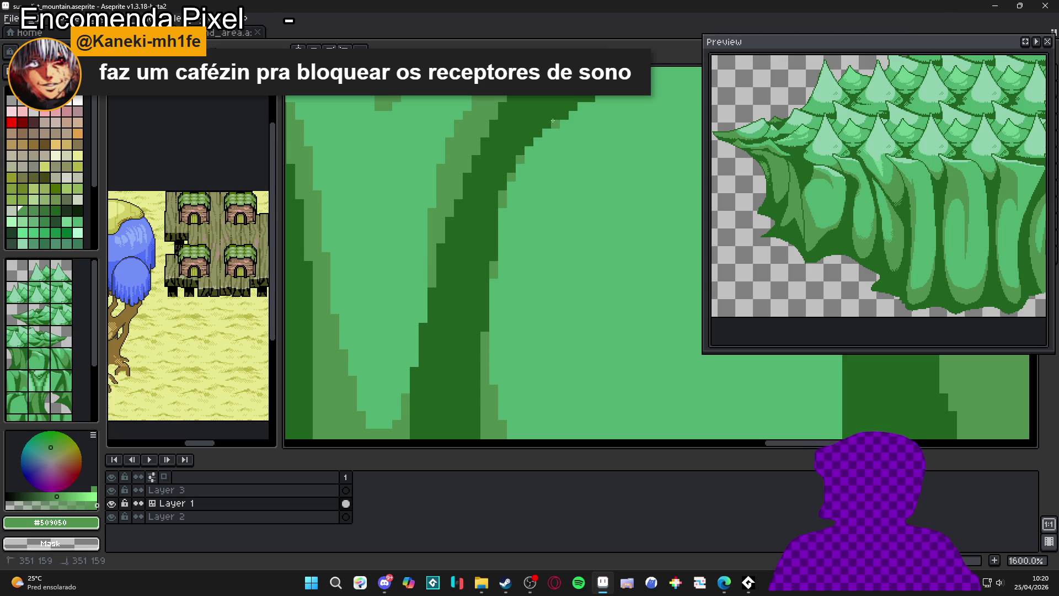
Pick pale green #90d0b0 and paint a highlight across the trunk top
{"action": "left_click_drag", "start_coordinate": [552, 130], "coordinate": [368, 301]}
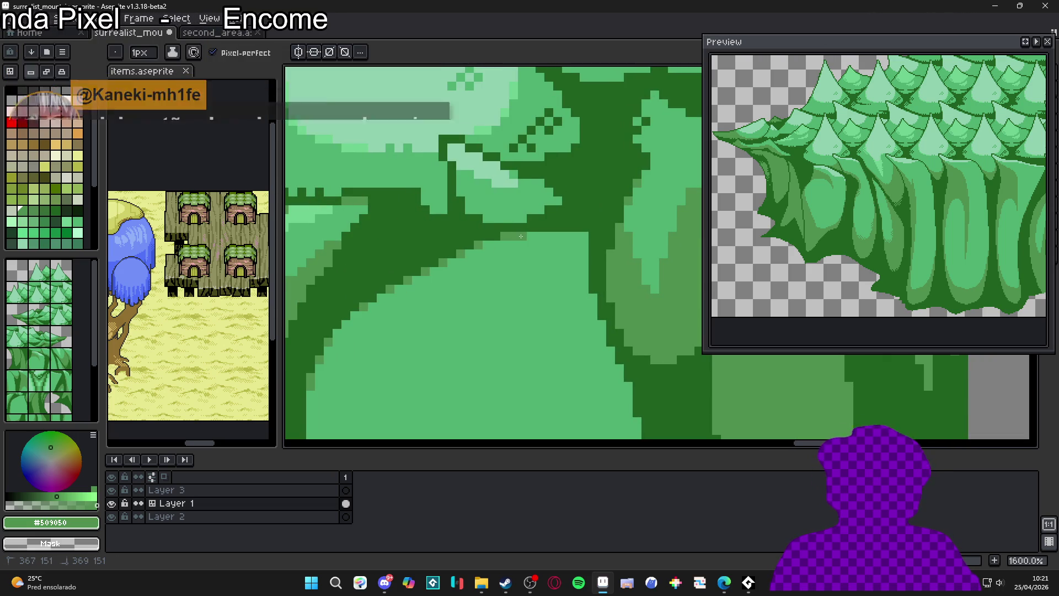
{"action": "scroll", "coordinate": [514, 274], "scroll_direction": "down", "scroll_amount": 3}
{"action": "scroll", "coordinate": [513, 274], "scroll_direction": "down", "scroll_amount": 1}
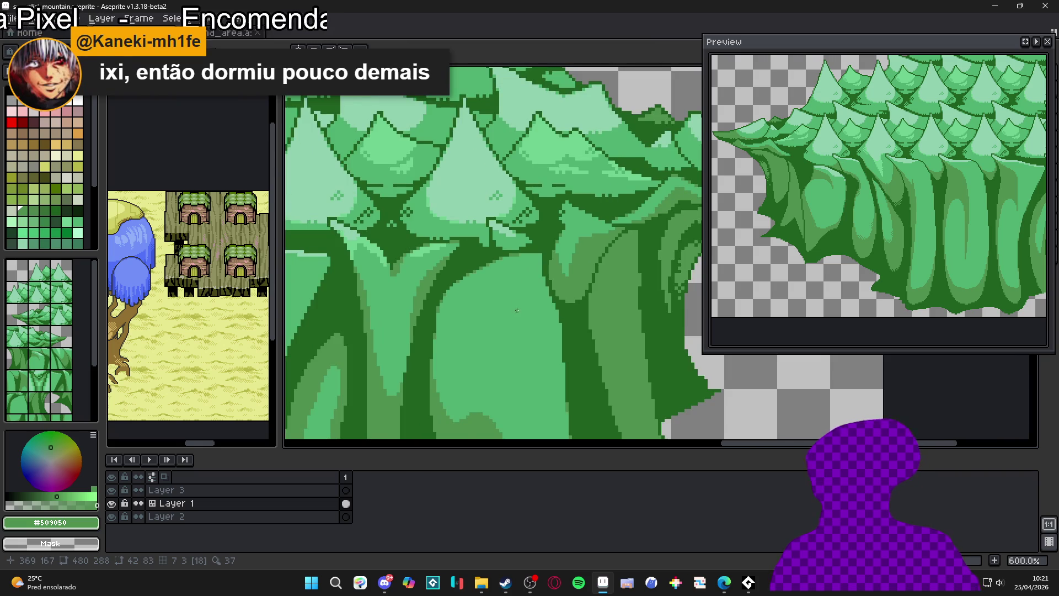
{"action": "scroll", "coordinate": [517, 310], "scroll_direction": "down", "scroll_amount": 1}
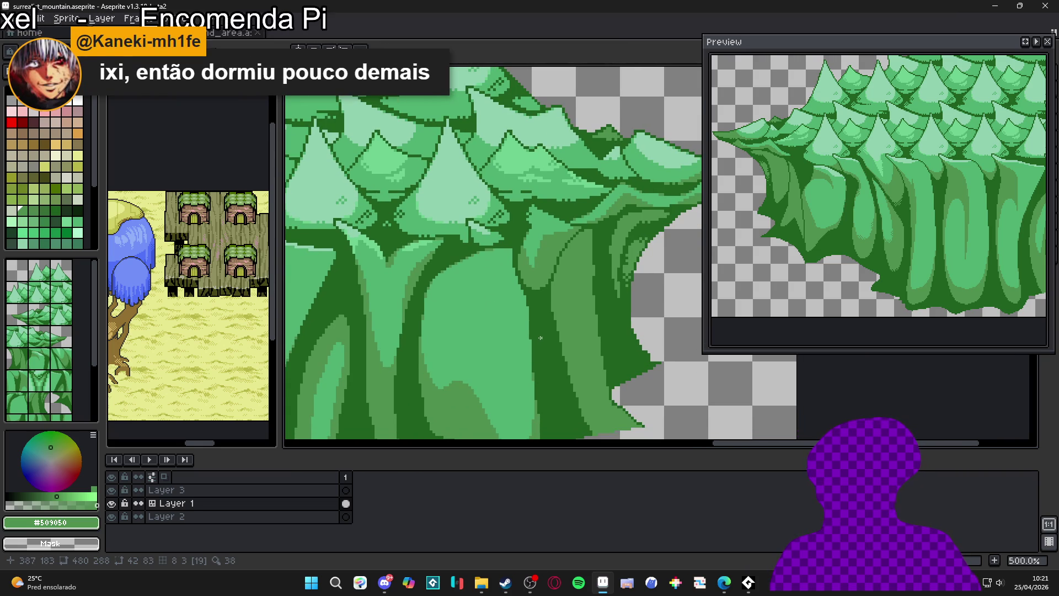
{"action": "scroll", "coordinate": [540, 338], "scroll_direction": "down", "scroll_amount": 1}
{"action": "scroll", "coordinate": [520, 359], "scroll_direction": "down", "scroll_amount": 1}
{"action": "mouse_move", "coordinate": [520, 359]}
{"action": "left_mouse_down"}
{"action": "mouse_move", "coordinate": [520, 318]}
{"action": "mouse_move", "coordinate": [579, 319]}
{"action": "mouse_move", "coordinate": [520, 335]}
{"action": "mouse_move", "coordinate": [435, 322]}
{"action": "left_mouse_up"}
{"action": "scroll", "coordinate": [579, 318], "scroll_direction": "down", "scroll_amount": 1}
{"action": "scroll", "coordinate": [515, 317], "scroll_direction": "down", "scroll_amount": 1}
{"action": "scroll", "coordinate": [506, 322], "scroll_direction": "up", "scroll_amount": 1}
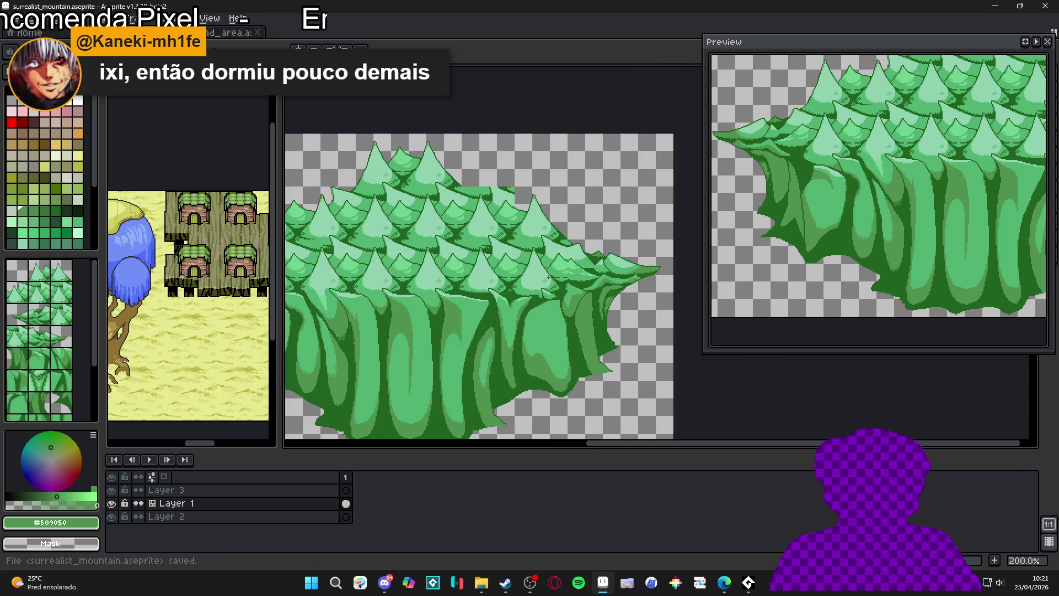
{"action": "scroll", "coordinate": [547, 293], "scroll_direction": "up", "scroll_amount": 4}
{"action": "left_click", "coordinate": [540, 281], "text": "alt"}
{"action": "scroll", "coordinate": [564, 325], "scroll_direction": "up", "scroll_amount": 3}
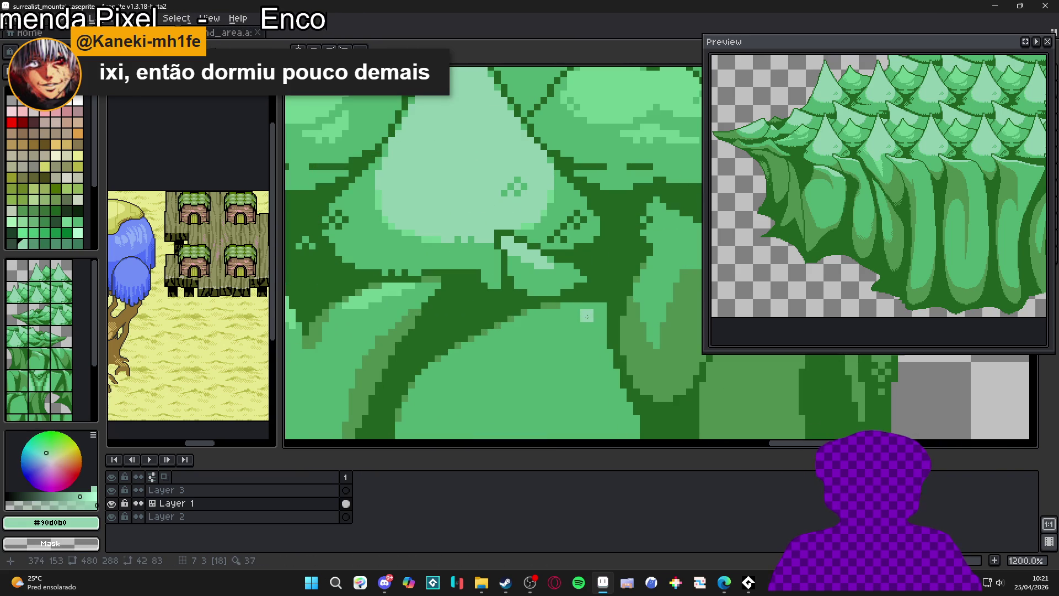
{"action": "mouse_move", "coordinate": [589, 312]}
{"action": "left_mouse_down"}
{"action": "mouse_move", "coordinate": [564, 311]}
{"action": "mouse_move", "coordinate": [610, 314]}
{"action": "mouse_move", "coordinate": [589, 323]}
{"action": "left_mouse_up"}
Extend the pale green highlight leftward and down toward the lower left
{"action": "left_click", "coordinate": [586, 325]}
{"action": "left_click", "coordinate": [575, 330]}
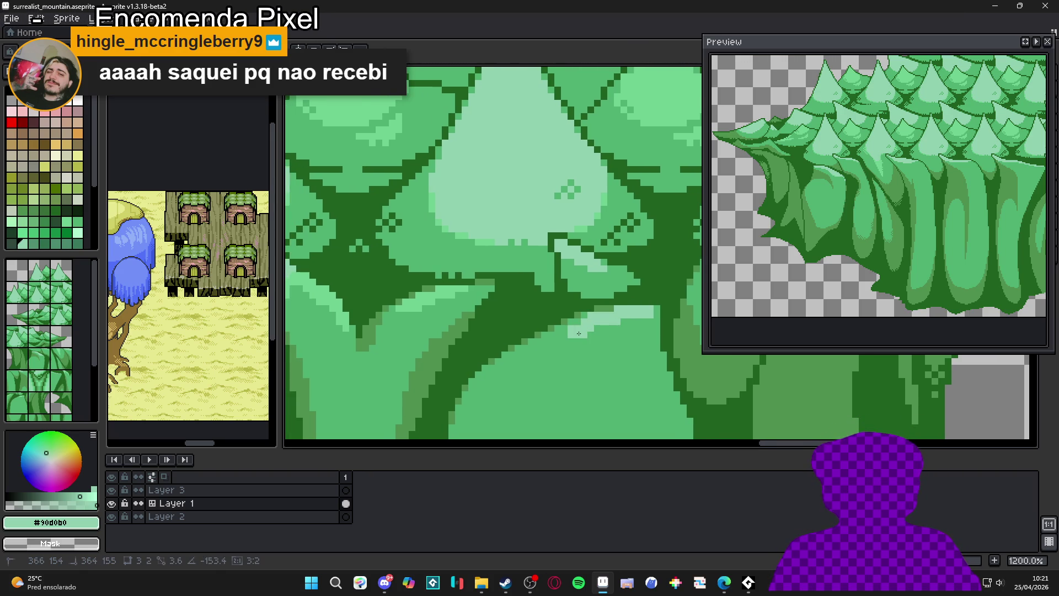
{"action": "left_click", "coordinate": [565, 330]}
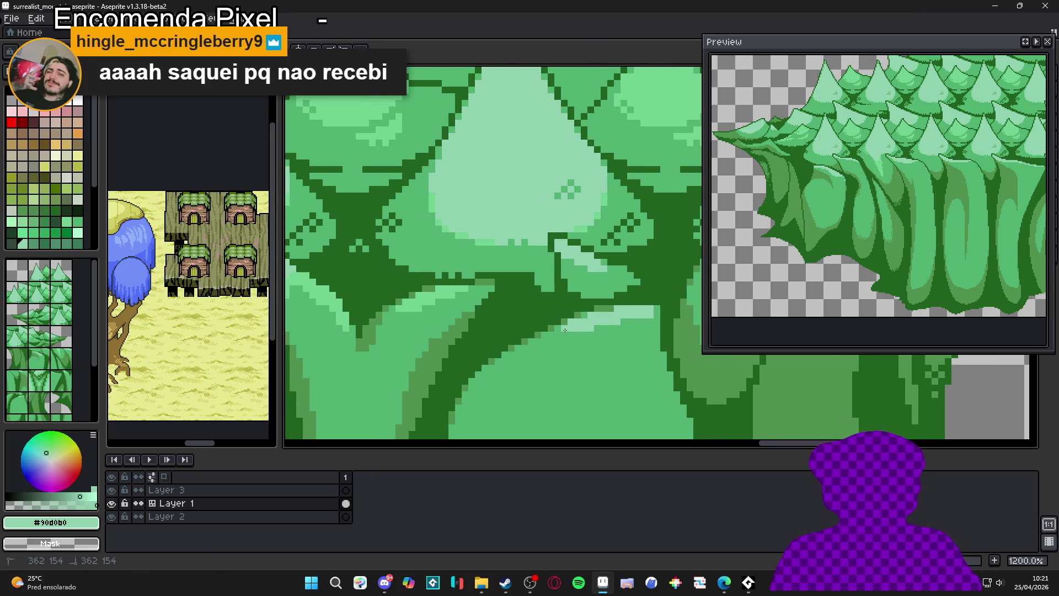
{"action": "left_click", "coordinate": [560, 330]}
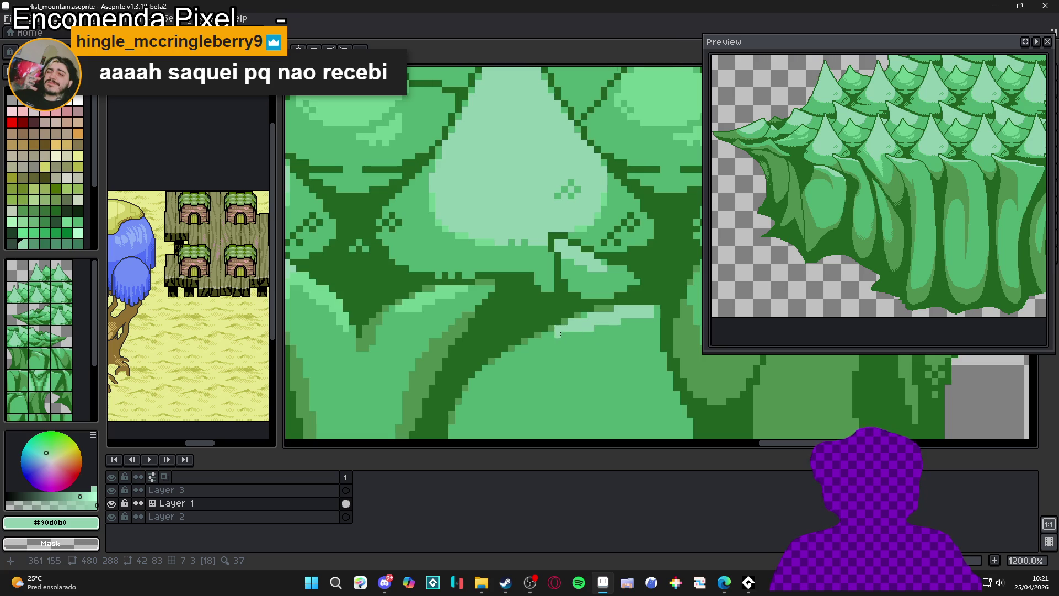
{"action": "left_click_drag", "start_coordinate": [541, 341], "coordinate": [528, 345]}
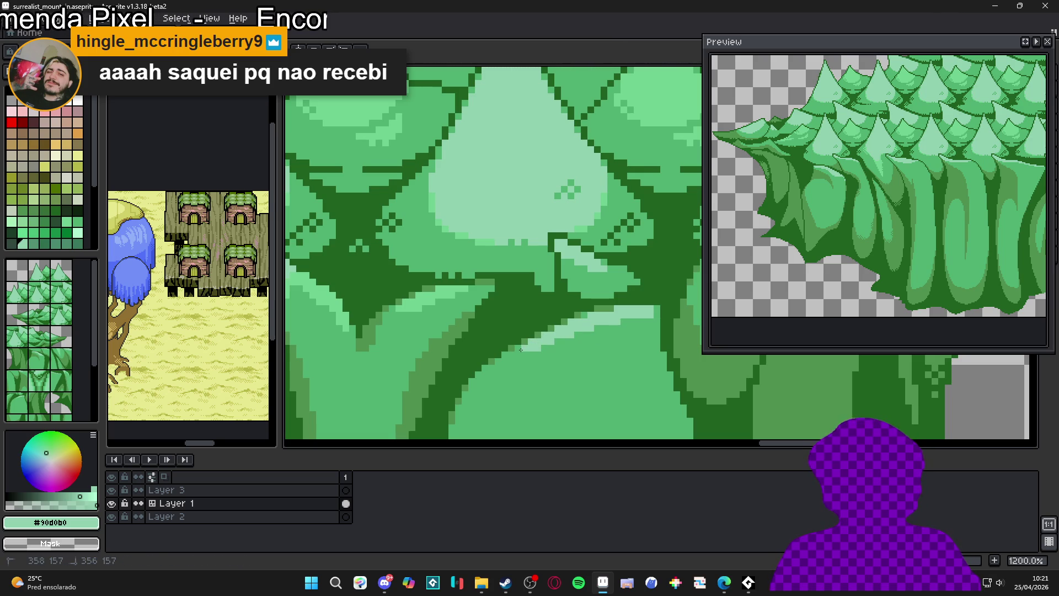
{"action": "left_click_drag", "start_coordinate": [521, 352], "coordinate": [509, 360]}
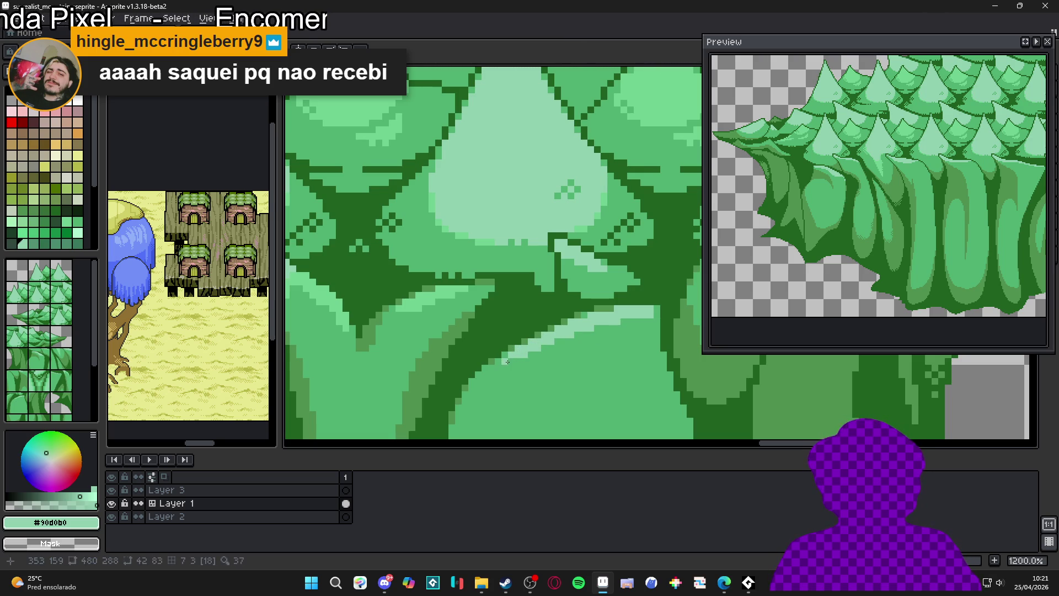
Save the sprite as surrealist_mountain.aseprite
{"action": "scroll", "coordinate": [592, 338], "scroll_direction": "up", "scroll_amount": 2}
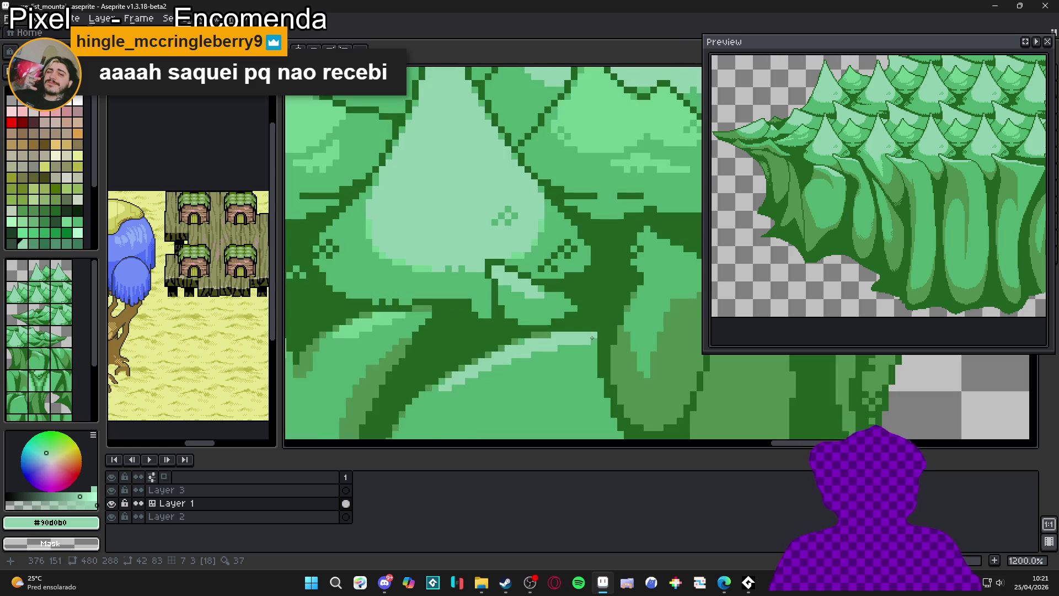
{"action": "scroll", "coordinate": [524, 359], "scroll_direction": "up", "scroll_amount": 1}
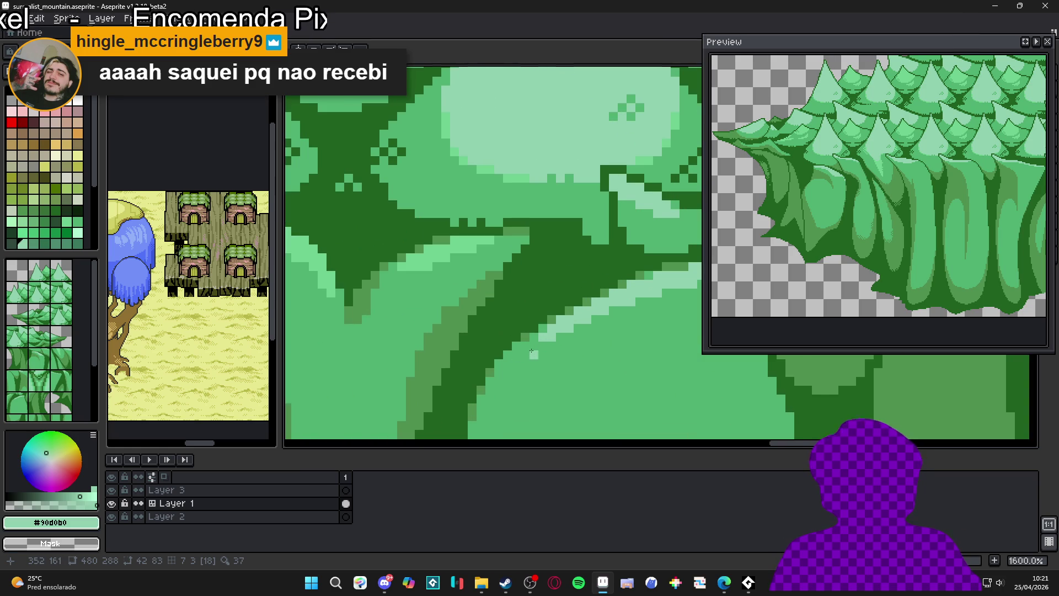
{"action": "scroll", "coordinate": [543, 361], "scroll_direction": "down", "scroll_amount": 5}
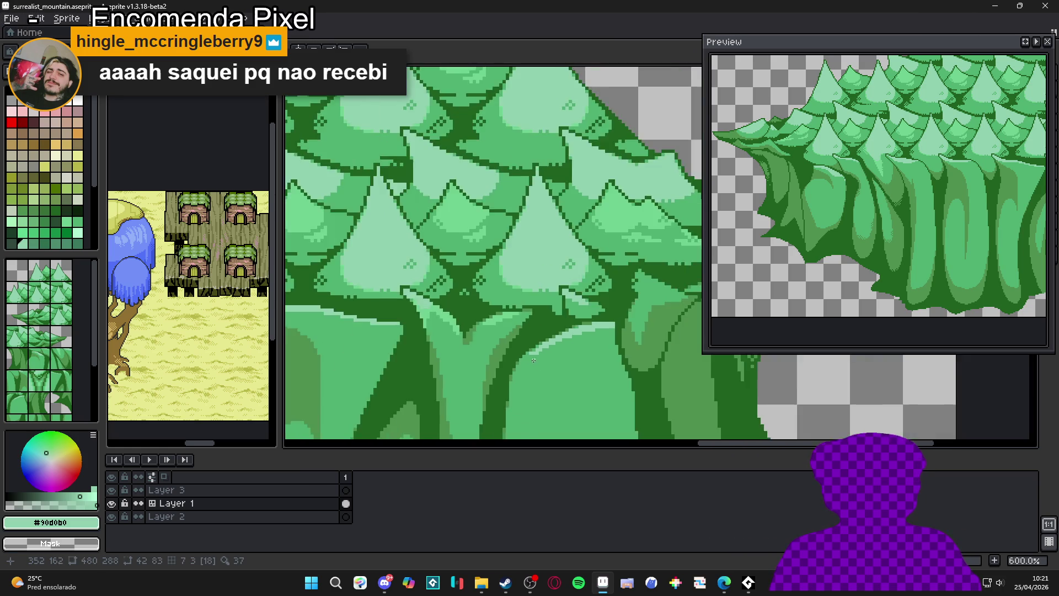
{"action": "scroll", "coordinate": [547, 374], "scroll_direction": "up", "scroll_amount": 5}
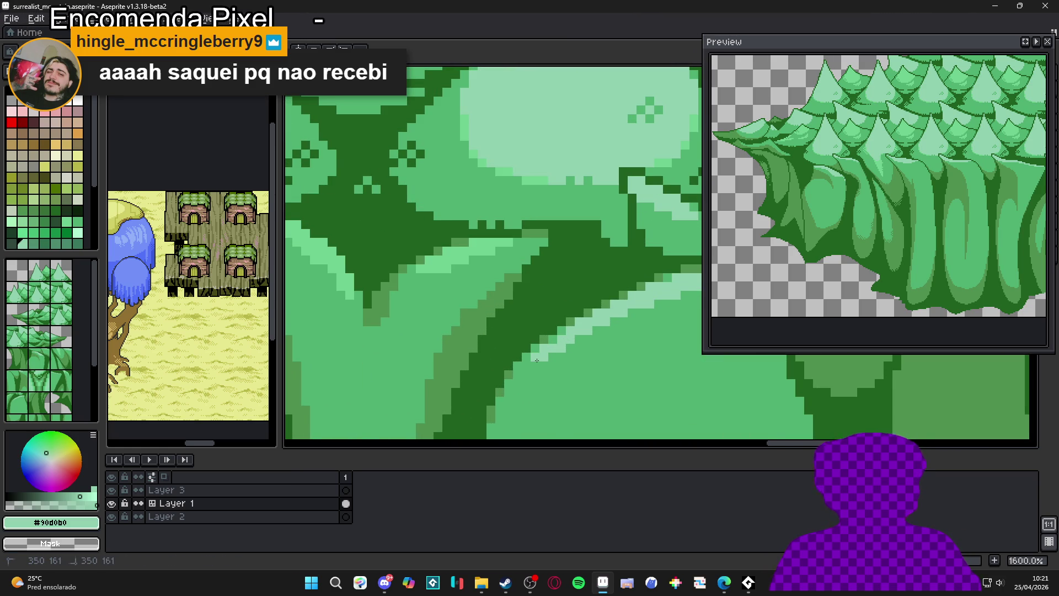
{"action": "scroll", "coordinate": [537, 360], "scroll_direction": "down", "scroll_amount": 5}
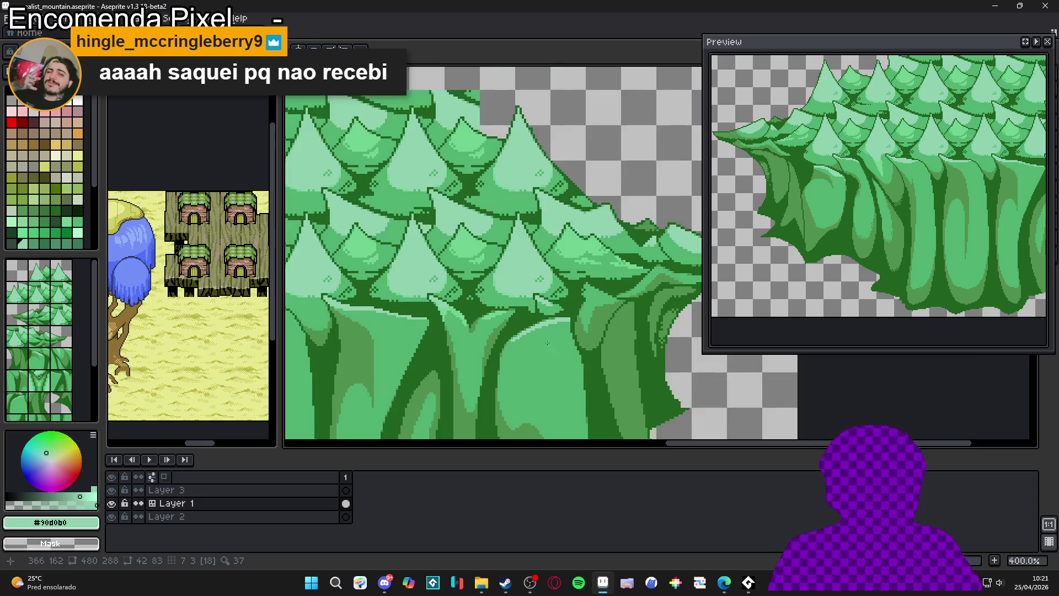
{"action": "scroll", "coordinate": [530, 287], "scroll_direction": "down", "scroll_amount": 3}
{"action": "scroll", "coordinate": [546, 295], "scroll_direction": "up", "scroll_amount": 2}
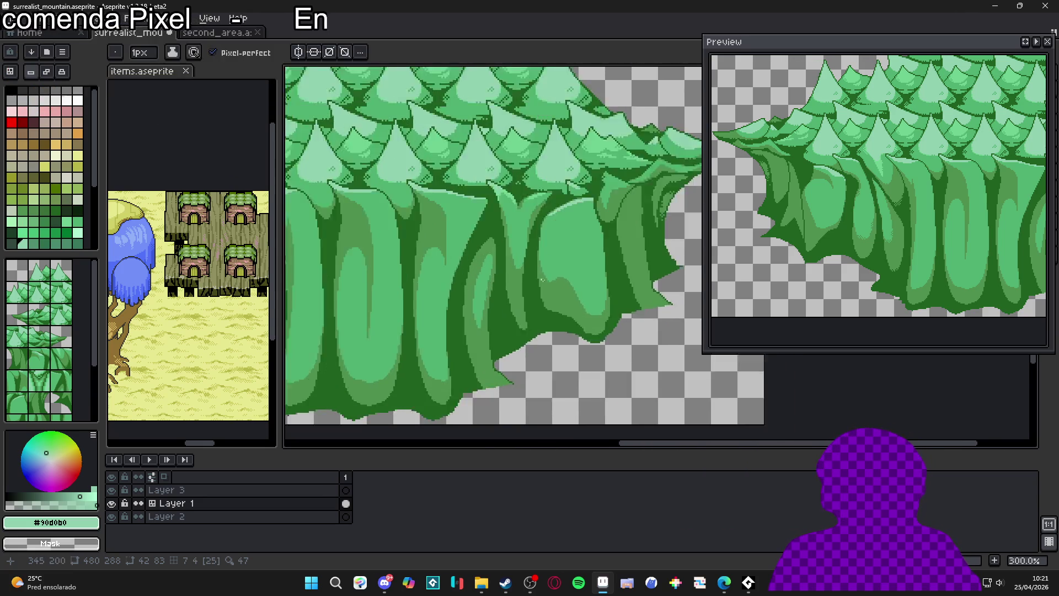
{"action": "scroll", "coordinate": [553, 299], "scroll_direction": "down", "scroll_amount": 3}
{"action": "scroll", "coordinate": [557, 296], "scroll_direction": "up", "scroll_amount": 4}
{"action": "scroll", "coordinate": [574, 284], "scroll_direction": "down", "scroll_amount": 2}
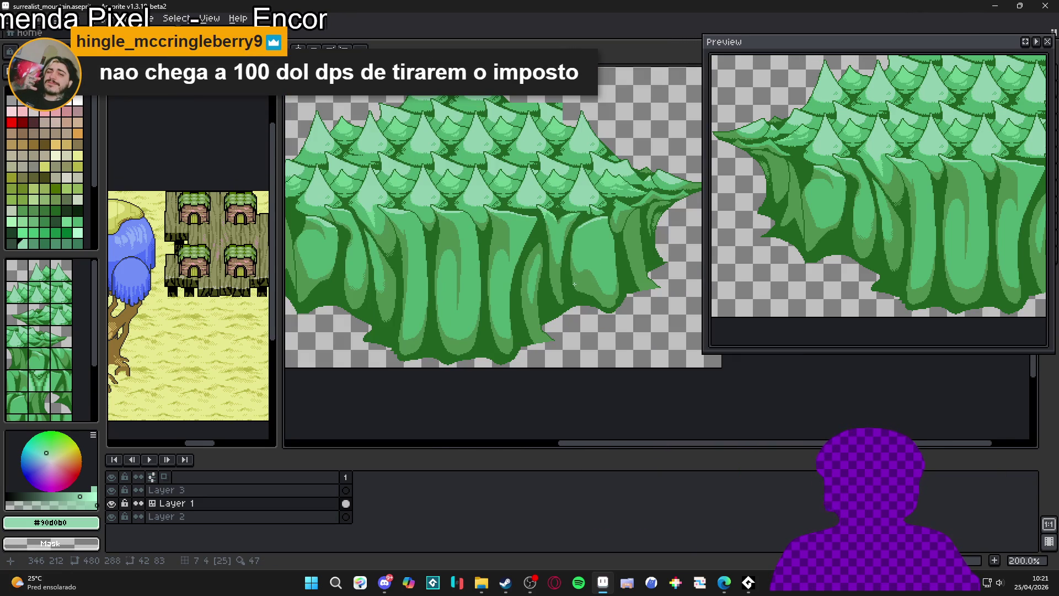
{"action": "scroll", "coordinate": [580, 277], "scroll_direction": "down", "scroll_amount": 2}
{"action": "scroll", "coordinate": [580, 276], "scroll_direction": "up", "scroll_amount": 3}
{"action": "key", "text": "ctrl+s"}
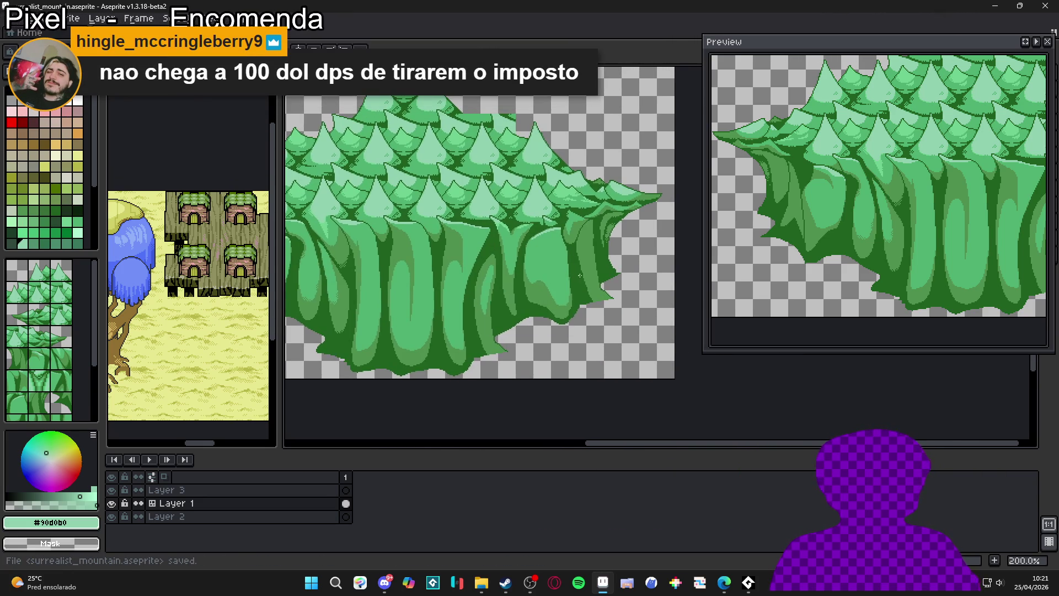
Zoom out to view the whole forest cliff under its 48px tile grid
{"action": "scroll", "coordinate": [579, 275], "scroll_direction": "down", "scroll_amount": 2}
{"action": "scroll", "coordinate": [544, 276], "scroll_direction": "up", "scroll_amount": 2}
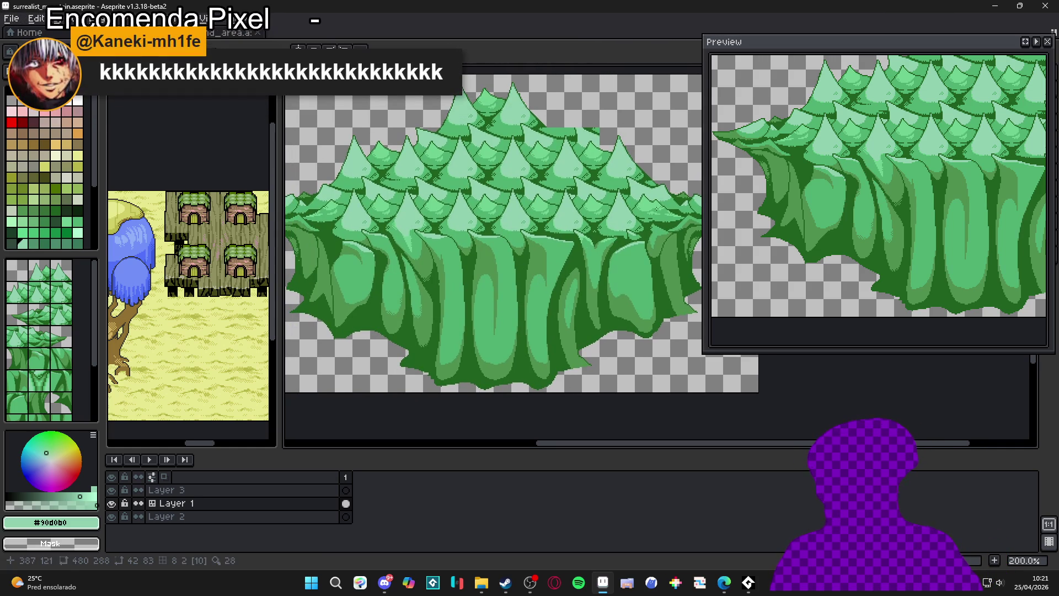
{"action": "scroll", "coordinate": [601, 165], "scroll_direction": "up", "scroll_amount": 2}
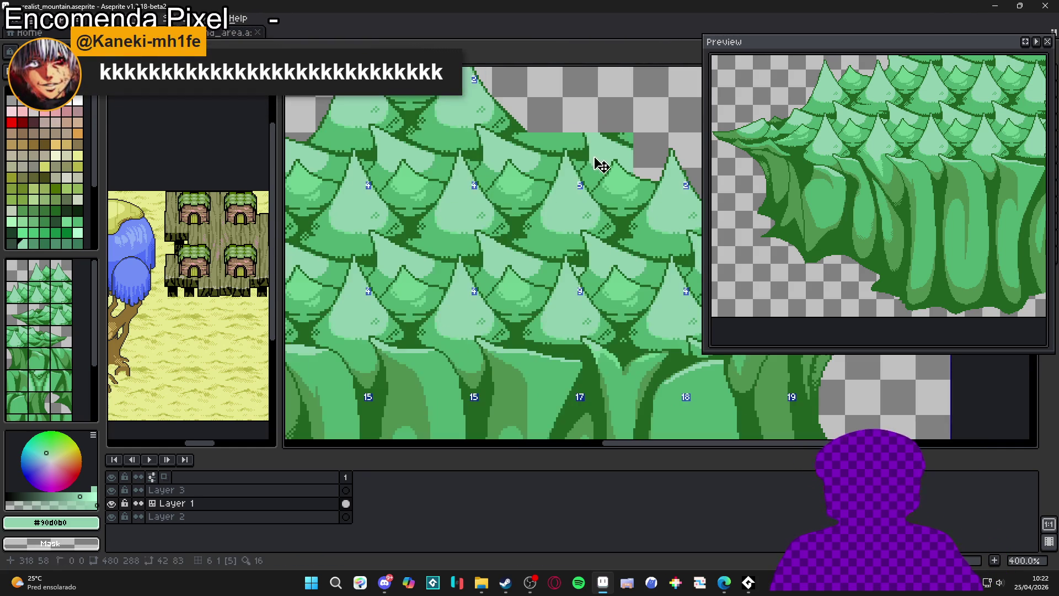
{"action": "scroll", "coordinate": [601, 165], "scroll_direction": "up", "scroll_amount": 1}
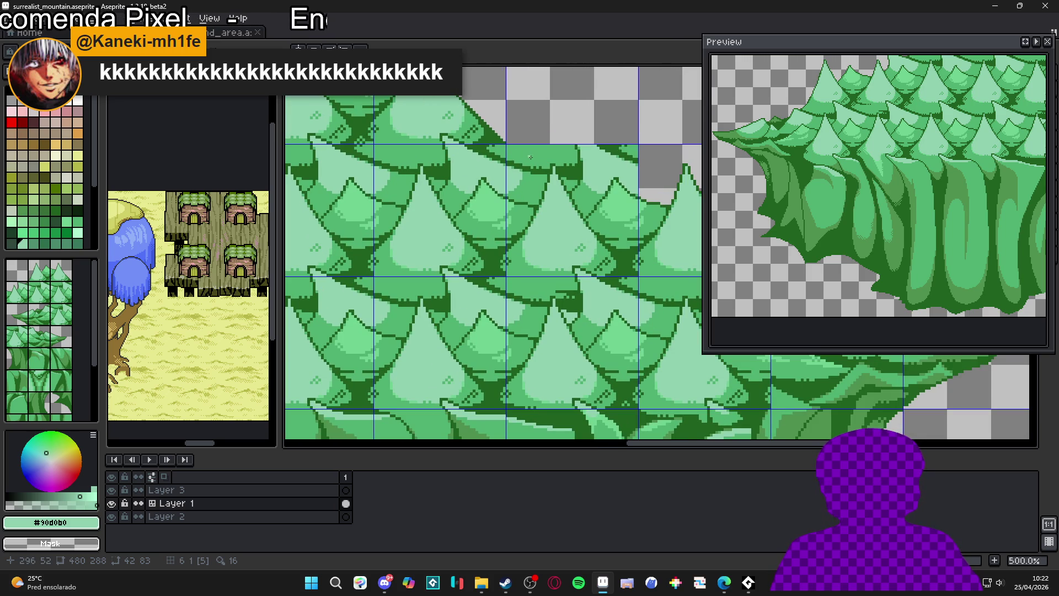
{"action": "scroll", "coordinate": [536, 156], "scroll_direction": "down", "scroll_amount": 2}
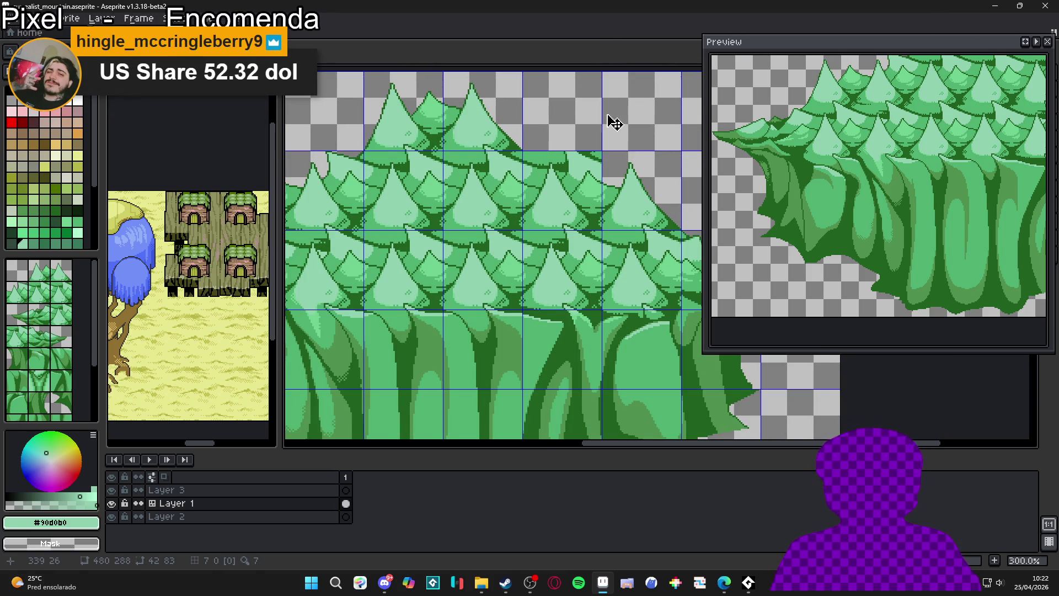
Copy a 48x48 cell of pine trees from the top row
{"action": "key", "text": "m"}
{"action": "left_click_drag", "start_coordinate": [406, 126], "coordinate": [402, 119]}
{"action": "left_click", "coordinate": [406, 123]}
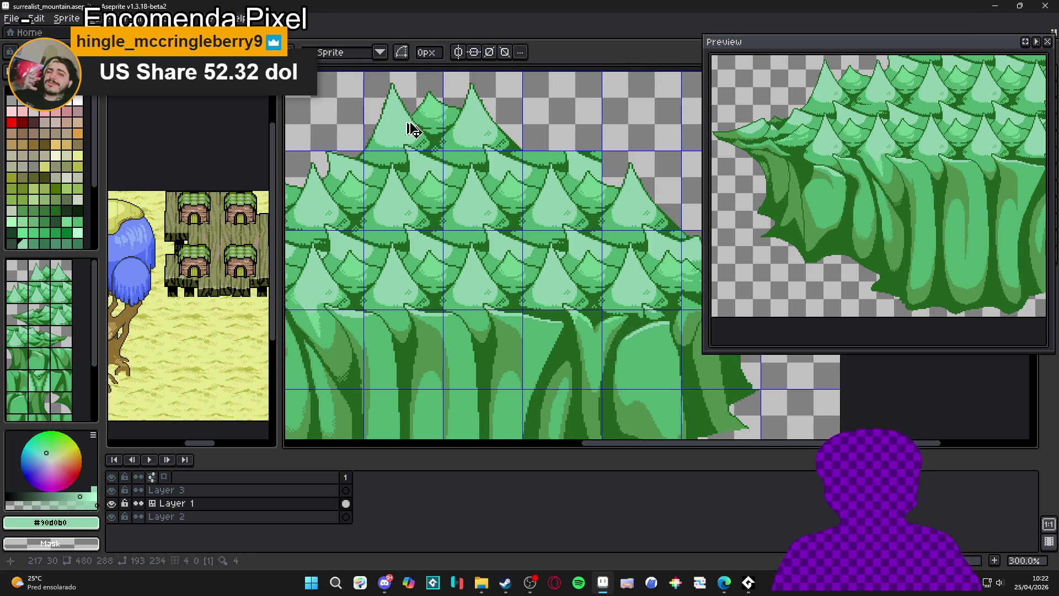
{"action": "key", "text": "ctrl+c"}
{"action": "key", "text": "ctrl+v"}
{"action": "key", "text": "shift+Right"}
{"action": "key", "text": "shift+Right"}
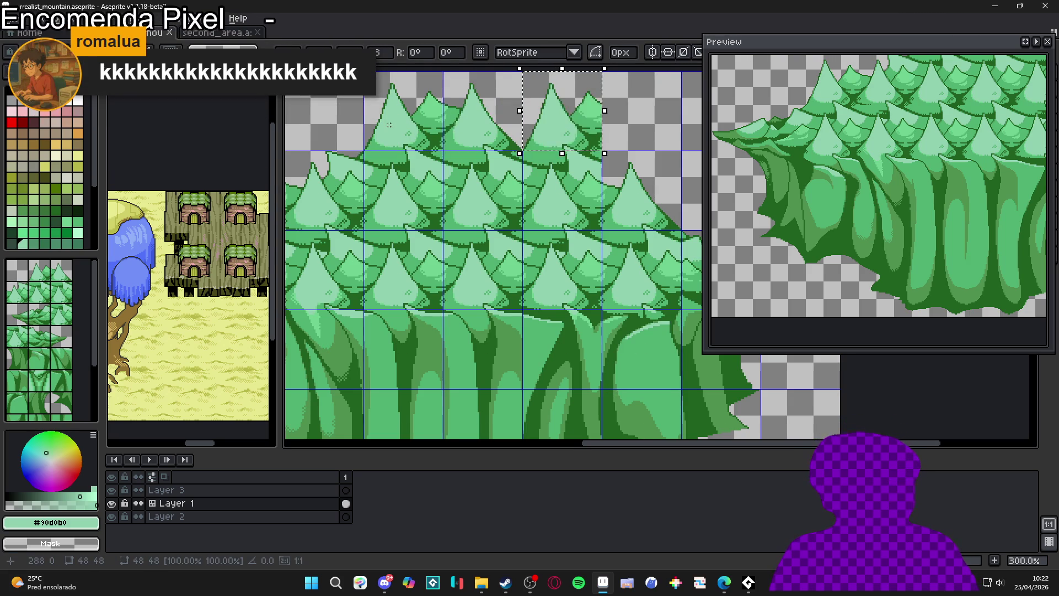
{"action": "key", "text": "Escape"}
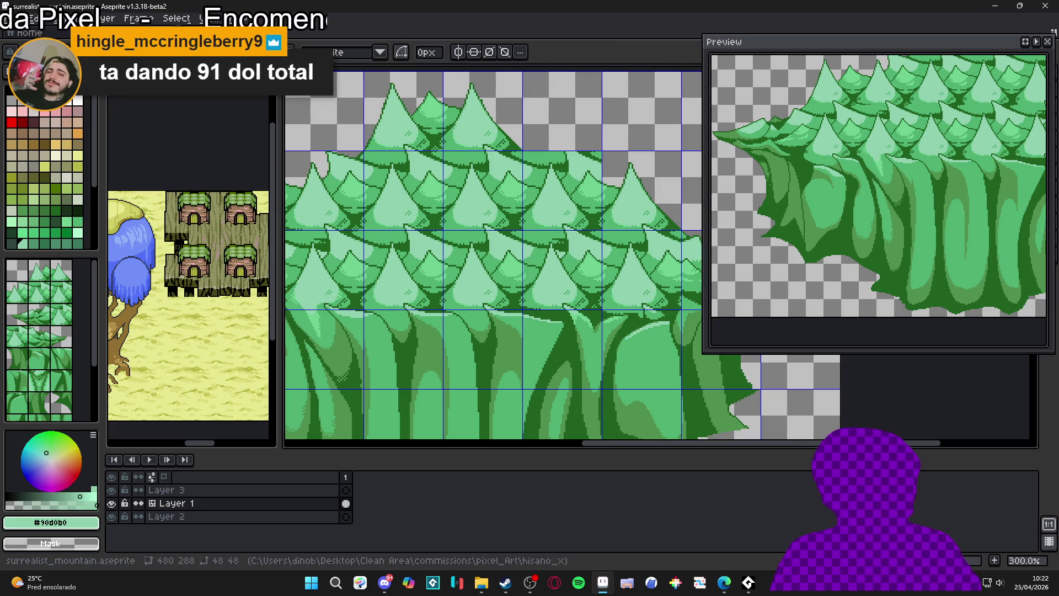
Paste the tree tile into the empty third top-row cell and commit it
{"action": "scroll", "coordinate": [577, 171], "scroll_direction": "up", "scroll_amount": 2}
{"action": "key", "text": "ctrl+v"}
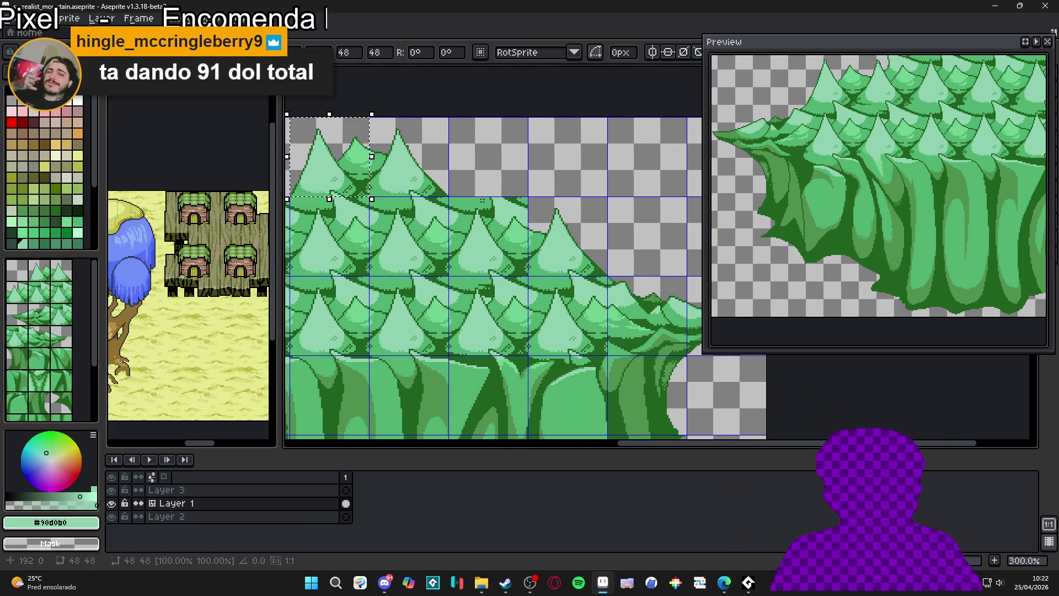
{"action": "left_click_drag", "start_coordinate": [328, 190], "coordinate": [487, 190]}
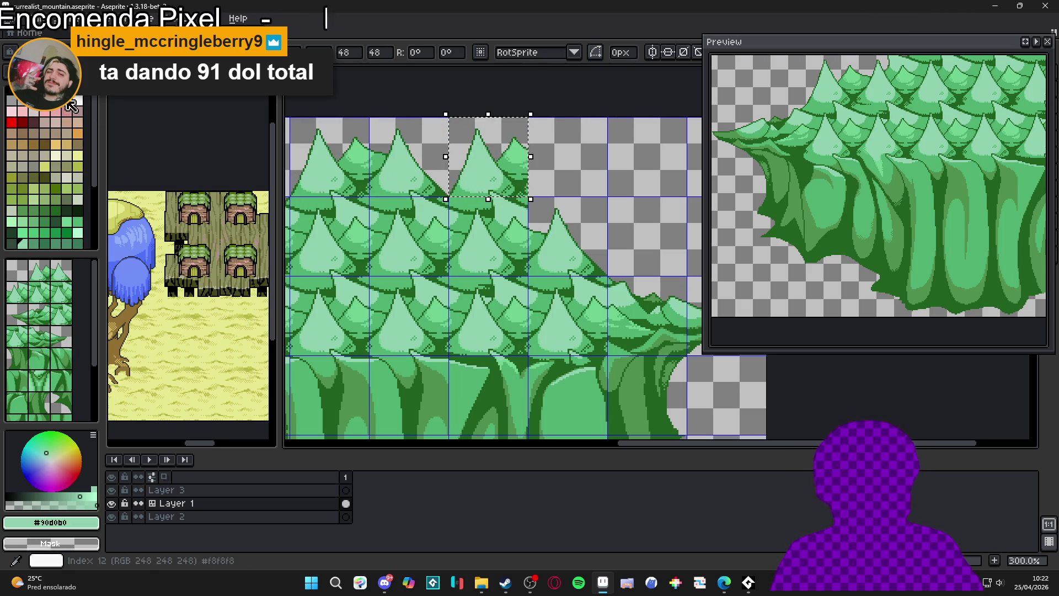
{"action": "key", "text": "Escape"}
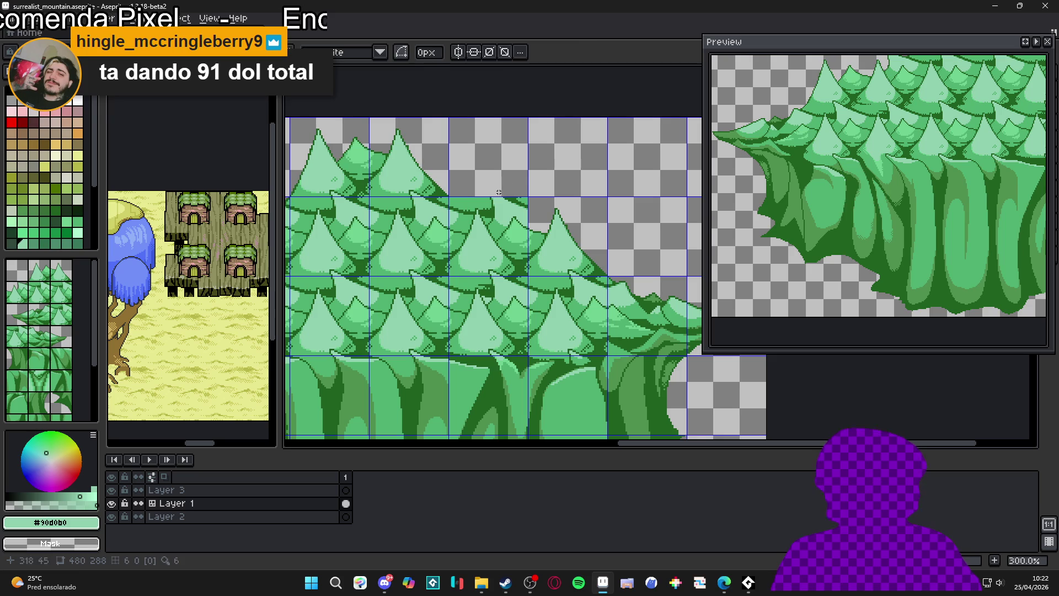
{"action": "key", "text": "ctrl+v"}
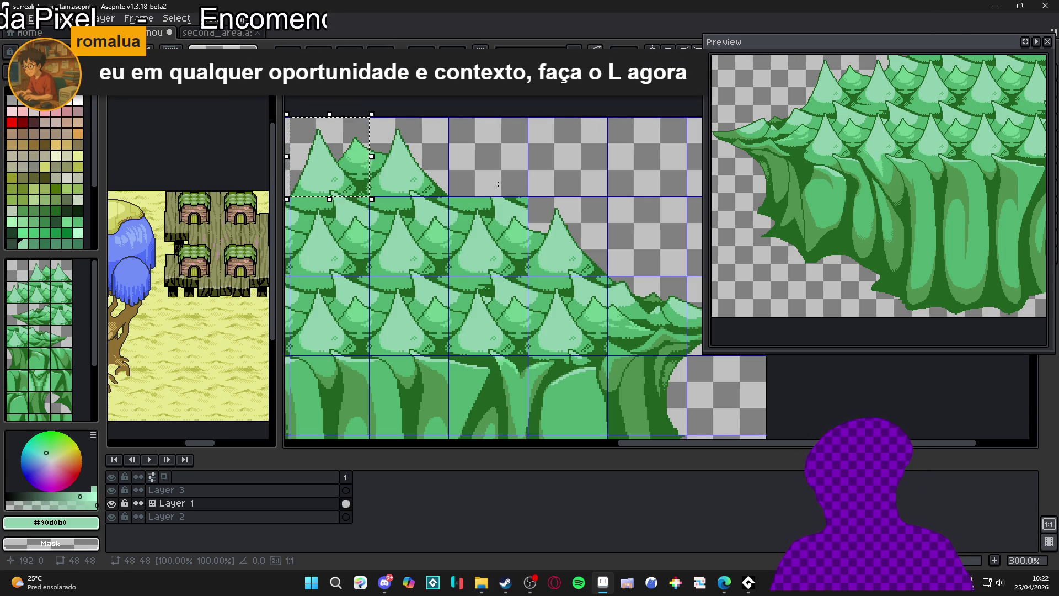
{"action": "left_click_drag", "start_coordinate": [338, 184], "coordinate": [497, 184]}
{"action": "key", "text": "Return"}
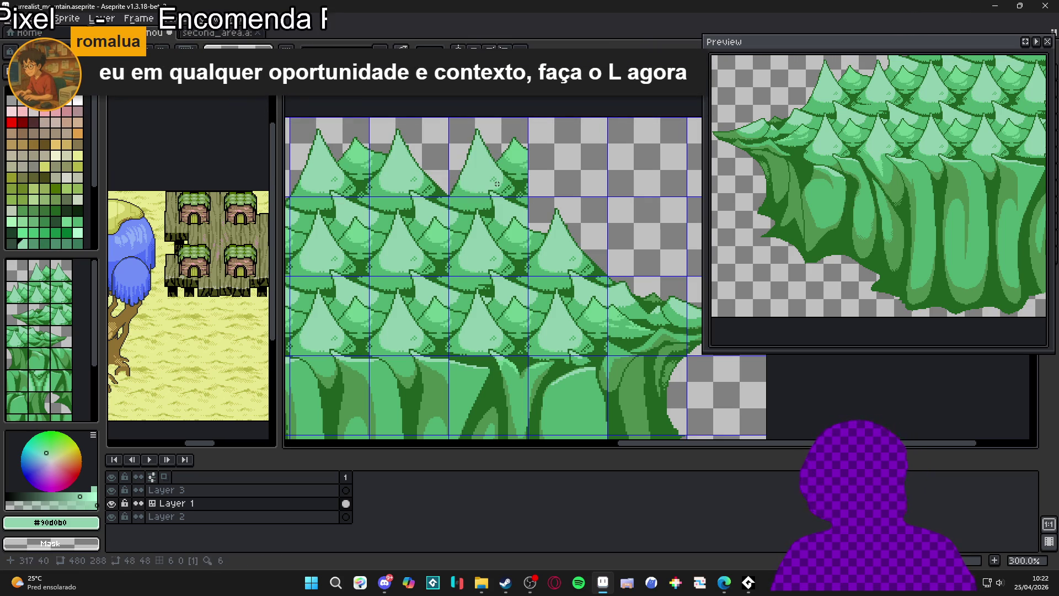
Shift the second-row tree tile one cell to the right and deselect it
{"action": "scroll", "coordinate": [522, 172], "scroll_direction": "up", "scroll_amount": 2}
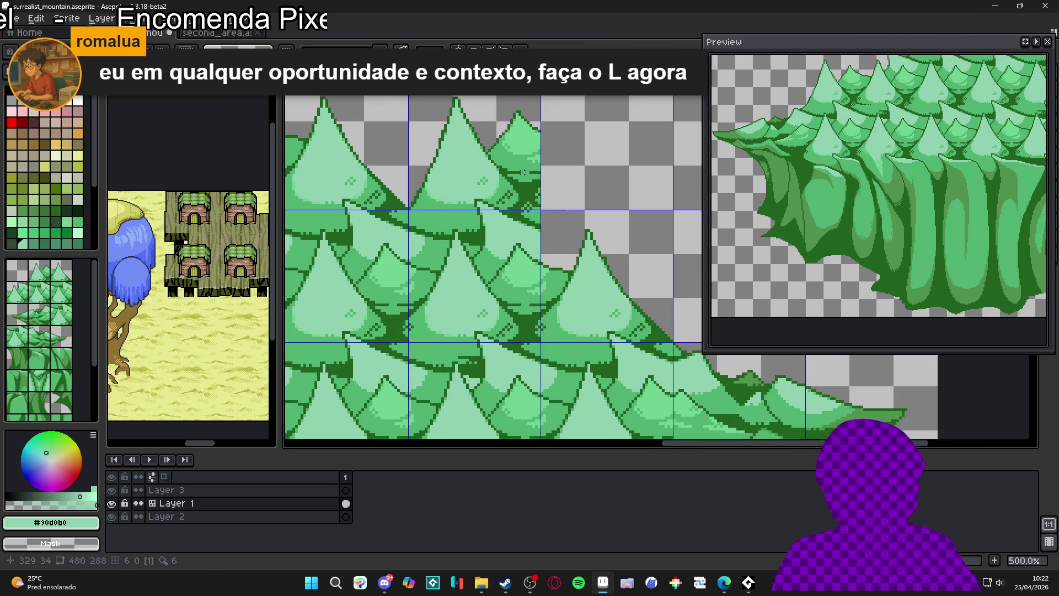
{"action": "scroll", "coordinate": [523, 172], "scroll_direction": "down", "scroll_amount": 2}
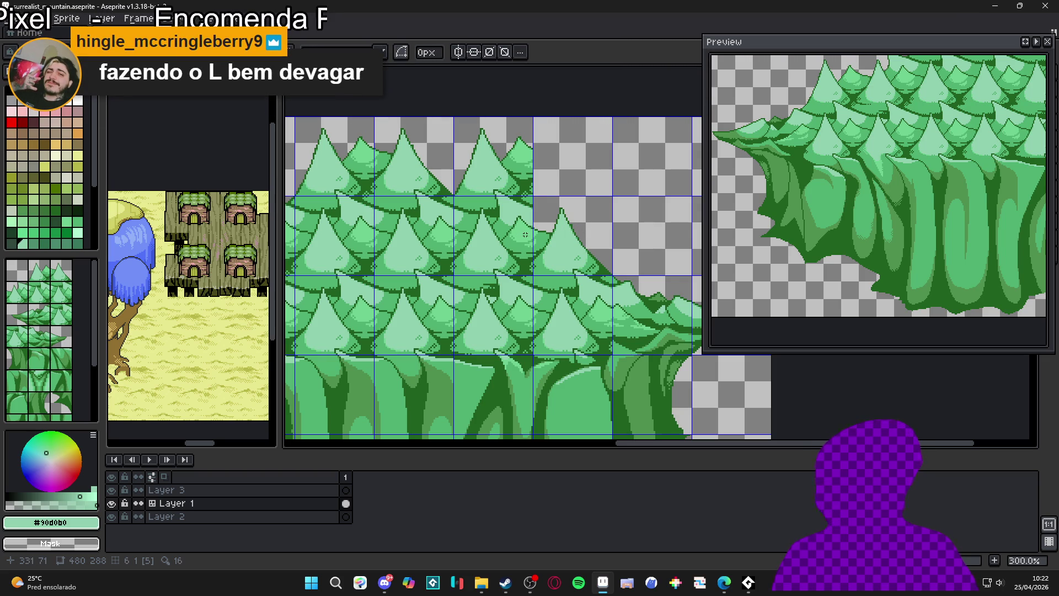
{"action": "key", "text": "v"}
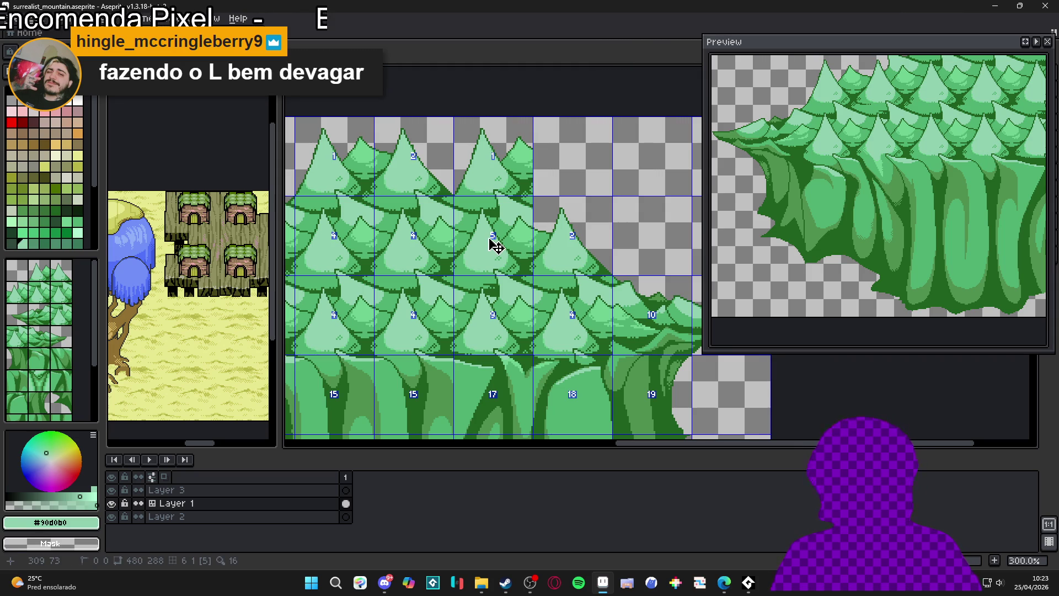
{"action": "key", "text": "m"}
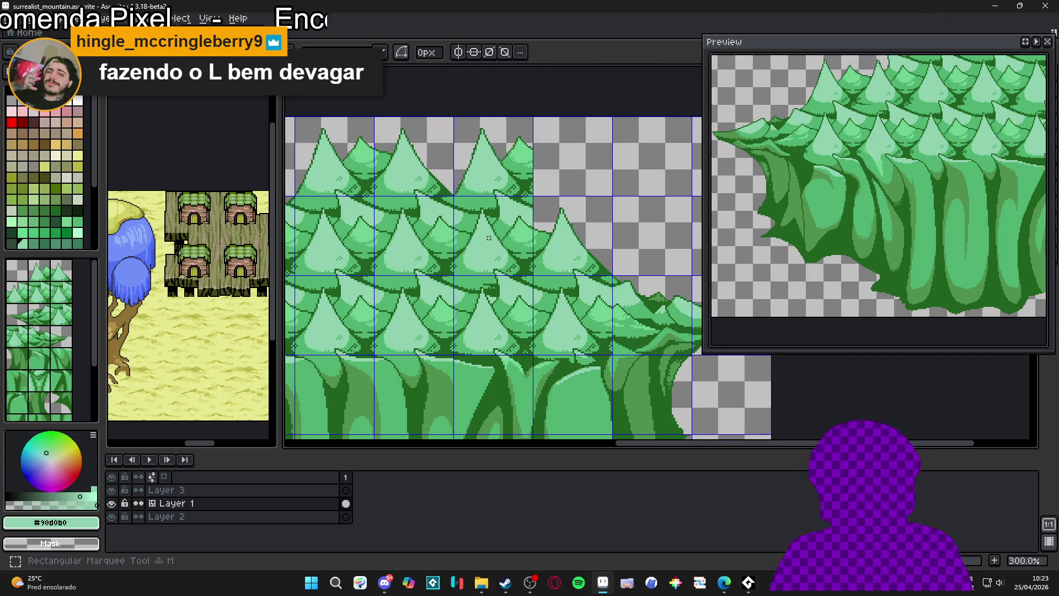
{"action": "left_click", "coordinate": [488, 238]}
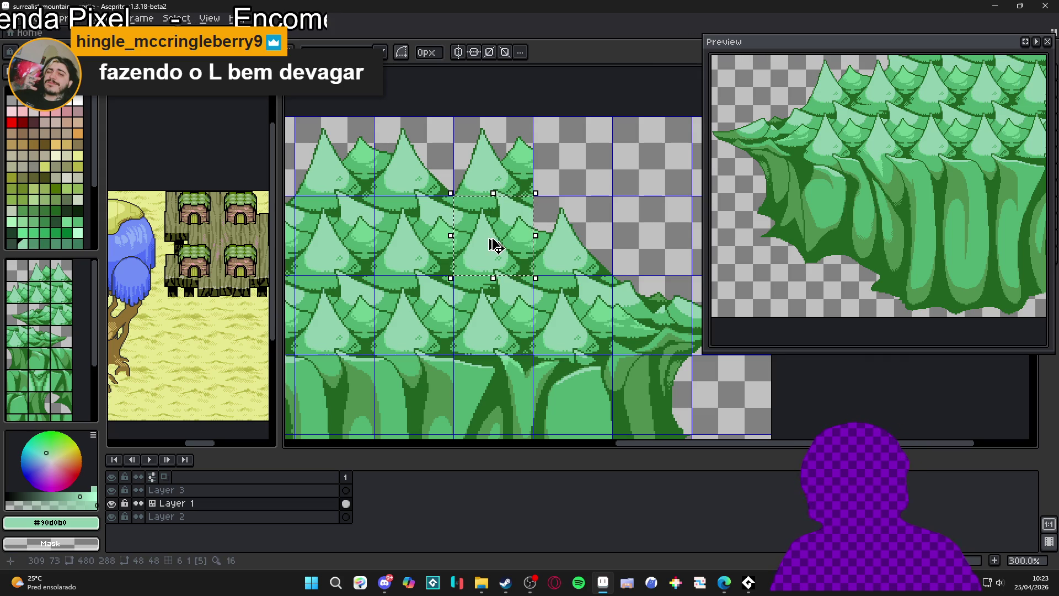
{"action": "key", "text": "Right"}
{"action": "key", "text": "ctrl+d"}
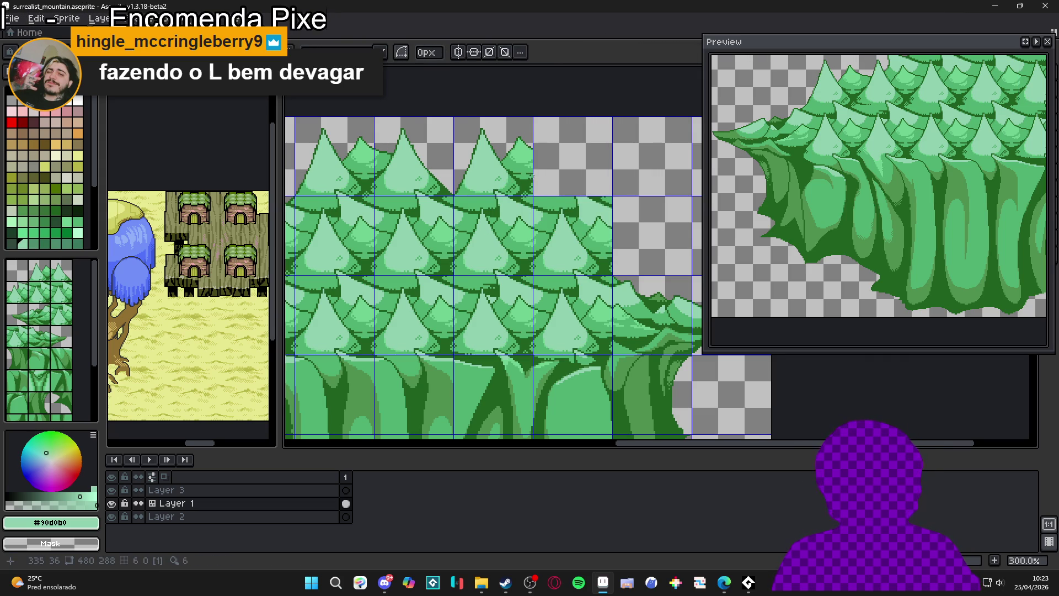
{"action": "scroll", "coordinate": [533, 178], "scroll_direction": "up", "scroll_amount": 1}
{"action": "scroll", "coordinate": [517, 161], "scroll_direction": "down", "scroll_amount": 1}
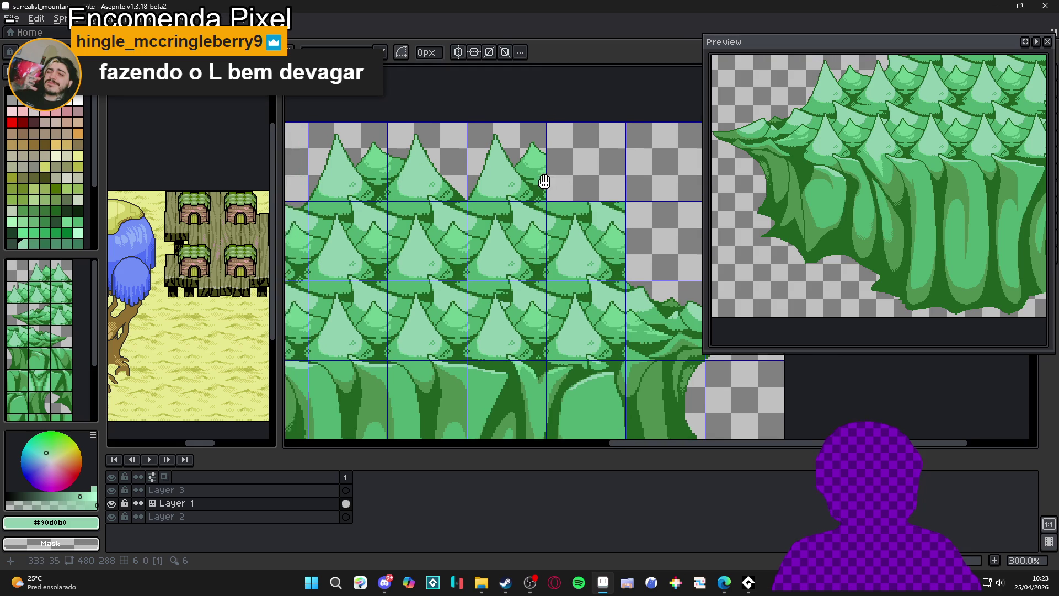
{"action": "scroll", "coordinate": [565, 183], "scroll_direction": "down", "scroll_amount": 2}
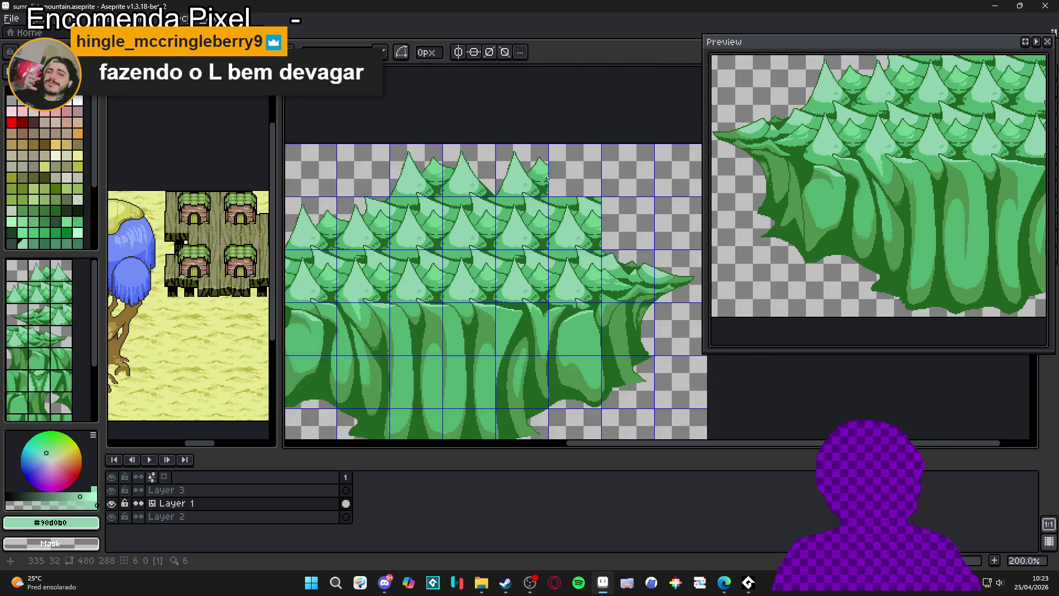
{"action": "scroll", "coordinate": [535, 171], "scroll_direction": "up", "scroll_amount": 4}
Clean stray green pixels from the right tree and pick the dark green outline colour
{"action": "scroll", "coordinate": [535, 171], "scroll_direction": "up", "scroll_amount": 4}
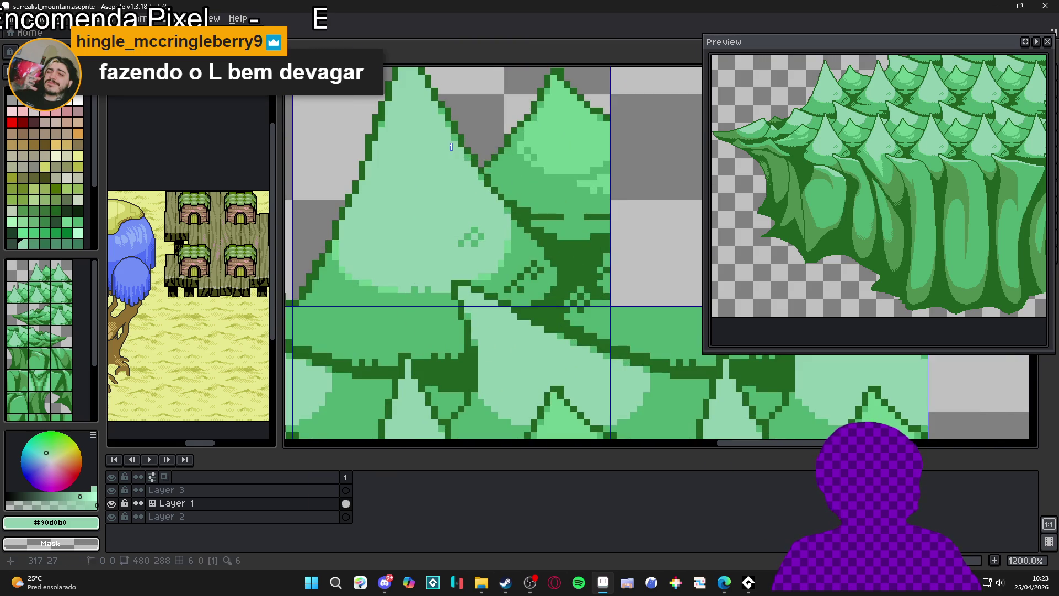
{"action": "mouse_move", "coordinate": [501, 177]}
{"action": "left_mouse_down"}
{"action": "mouse_move", "coordinate": [523, 194]}
{"action": "mouse_move", "coordinate": [596, 180]}
{"action": "left_mouse_up"}
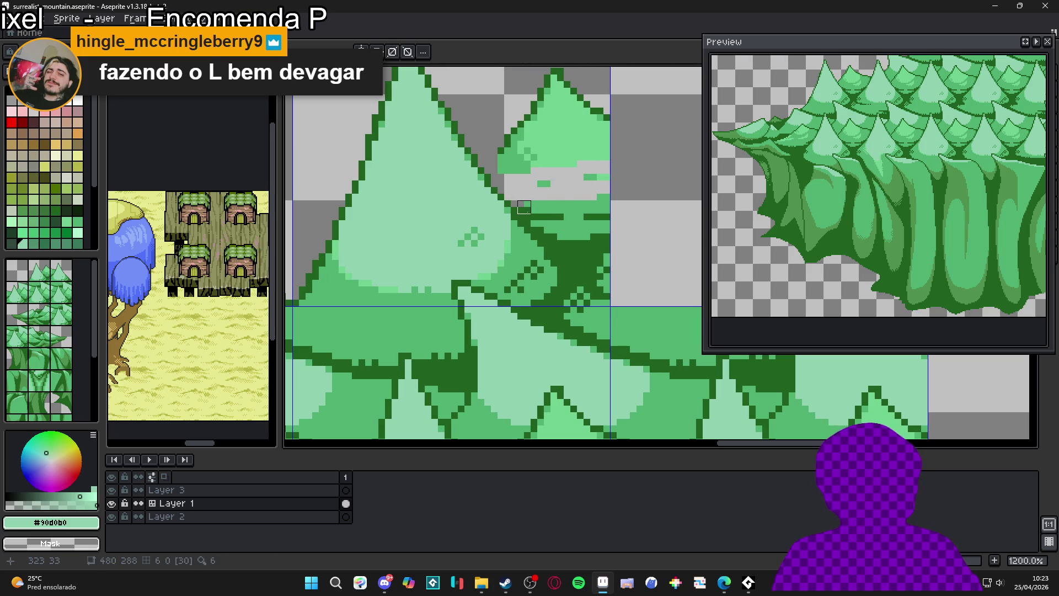
{"action": "mouse_move", "coordinate": [524, 214]}
{"action": "left_mouse_down"}
{"action": "mouse_move", "coordinate": [589, 234]}
{"action": "mouse_move", "coordinate": [543, 241]}
{"action": "mouse_move", "coordinate": [562, 240]}
{"action": "mouse_move", "coordinate": [557, 253]}
{"action": "mouse_move", "coordinate": [570, 260]}
{"action": "mouse_move", "coordinate": [636, 261]}
{"action": "mouse_move", "coordinate": [577, 266]}
{"action": "mouse_move", "coordinate": [633, 272]}
{"action": "mouse_move", "coordinate": [614, 292]}
{"action": "mouse_move", "coordinate": [571, 306]}
{"action": "left_mouse_up"}
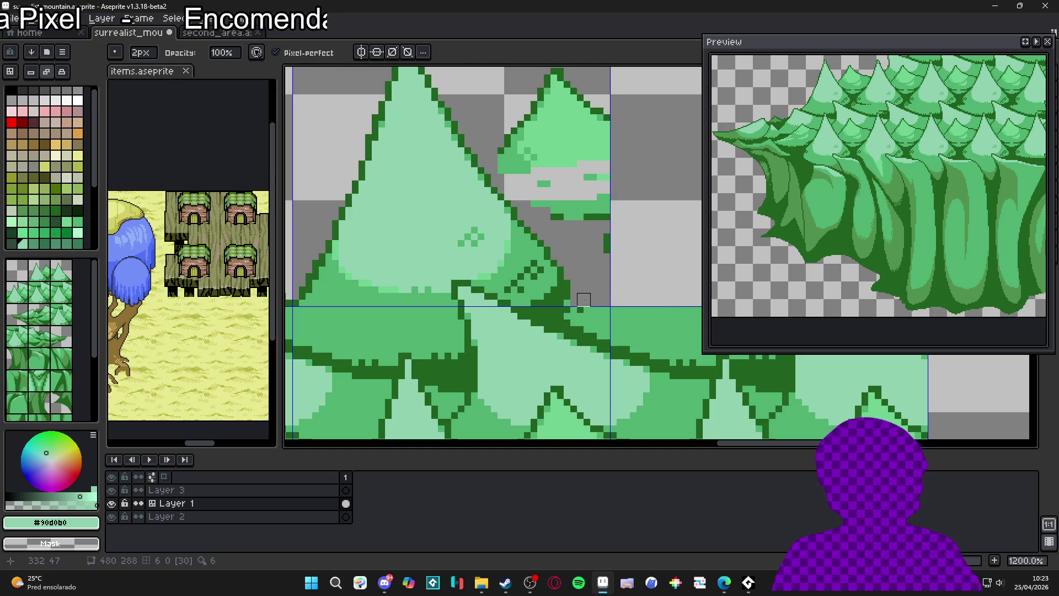
{"action": "key", "text": "b"}
{"action": "left_click", "coordinate": [561, 296], "text": "alt"}
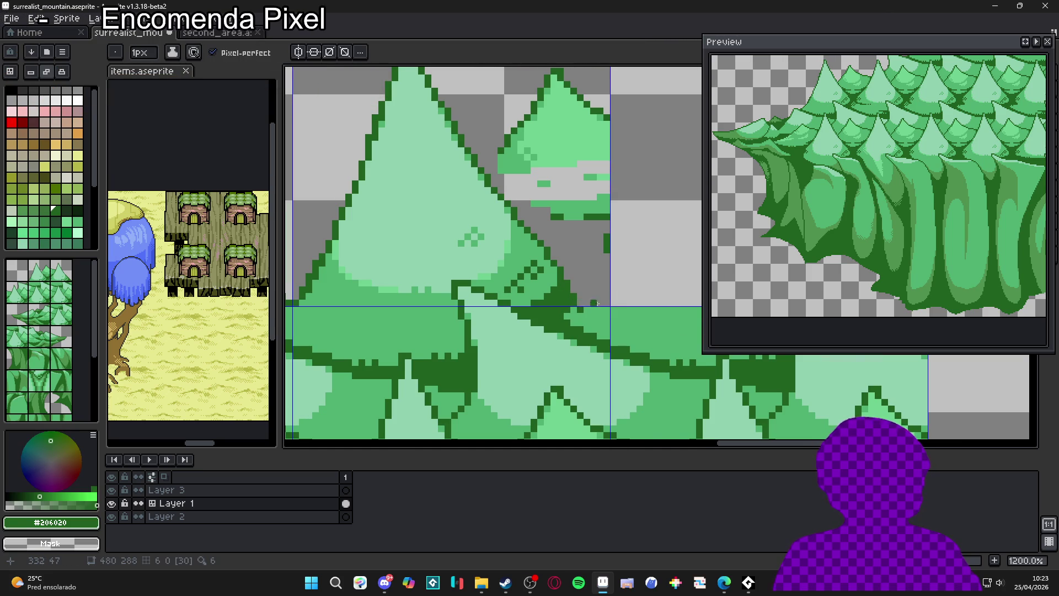
Erase the small light-green peak beside the big tree
{"action": "scroll", "coordinate": [599, 303], "scroll_direction": "down", "scroll_amount": 2}
{"action": "key", "text": "e"}
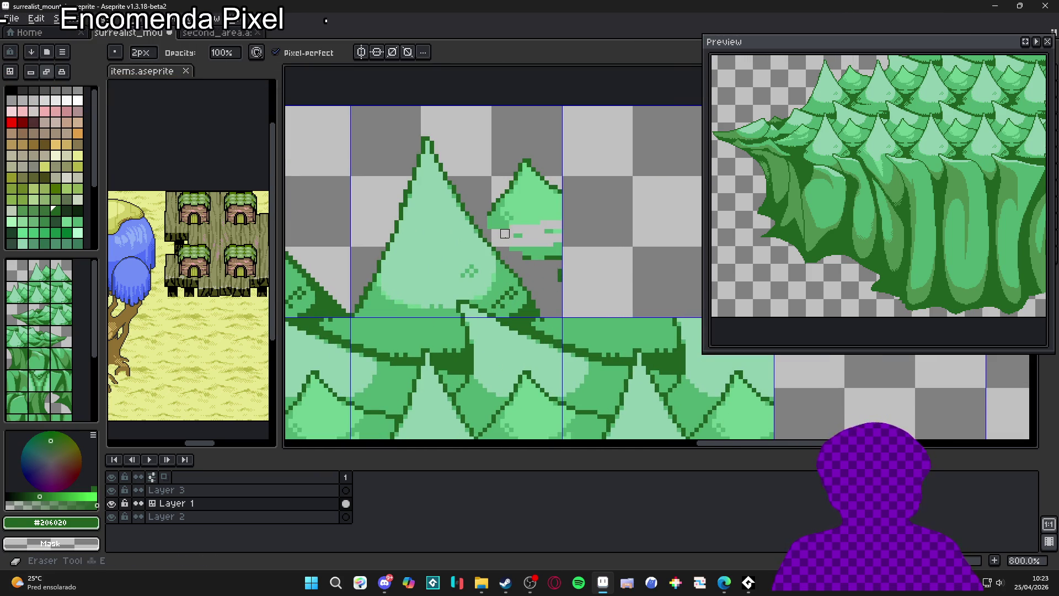
{"action": "scroll", "coordinate": [514, 247], "scroll_direction": "down", "scroll_amount": 3}
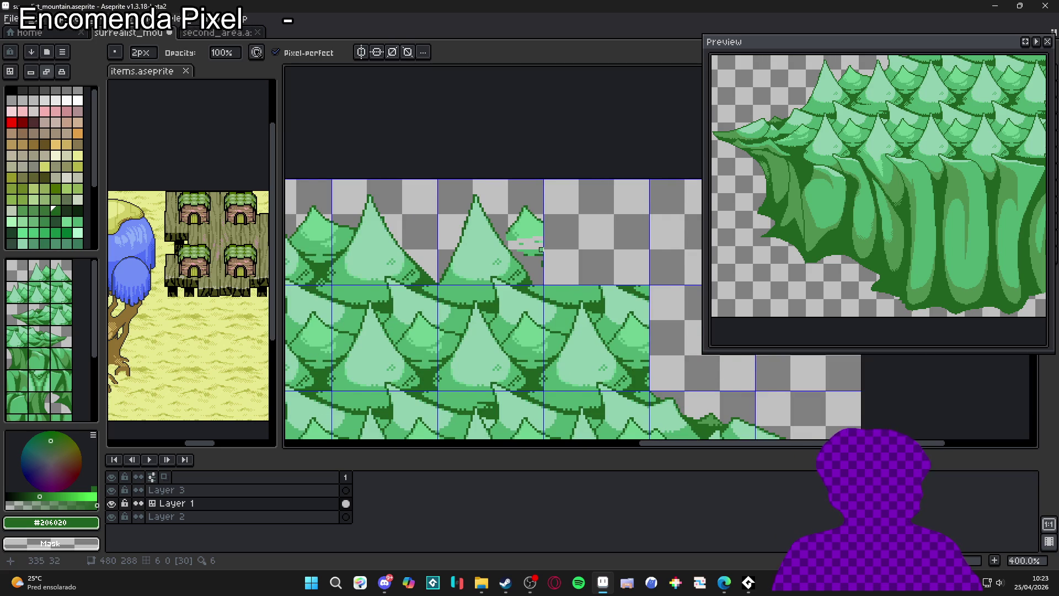
{"action": "scroll", "coordinate": [566, 277], "scroll_direction": "down", "scroll_amount": 1}
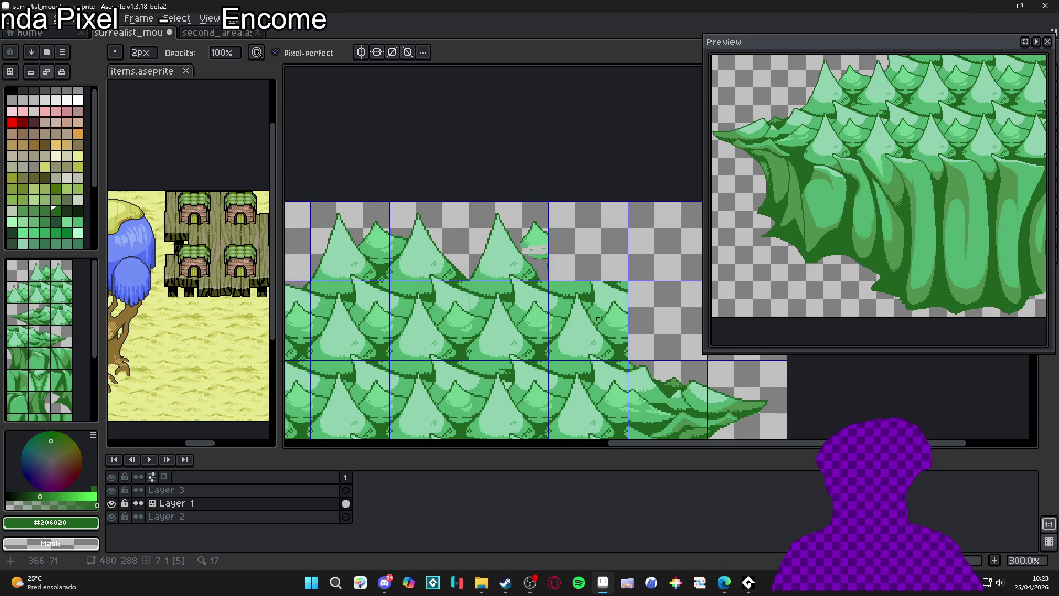
{"action": "scroll", "coordinate": [539, 266], "scroll_direction": "up", "scroll_amount": 4}
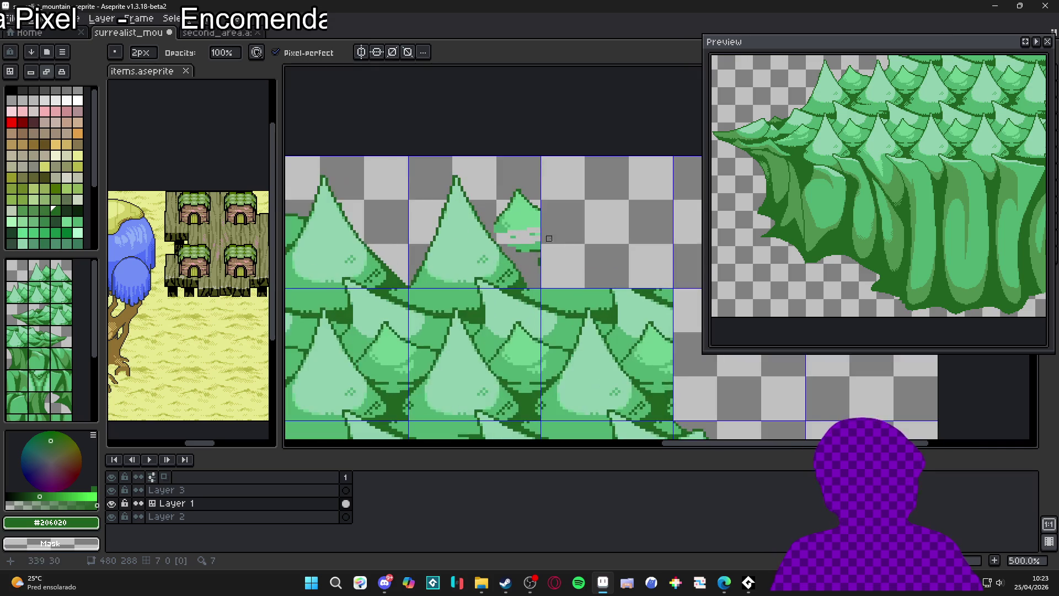
{"action": "mouse_move", "coordinate": [489, 229]}
{"action": "left_mouse_down"}
{"action": "mouse_move", "coordinate": [570, 118]}
{"action": "mouse_move", "coordinate": [489, 221]}
{"action": "mouse_move", "coordinate": [574, 189]}
{"action": "mouse_move", "coordinate": [520, 256]}
{"action": "mouse_move", "coordinate": [561, 267]}
{"action": "mouse_move", "coordinate": [561, 279]}
{"action": "mouse_move", "coordinate": [557, 267]}
{"action": "left_mouse_up"}
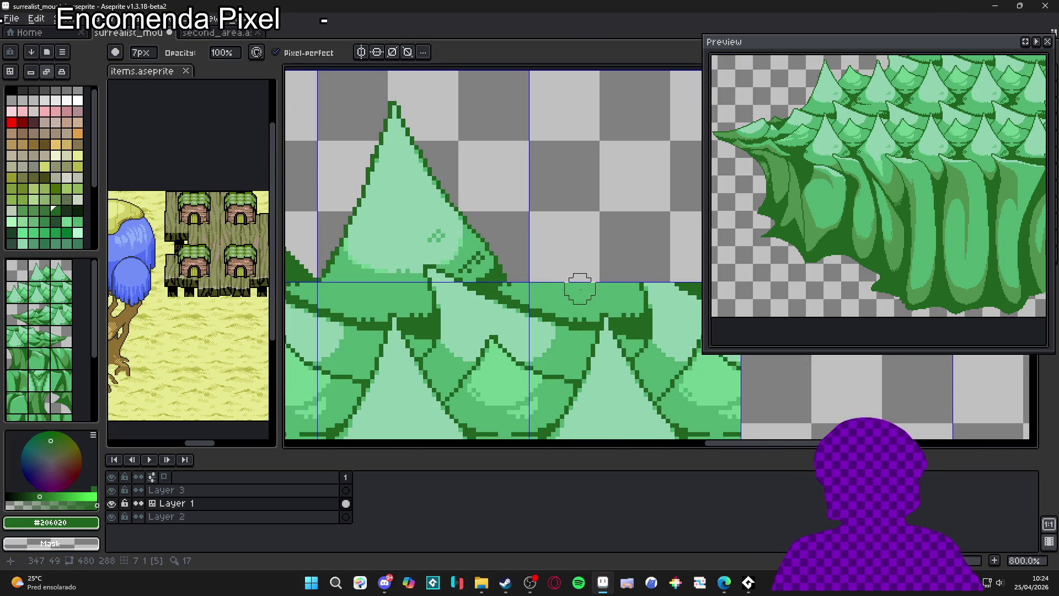
Check the tile layout with tile numbers shown
{"action": "key", "text": "b"}
{"action": "scroll", "coordinate": [540, 297], "scroll_direction": "down", "scroll_amount": 2}
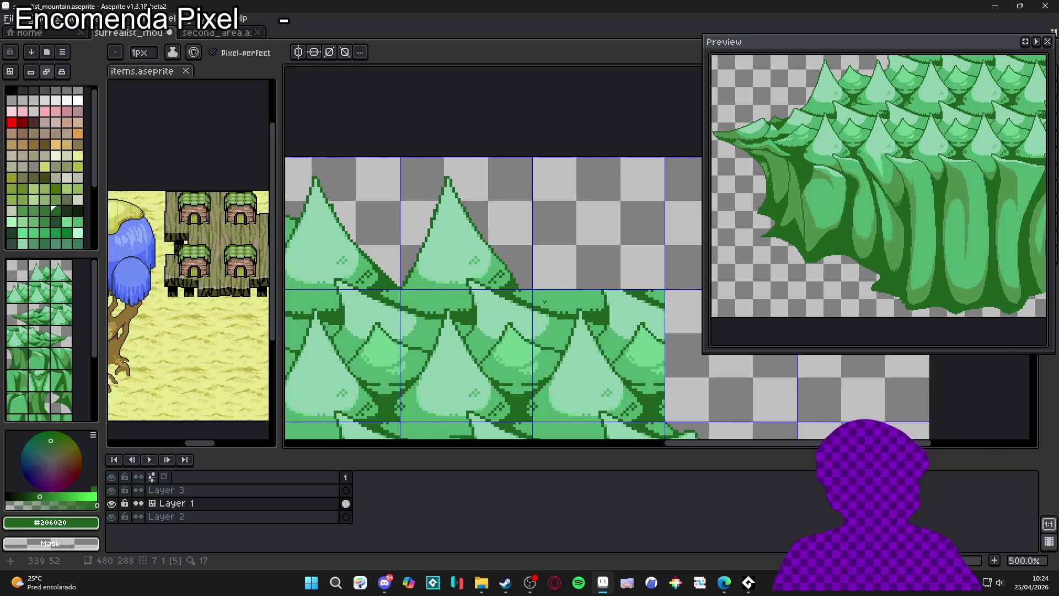
{"action": "scroll", "coordinate": [564, 298], "scroll_direction": "down", "scroll_amount": 1}
{"action": "scroll", "coordinate": [564, 298], "scroll_direction": "up", "scroll_amount": 3}
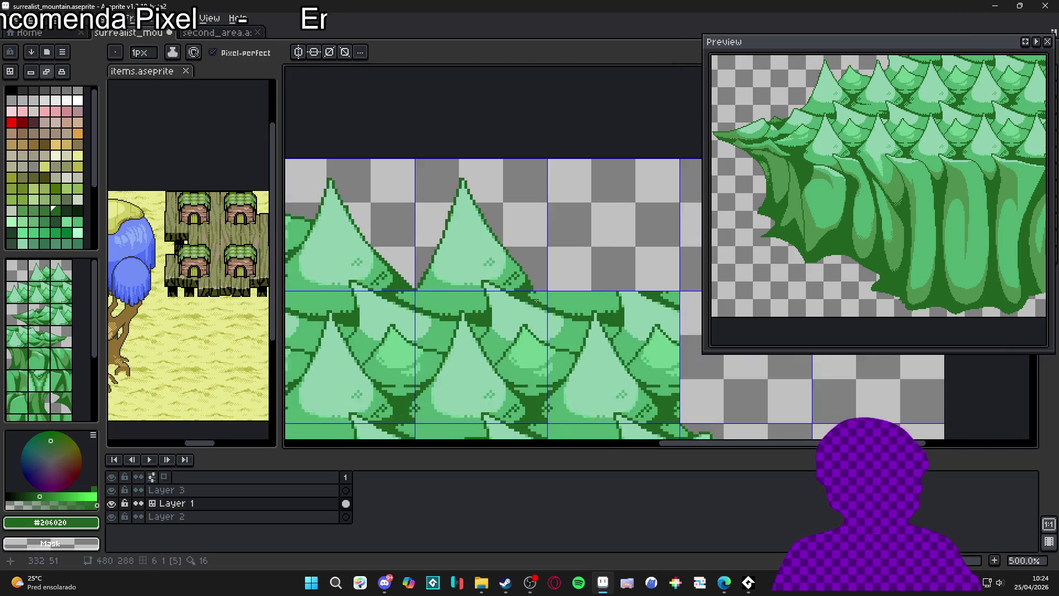
{"action": "scroll", "coordinate": [556, 309], "scroll_direction": "down", "scroll_amount": 2}
{"action": "scroll", "coordinate": [554, 308], "scroll_direction": "down", "scroll_amount": 3}
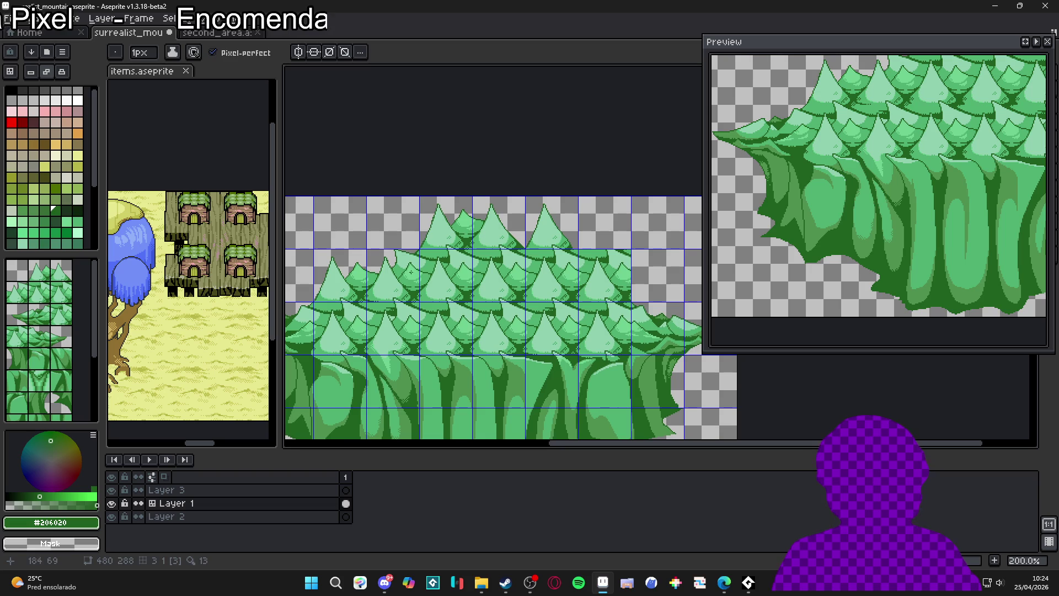
{"action": "key", "text": "v"}
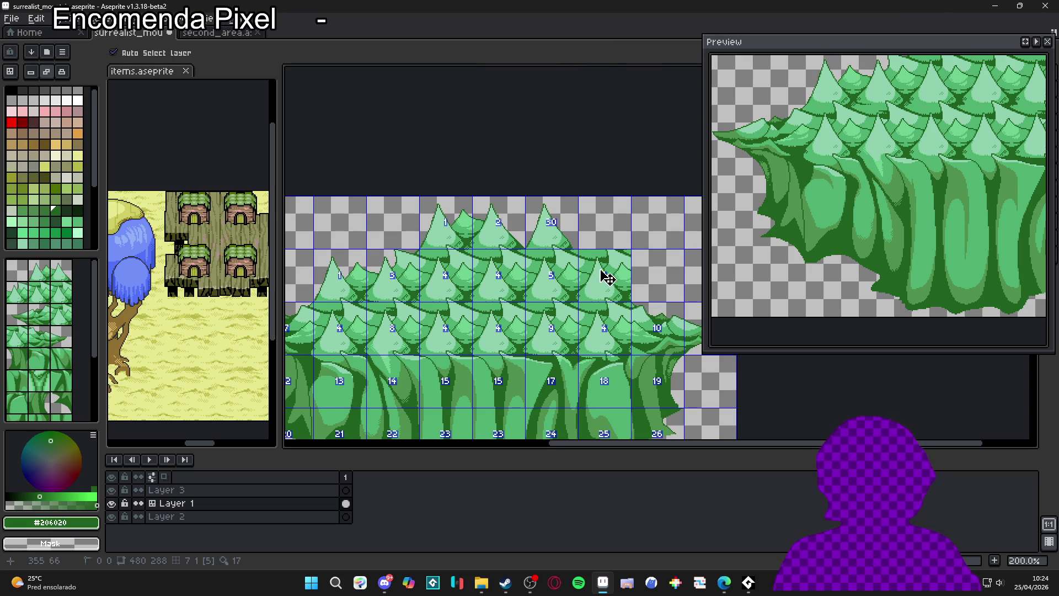
{"action": "scroll", "coordinate": [609, 267], "scroll_direction": "up", "scroll_amount": 5}
{"action": "scroll", "coordinate": [585, 248], "scroll_direction": "down", "scroll_amount": 1}
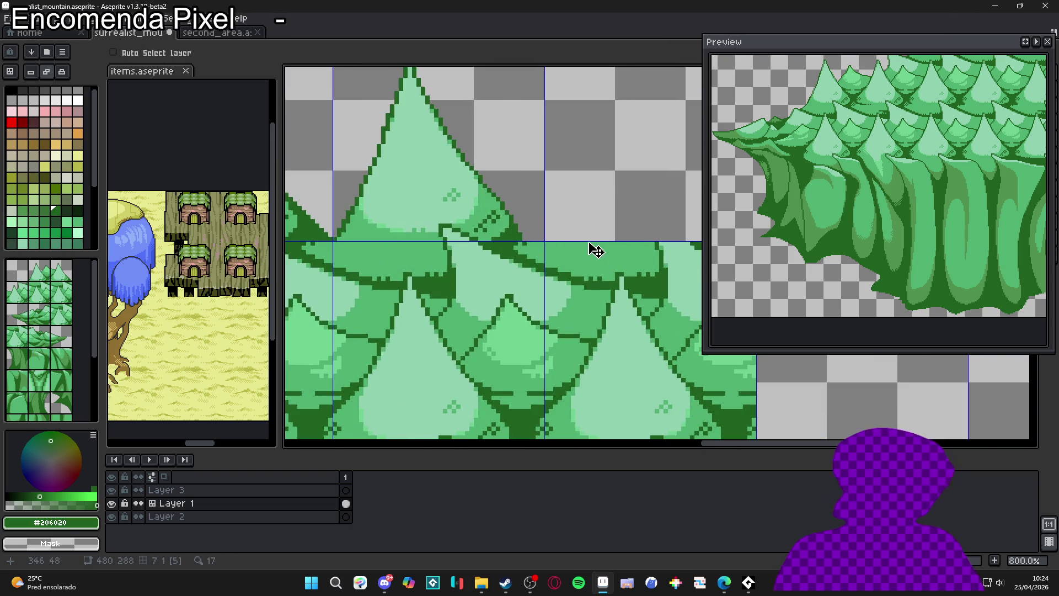
Zoom in on the tree outline and set the eraser to 2px
{"action": "key", "text": "b"}
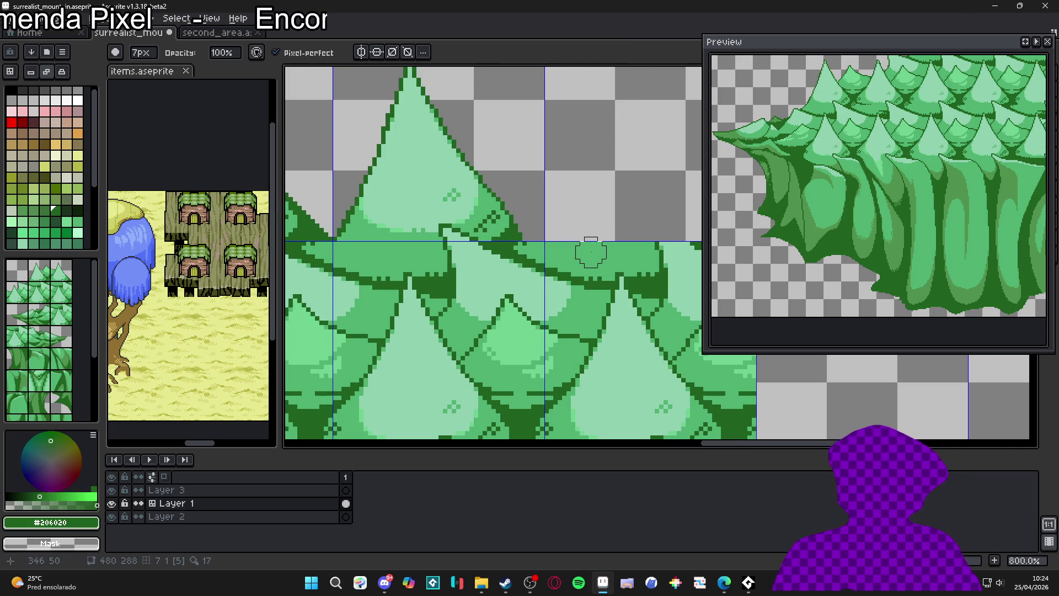
{"action": "key", "text": "minus"}
{"action": "key", "text": "minus"}
{"action": "key", "text": "minus"}
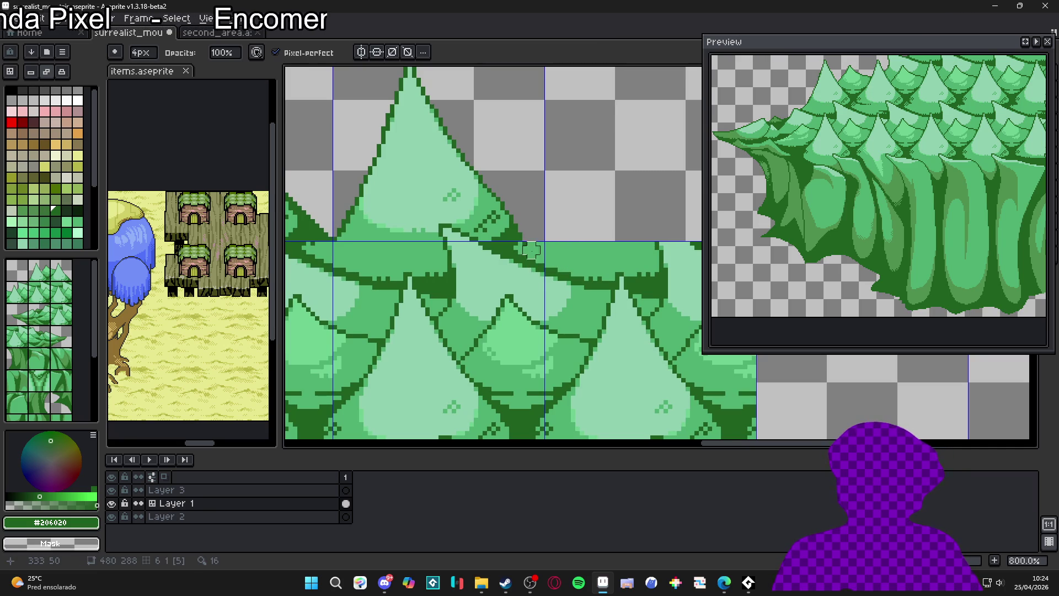
{"action": "scroll", "coordinate": [533, 252], "scroll_direction": "up", "scroll_amount": 2}
{"action": "key", "text": "e"}
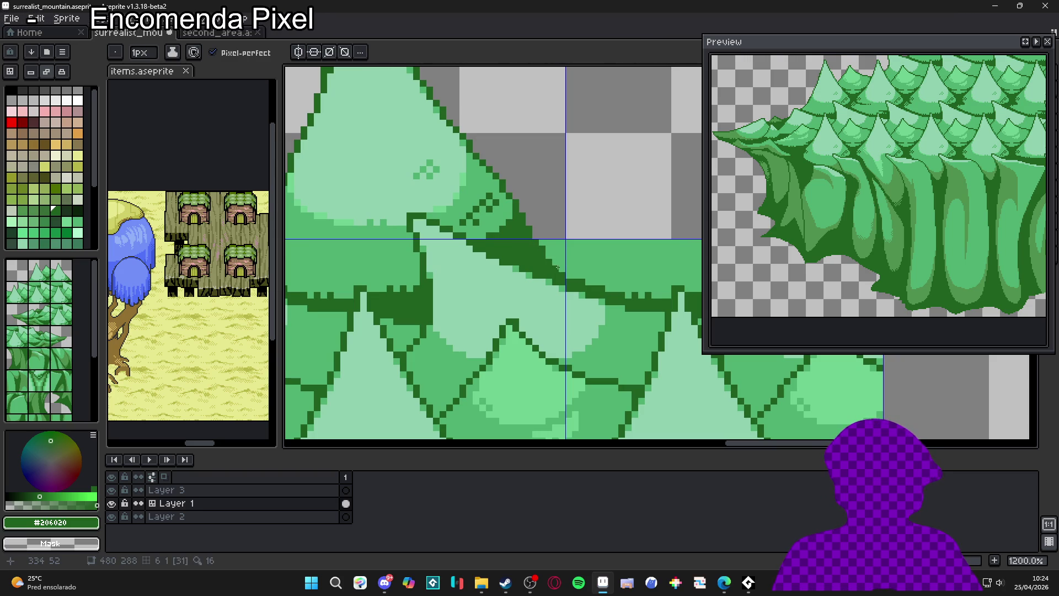
{"action": "scroll", "coordinate": [559, 272], "scroll_direction": "down", "scroll_amount": 5}
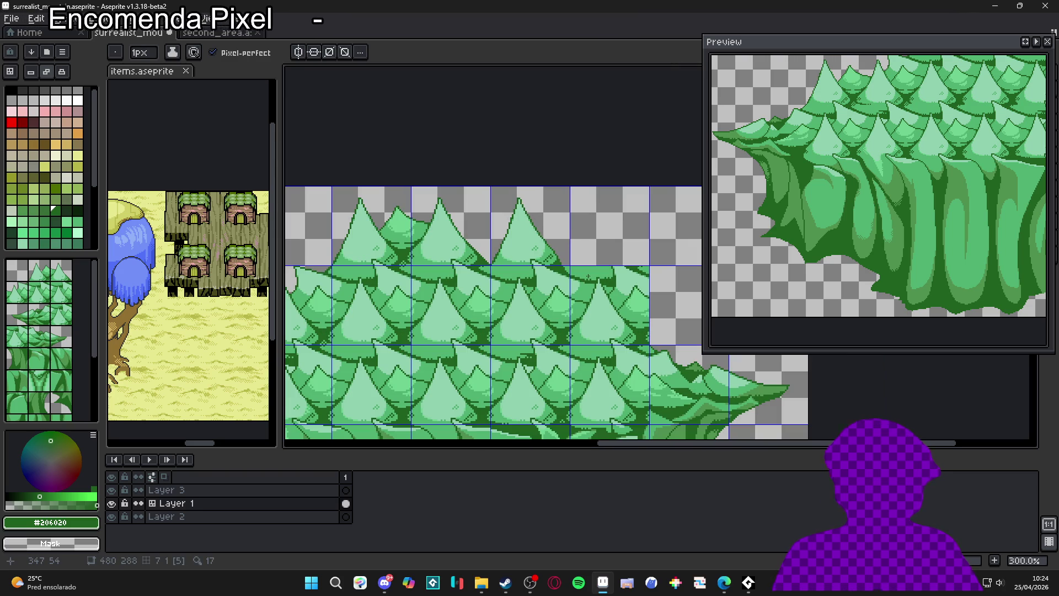
{"action": "scroll", "coordinate": [521, 257], "scroll_direction": "up", "scroll_amount": 6}
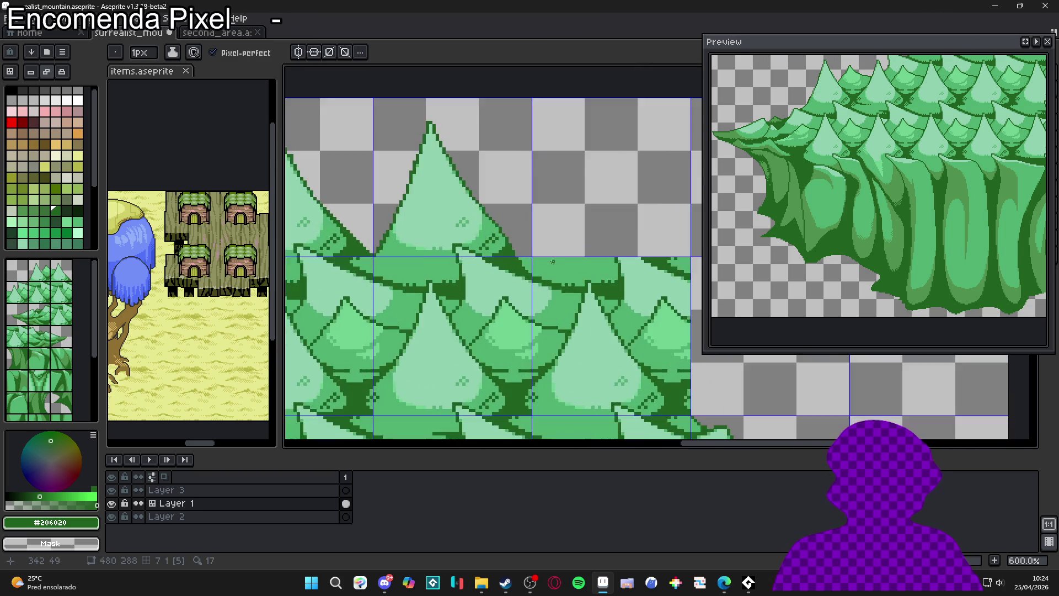
{"action": "key", "text": "e"}
{"action": "scroll", "coordinate": [521, 257], "scroll_direction": "down", "scroll_amount": 3}
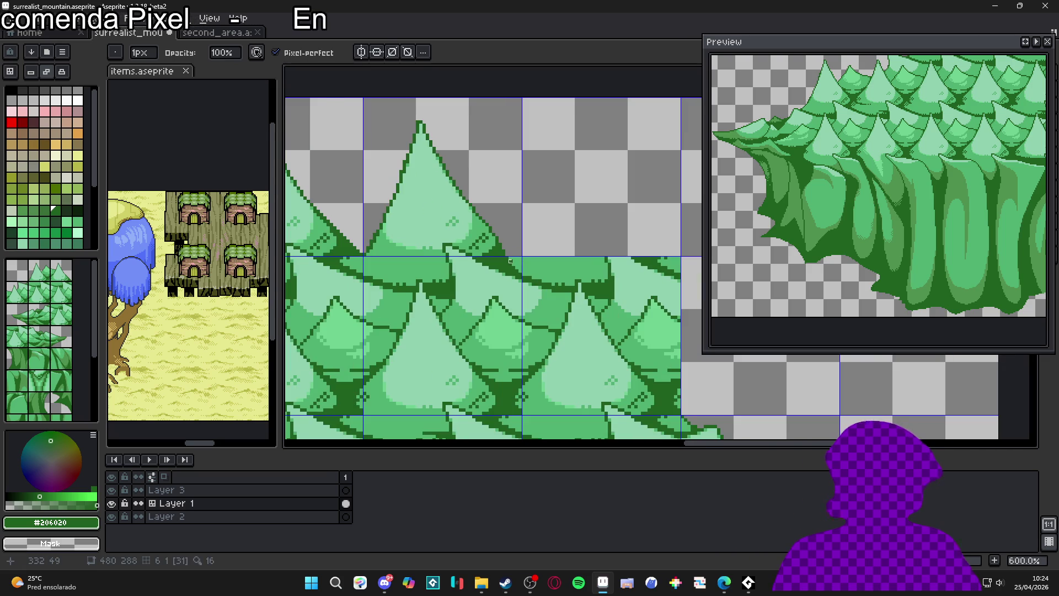
{"action": "scroll", "coordinate": [510, 260], "scroll_direction": "up", "scroll_amount": 4}
{"action": "scroll", "coordinate": [523, 260], "scroll_direction": "down", "scroll_amount": 2}
{"action": "scroll", "coordinate": [524, 260], "scroll_direction": "up", "scroll_amount": 2}
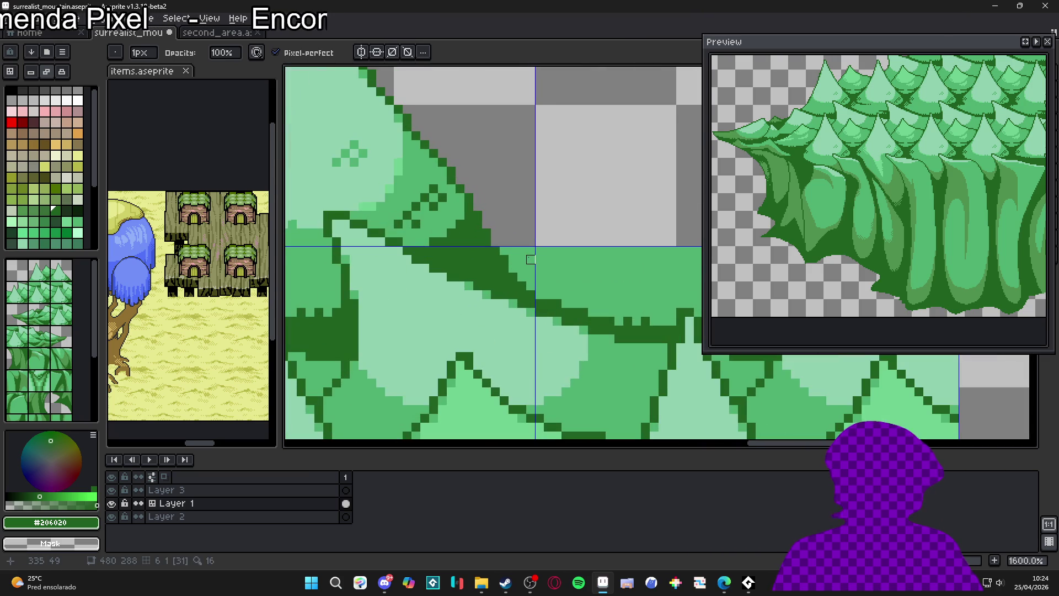
{"action": "key", "text": "ctrl+plus"}
{"action": "scroll", "coordinate": [522, 259], "scroll_direction": "down", "scroll_amount": 5}
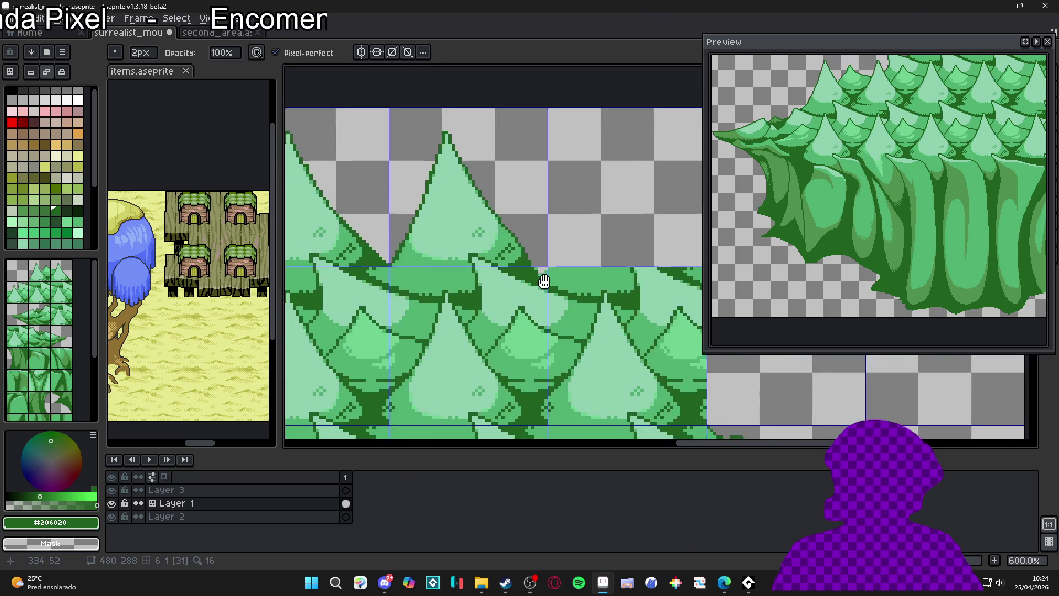
{"action": "scroll", "coordinate": [586, 272], "scroll_direction": "up", "scroll_amount": 2}
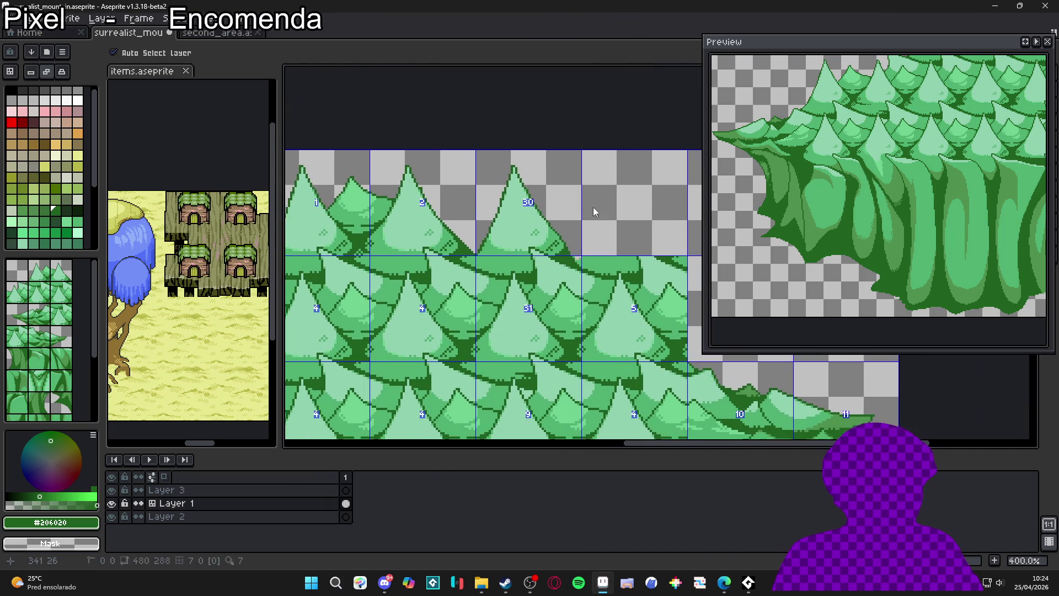
{"action": "scroll", "coordinate": [581, 277], "scroll_direction": "up", "scroll_amount": 4}
Erase stray green pixels below the tile line near the tree edge
{"action": "mouse_move", "coordinate": [556, 293]}
{"action": "left_mouse_down"}
{"action": "mouse_move", "coordinate": [573, 303]}
{"action": "mouse_move", "coordinate": [573, 338]}
{"action": "left_mouse_up"}
{"action": "key", "text": "ctrl+space"}
{"action": "left_click", "coordinate": [573, 302]}
Add a 1px dark-green outline pixel to the tree
{"action": "key", "text": "minus"}
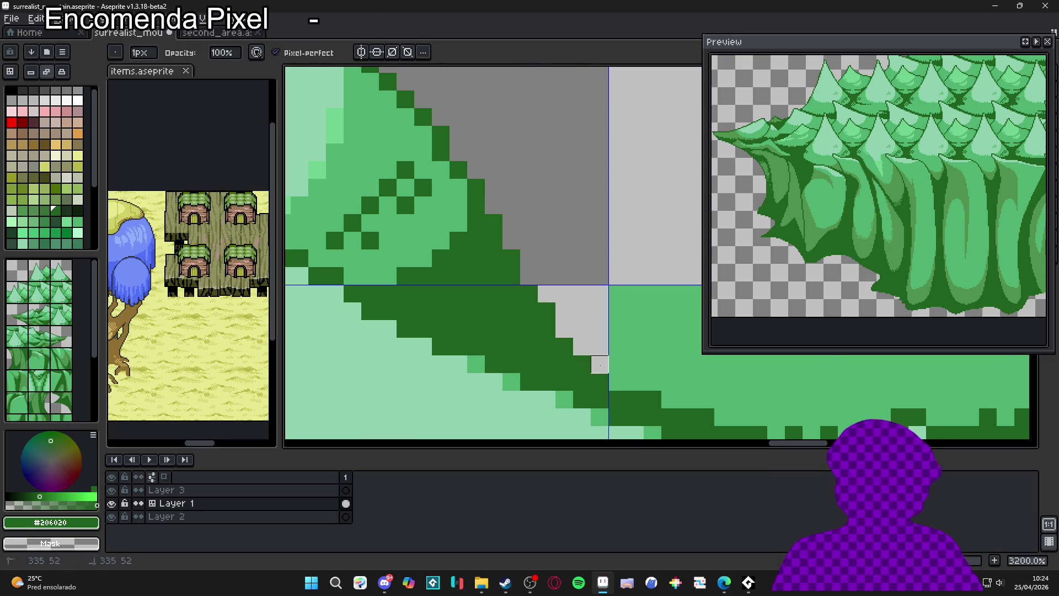
{"action": "scroll", "coordinate": [538, 309], "scroll_direction": "down", "scroll_amount": 2}
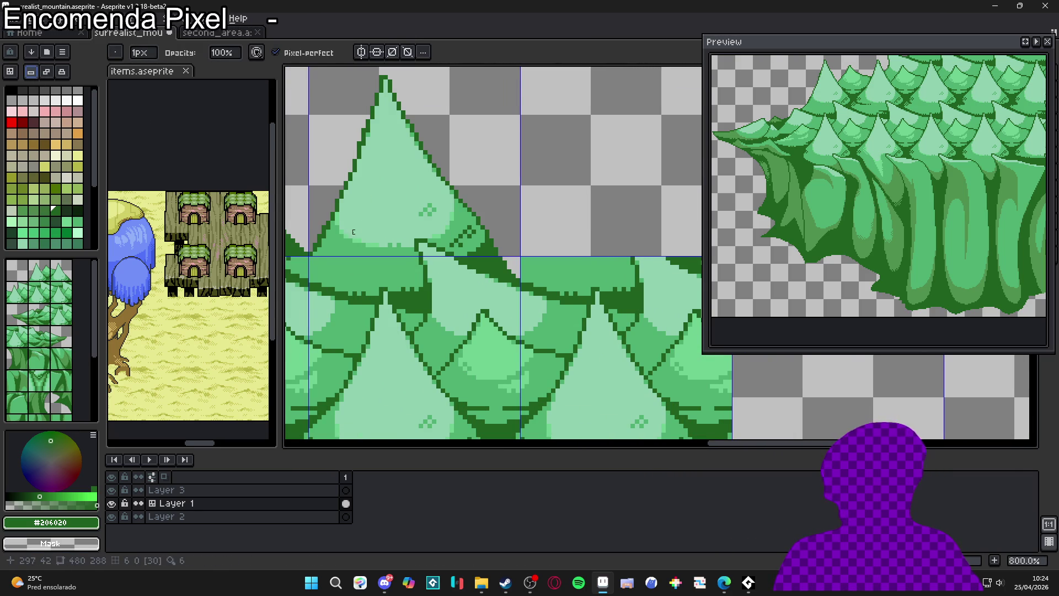
{"action": "scroll", "coordinate": [348, 258], "scroll_direction": "right", "scroll_amount": 1}
{"action": "scroll", "coordinate": [441, 263], "scroll_direction": "down", "scroll_amount": 2}
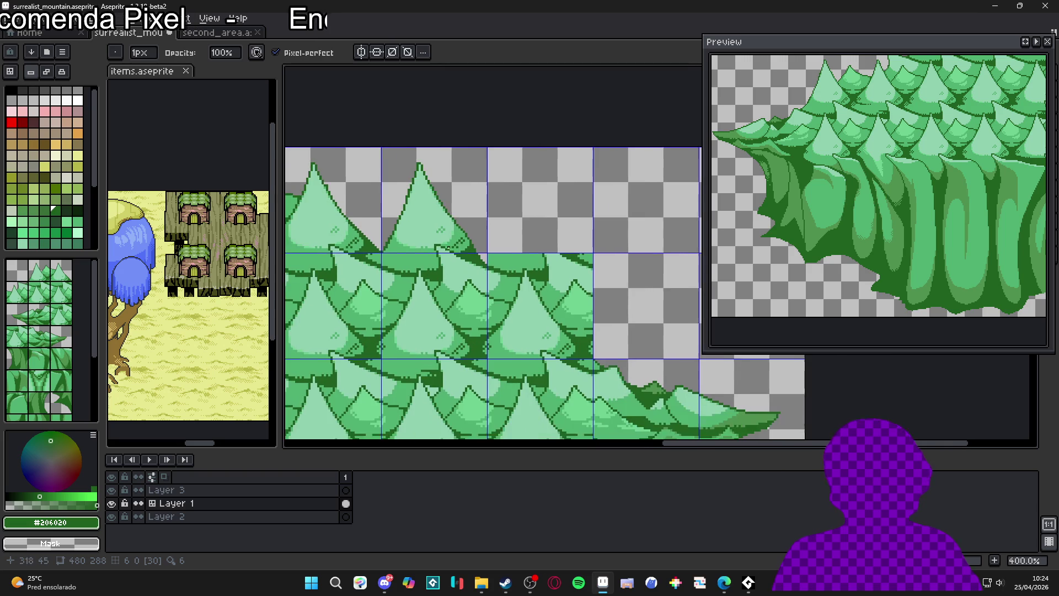
{"action": "scroll", "coordinate": [505, 267], "scroll_direction": "up", "scroll_amount": 6}
{"action": "left_click", "coordinate": [520, 250]}
{"action": "scroll", "coordinate": [544, 270], "scroll_direction": "down", "scroll_amount": 6}
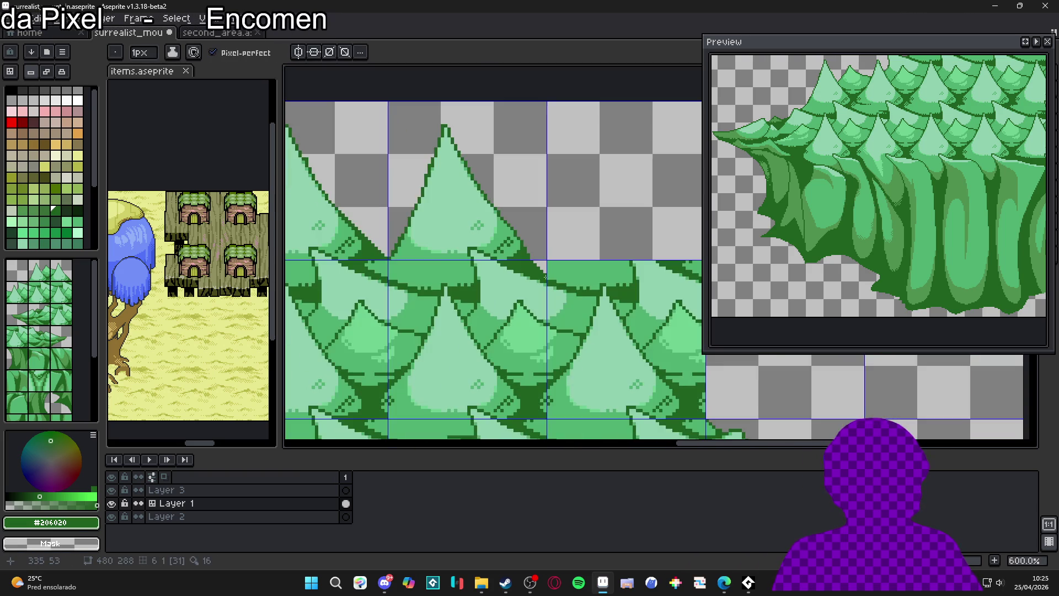
{"action": "scroll", "coordinate": [531, 263], "scroll_direction": "up", "scroll_amount": 4}
{"action": "scroll", "coordinate": [556, 286], "scroll_direction": "down", "scroll_amount": 3}
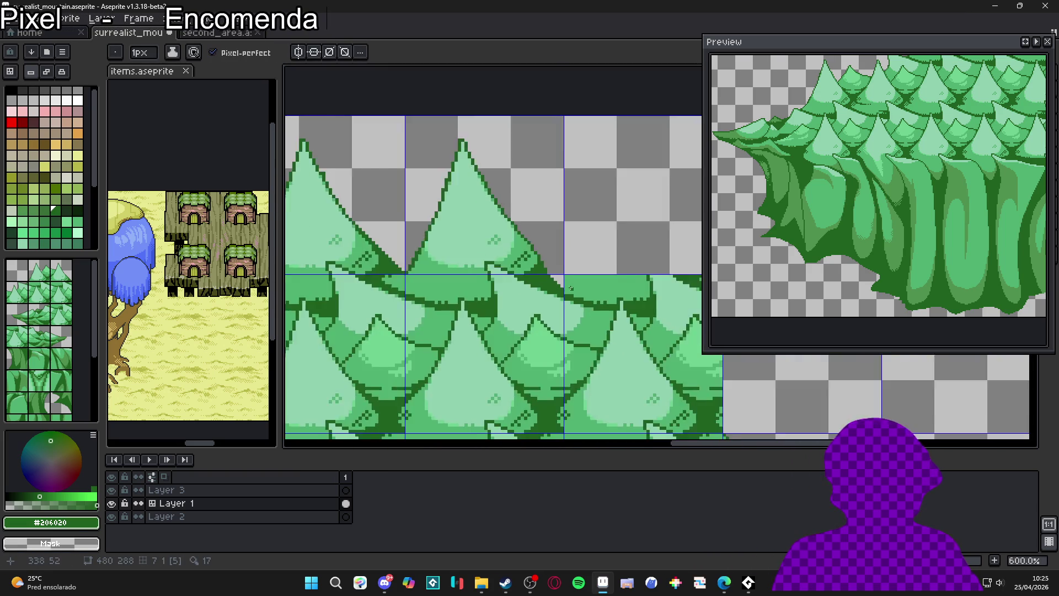
{"action": "scroll", "coordinate": [558, 281], "scroll_direction": "up", "scroll_amount": 3}
{"action": "scroll", "coordinate": [562, 274], "scroll_direction": "down", "scroll_amount": 1}
{"action": "scroll", "coordinate": [562, 274], "scroll_direction": "up", "scroll_amount": 1}
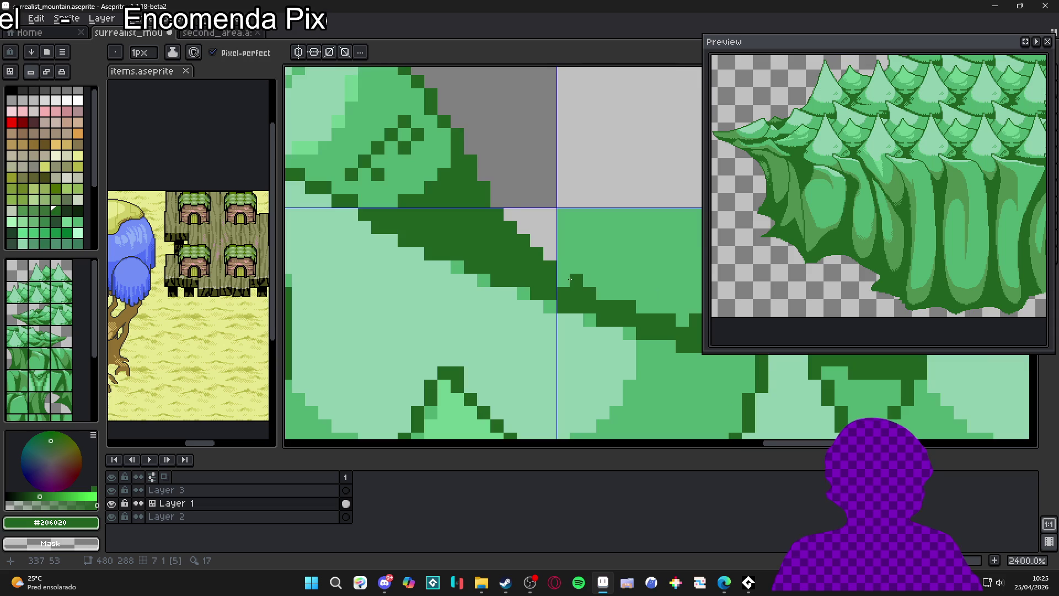
{"action": "scroll", "coordinate": [557, 282], "scroll_direction": "down", "scroll_amount": 4}
{"action": "scroll", "coordinate": [530, 292], "scroll_direction": "down", "scroll_amount": 1}
{"action": "scroll", "coordinate": [516, 304], "scroll_direction": "down", "scroll_amount": 2}
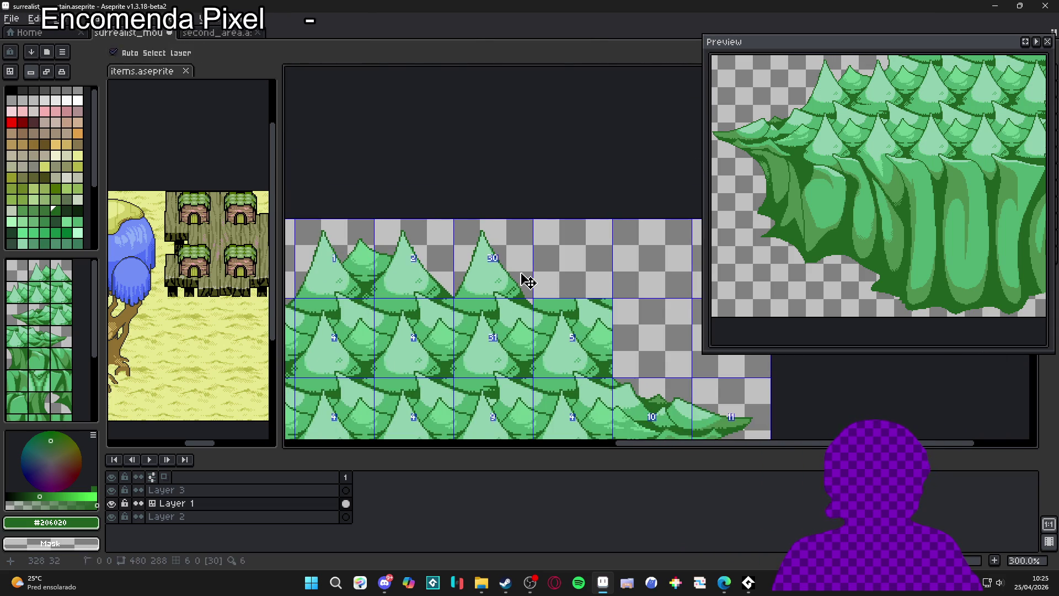
Select the 48px tile cell one row up and one to the right, and clear it
{"action": "key", "text": "m"}
{"action": "scroll", "coordinate": [515, 302], "scroll_direction": "up", "scroll_amount": 2}
{"action": "left_click", "coordinate": [510, 324]}
{"action": "key", "text": "shift+Up"}
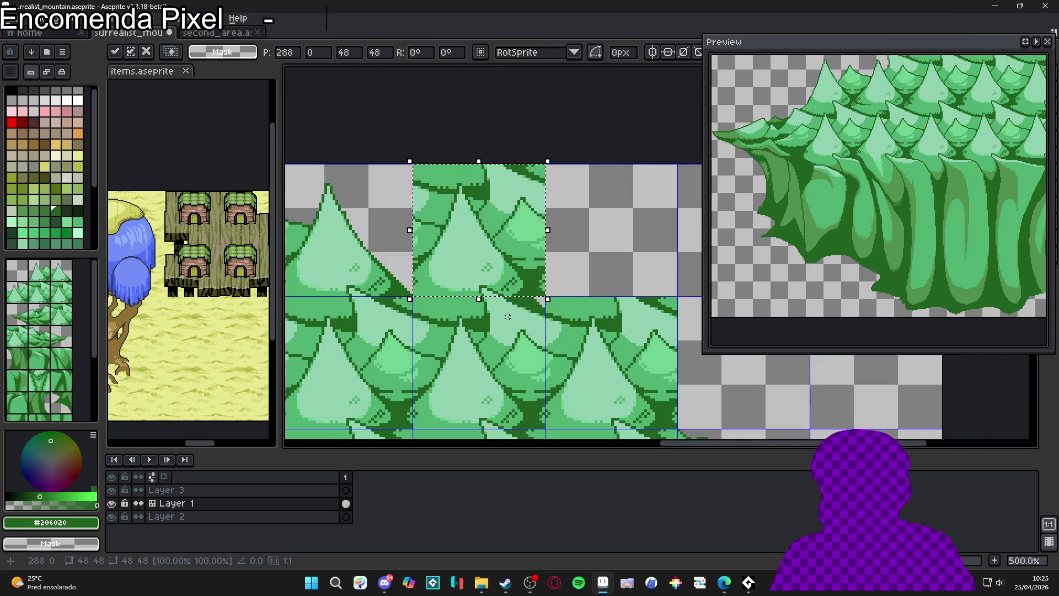
{"action": "key", "text": "shift+Right"}
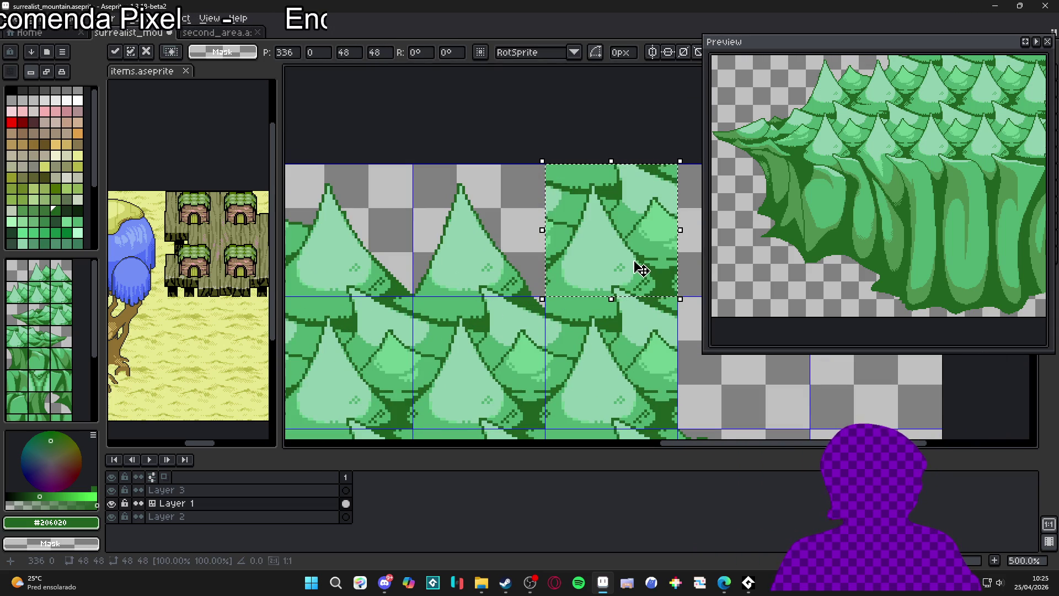
{"action": "scroll", "coordinate": [641, 268], "scroll_direction": "down", "scroll_amount": 2}
{"action": "scroll", "coordinate": [642, 268], "scroll_direction": "down", "scroll_amount": 1}
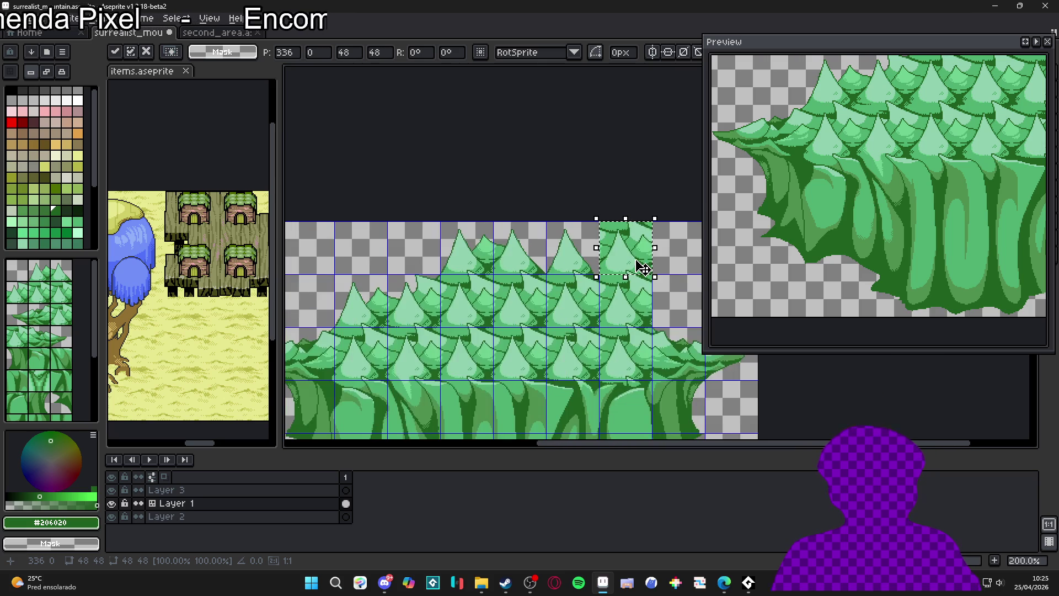
{"action": "key", "text": "Delete"}
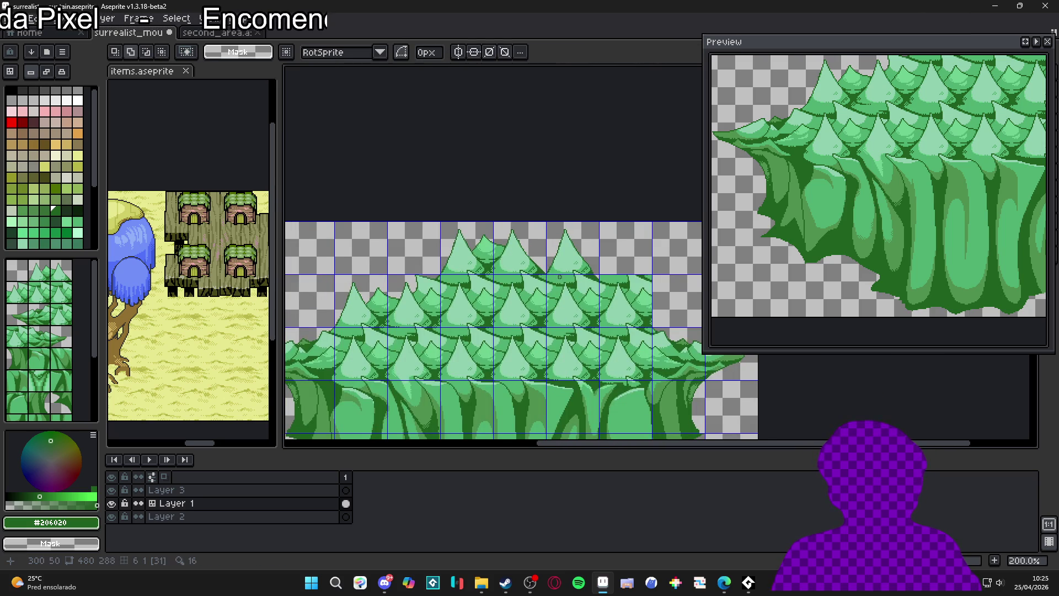
Paste a copy of the pine tile, move it up into the top row, and drop it
{"action": "scroll", "coordinate": [564, 279], "scroll_direction": "up", "scroll_amount": 2}
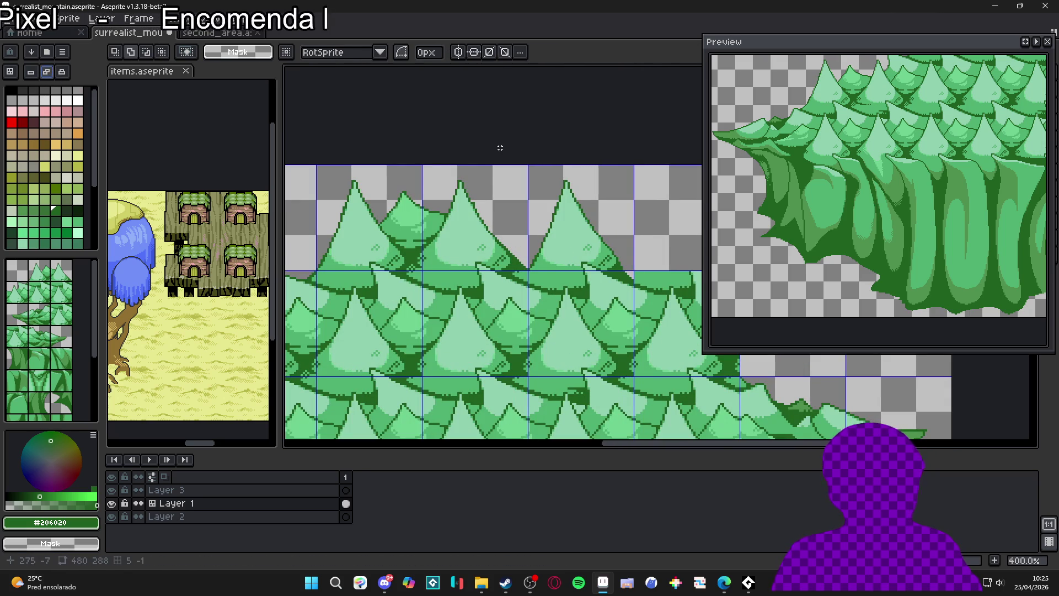
{"action": "key", "text": "ctrl+v"}
{"action": "key", "text": "shift+Up"}
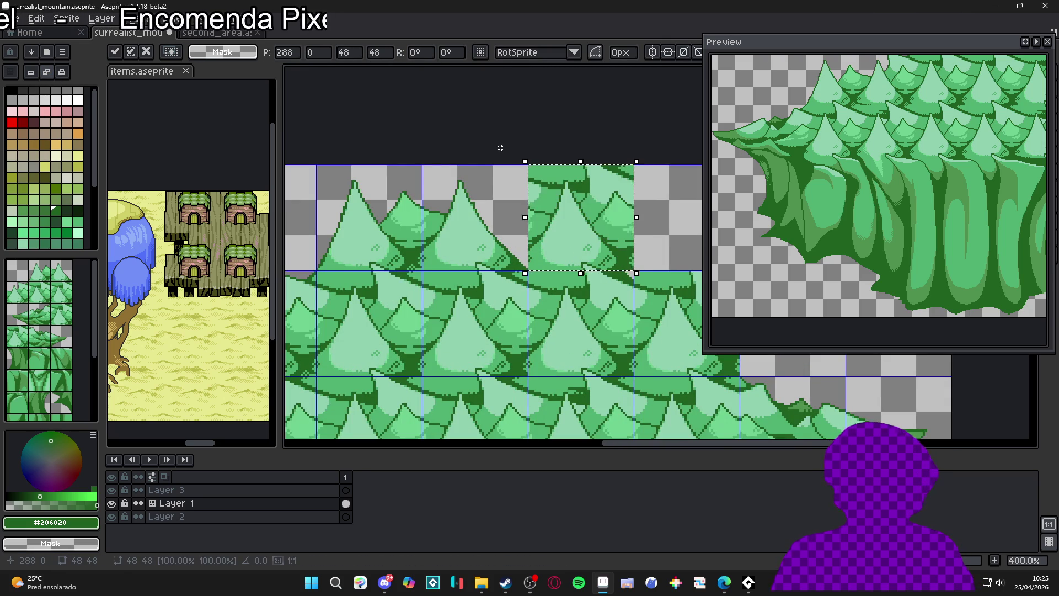
{"action": "scroll", "coordinate": [607, 231], "scroll_direction": "down", "scroll_amount": 1}
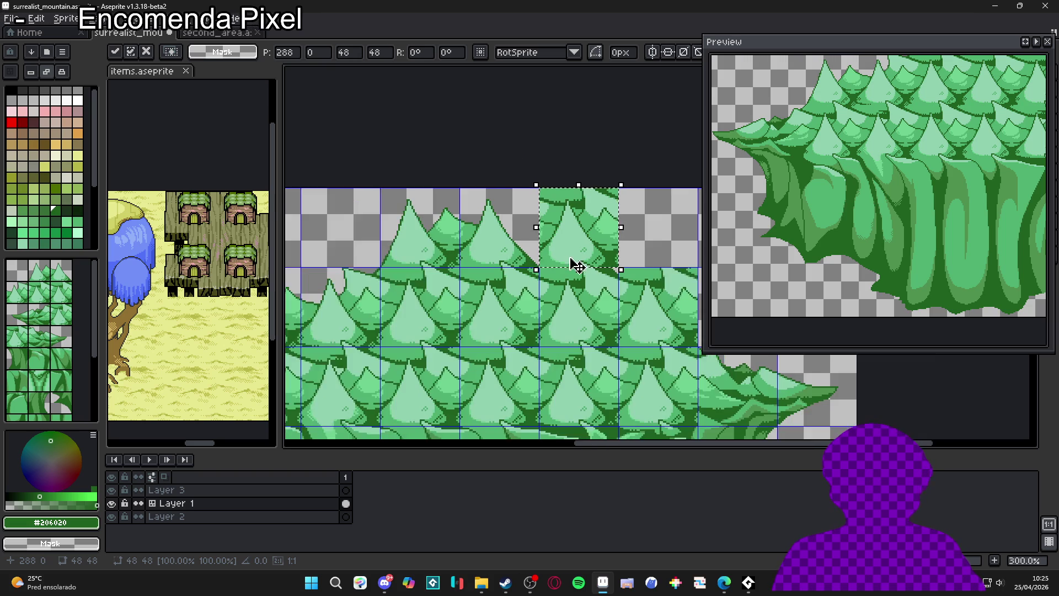
{"action": "scroll", "coordinate": [560, 212], "scroll_direction": "down", "scroll_amount": 2}
{"action": "scroll", "coordinate": [558, 229], "scroll_direction": "up", "scroll_amount": 1}
{"action": "left_click_drag", "start_coordinate": [557, 230], "coordinate": [556, 262]}
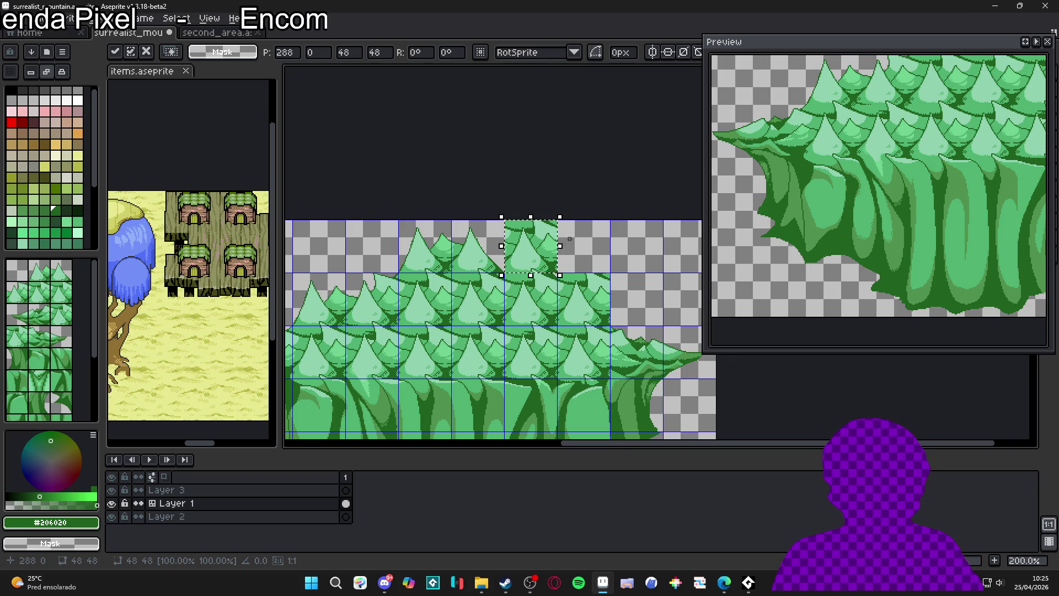
{"action": "left_click", "coordinate": [562, 251]}
Paste another pine tile copy, shift it up and left, and place it in the top row
{"action": "scroll", "coordinate": [550, 264], "scroll_direction": "up", "scroll_amount": 1}
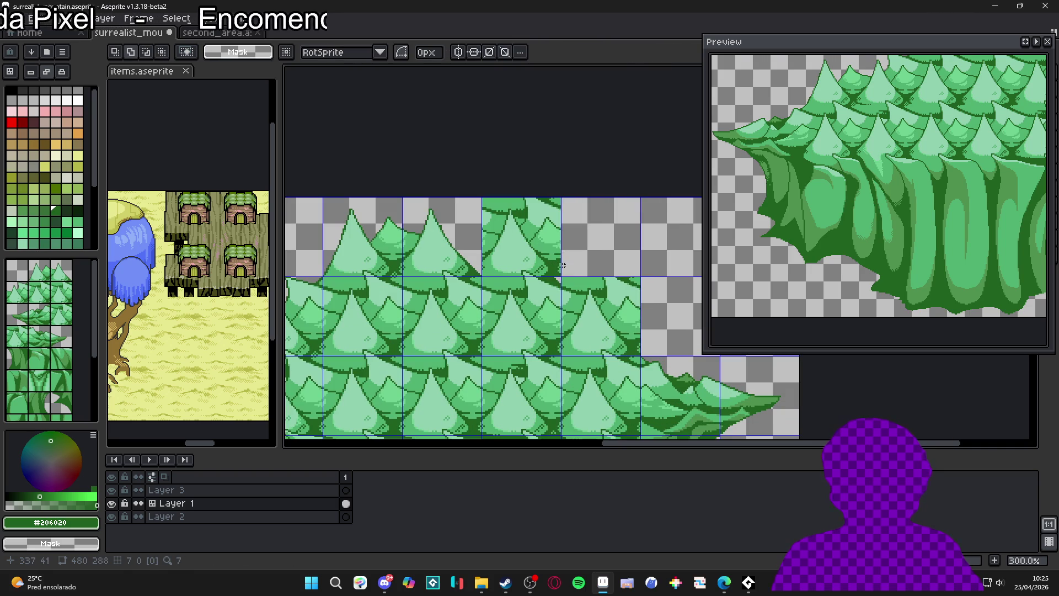
{"action": "key", "text": "ctrl+v"}
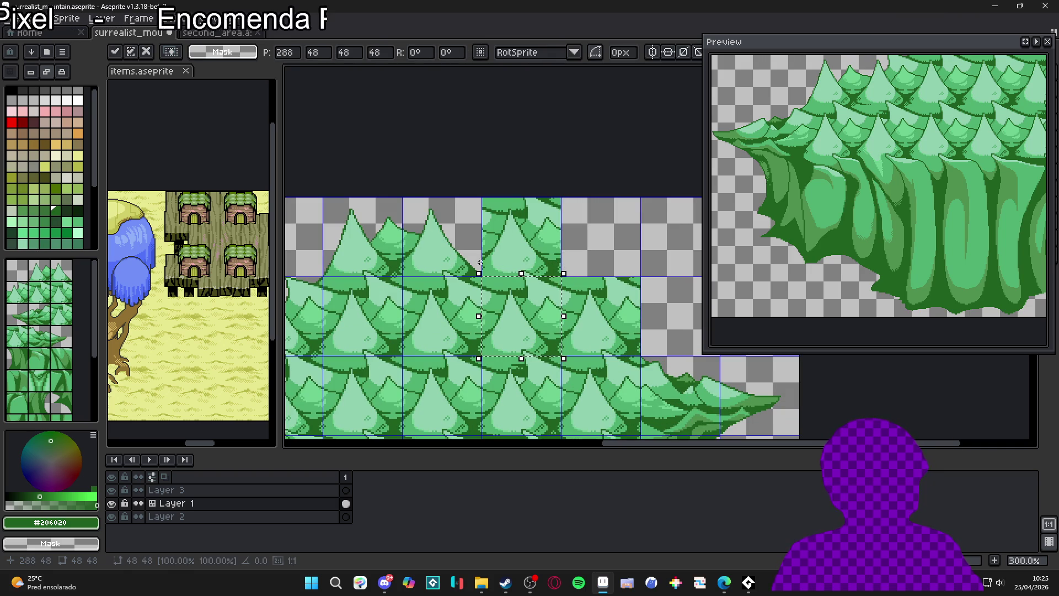
{"action": "key", "text": "shift+Left"}
{"action": "key", "text": "shift+Up"}
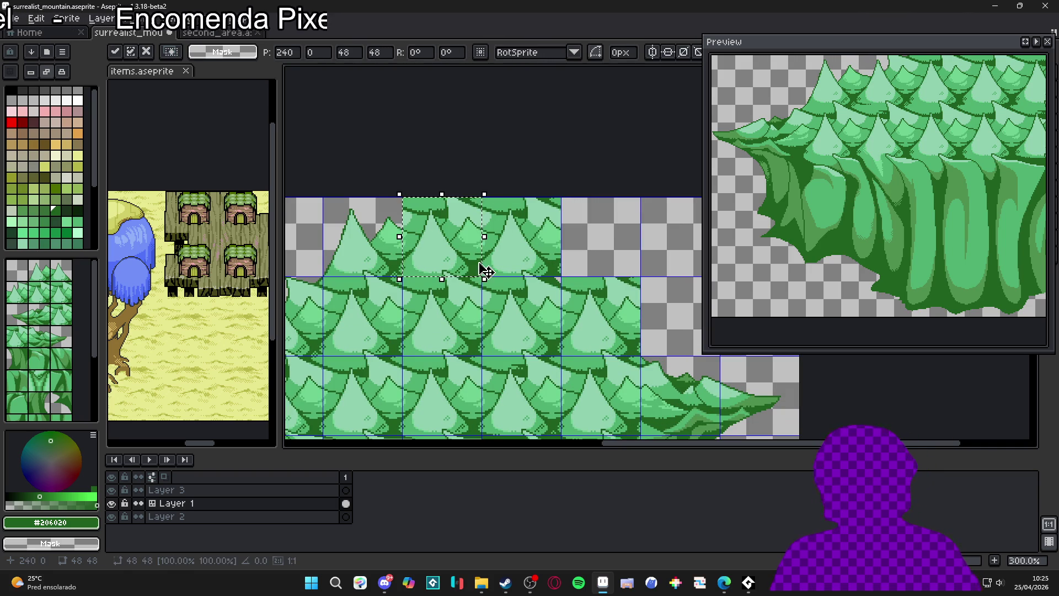
{"action": "key", "text": "Return"}
{"action": "scroll", "coordinate": [479, 265], "scroll_direction": "down", "scroll_amount": 1}
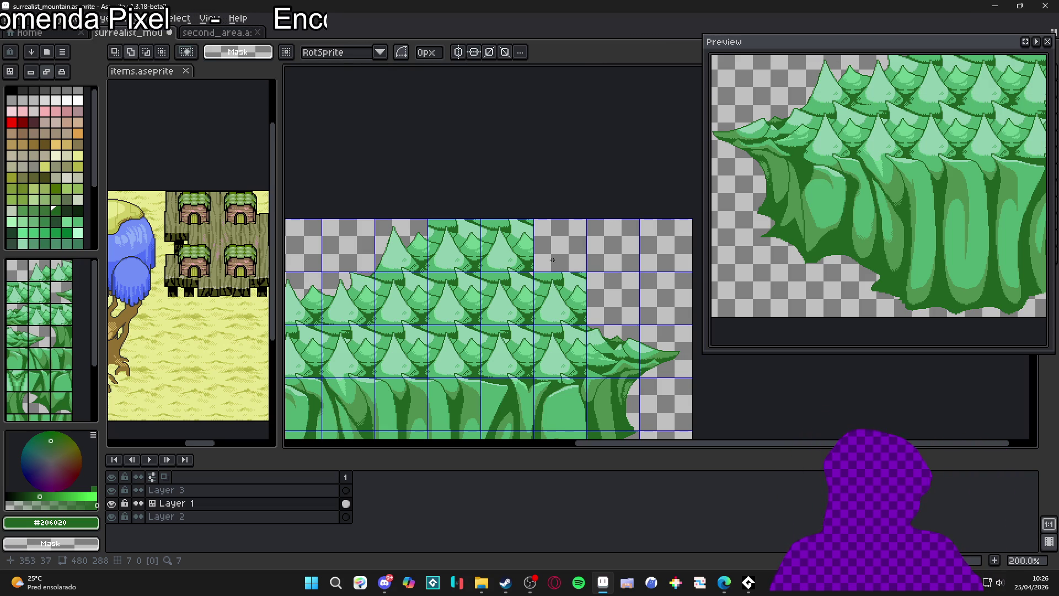
Paint a grey stroke between the top pine tips with a 2px pencil
{"action": "scroll", "coordinate": [552, 259], "scroll_direction": "up", "scroll_amount": 7}
{"action": "key", "text": "b"}
{"action": "mouse_move", "coordinate": [497, 316]}
{"action": "left_mouse_down"}
{"action": "mouse_move", "coordinate": [444, 303]}
{"action": "mouse_move", "coordinate": [517, 270]}
{"action": "mouse_move", "coordinate": [519, 195]}
{"action": "mouse_move", "coordinate": [557, 231]}
{"action": "mouse_move", "coordinate": [550, 223]}
{"action": "mouse_move", "coordinate": [585, 207]}
{"action": "left_mouse_up"}
Paint grey pixels over the dark-green around the pine tips, ending with a broad 5px grey stroke
{"action": "mouse_move", "coordinate": [570, 270]}
{"action": "left_mouse_down"}
{"action": "mouse_move", "coordinate": [573, 243]}
{"action": "mouse_move", "coordinate": [592, 259]}
{"action": "mouse_move", "coordinate": [583, 290]}
{"action": "mouse_move", "coordinate": [544, 289]}
{"action": "left_mouse_up"}
{"action": "left_click", "coordinate": [557, 303]}
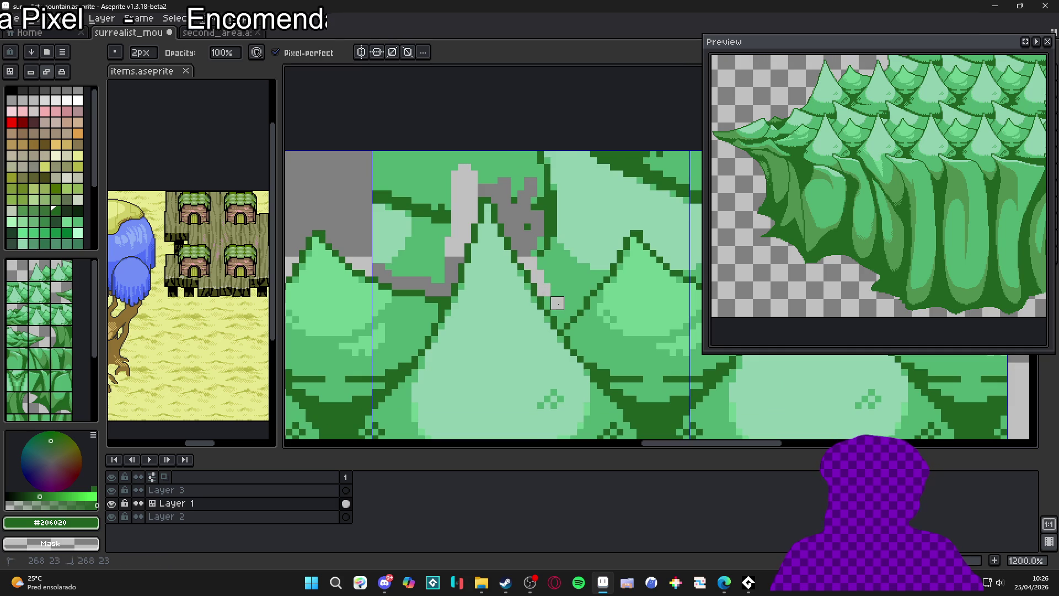
{"action": "key", "text": "minus"}
{"action": "key", "text": "plus"}
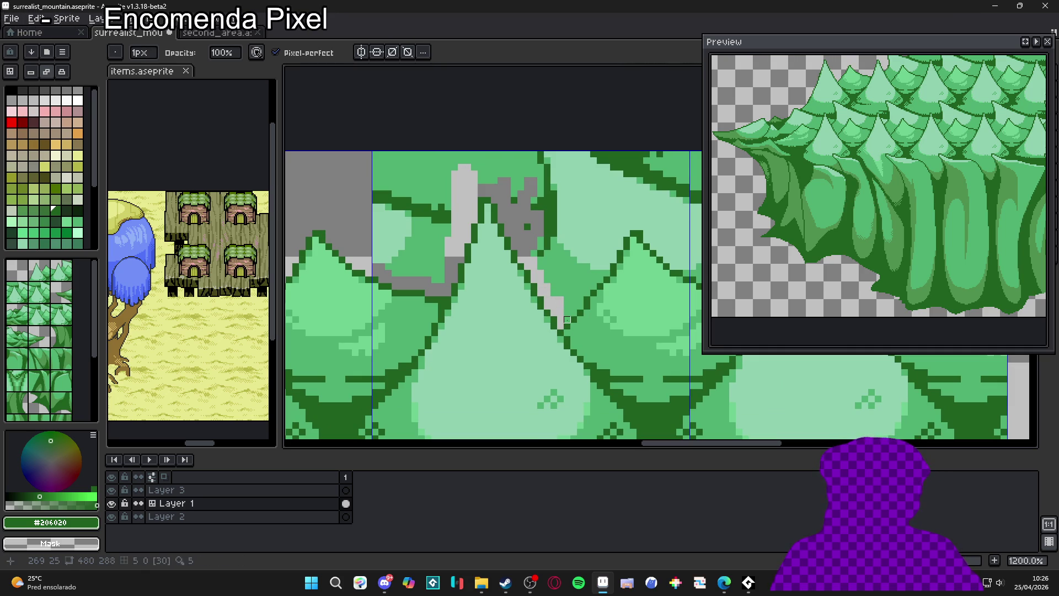
{"action": "mouse_move", "coordinate": [571, 309]}
{"action": "left_mouse_down"}
{"action": "mouse_move", "coordinate": [570, 274]}
{"action": "mouse_move", "coordinate": [583, 283]}
{"action": "mouse_move", "coordinate": [590, 257]}
{"action": "left_mouse_up"}
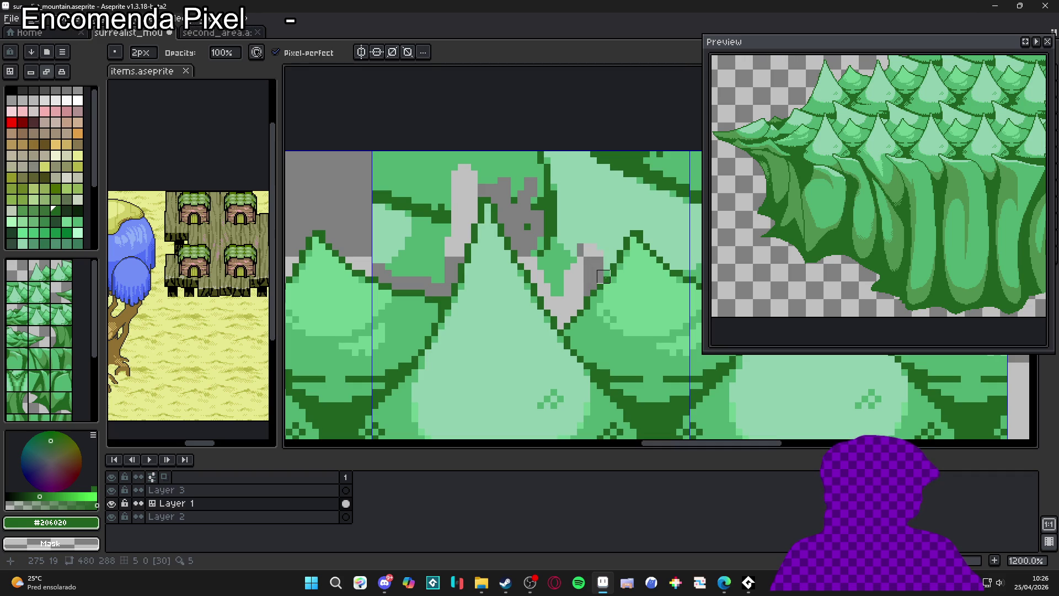
{"action": "left_click", "coordinate": [603, 204]}
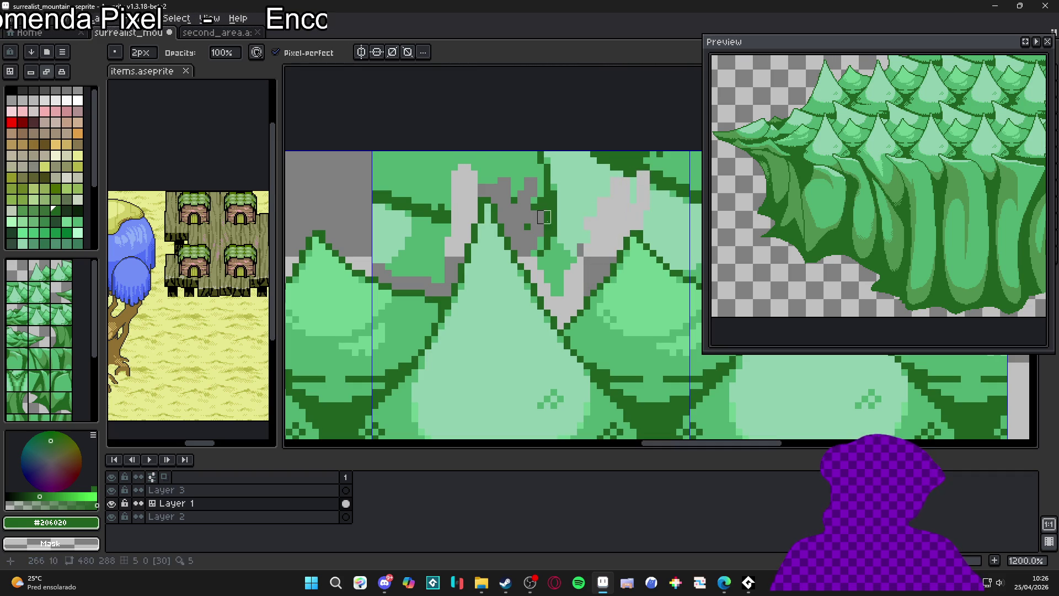
{"action": "key", "text": "plus"}
{"action": "key", "text": "plus"}
{"action": "key", "text": "plus"}
{"action": "left_click_drag", "start_coordinate": [435, 253], "coordinate": [432, 111]}
Erase the stray green patches near the treetops, undoing the last erase stroke
{"action": "left_click_drag", "start_coordinate": [380, 253], "coordinate": [407, 111]}
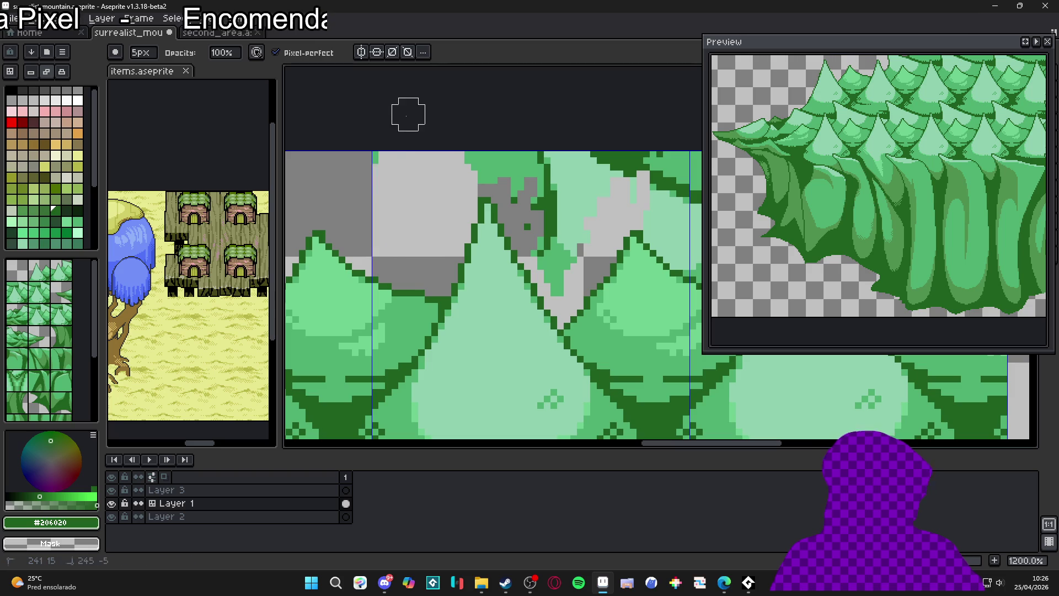
{"action": "scroll", "coordinate": [427, 171], "scroll_direction": "right", "scroll_amount": 2}
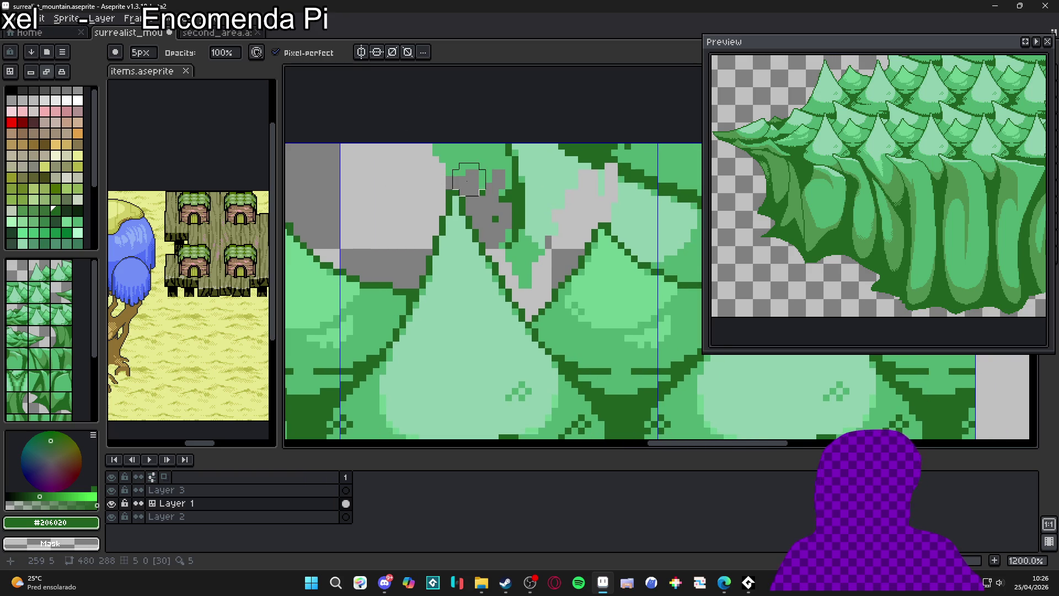
{"action": "mouse_move", "coordinate": [449, 159]}
{"action": "left_mouse_down"}
{"action": "mouse_move", "coordinate": [496, 160]}
{"action": "mouse_move", "coordinate": [484, 165]}
{"action": "mouse_move", "coordinate": [489, 184]}
{"action": "mouse_move", "coordinate": [529, 267]}
{"action": "mouse_move", "coordinate": [562, 189]}
{"action": "mouse_move", "coordinate": [548, 158]}
{"action": "mouse_move", "coordinate": [466, 150]}
{"action": "mouse_move", "coordinate": [460, 171]}
{"action": "left_mouse_up"}
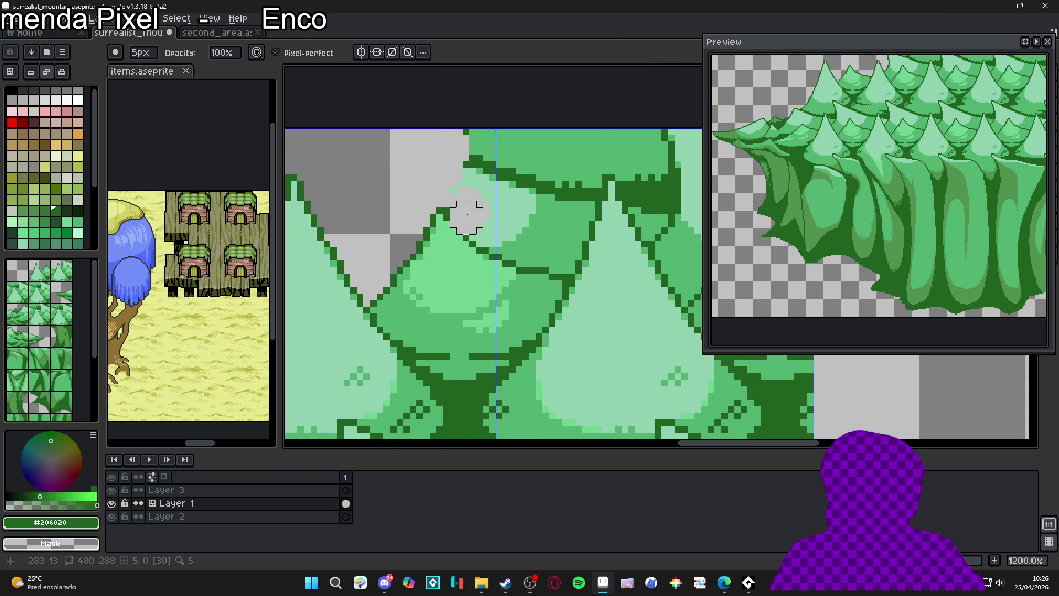
{"action": "key", "text": "ctrl+z"}
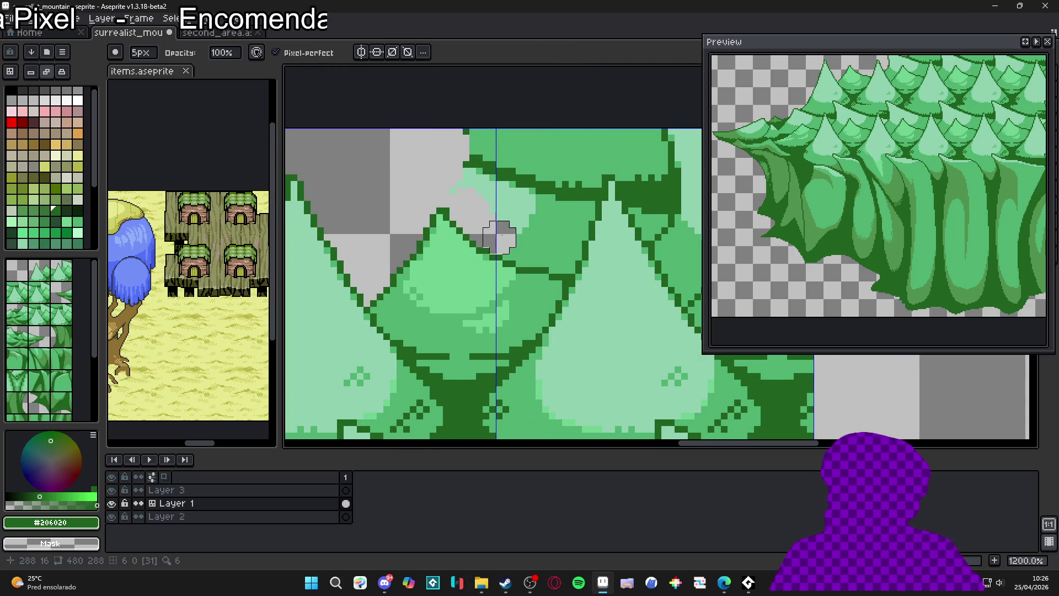
{"action": "scroll", "coordinate": [513, 242], "scroll_direction": "down", "scroll_amount": 5}
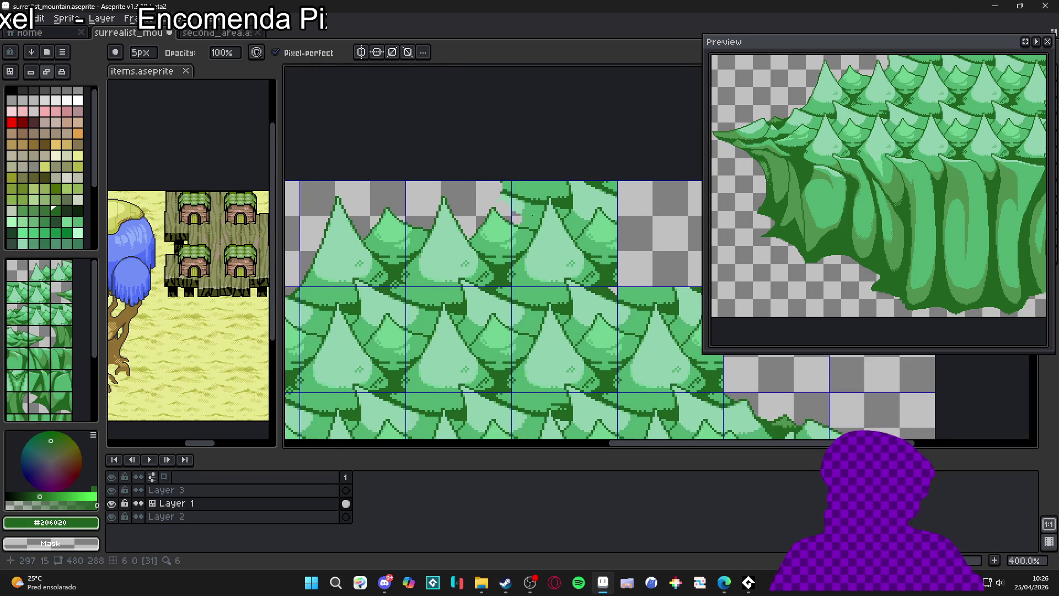
{"action": "scroll", "coordinate": [533, 198], "scroll_direction": "down", "scroll_amount": 1}
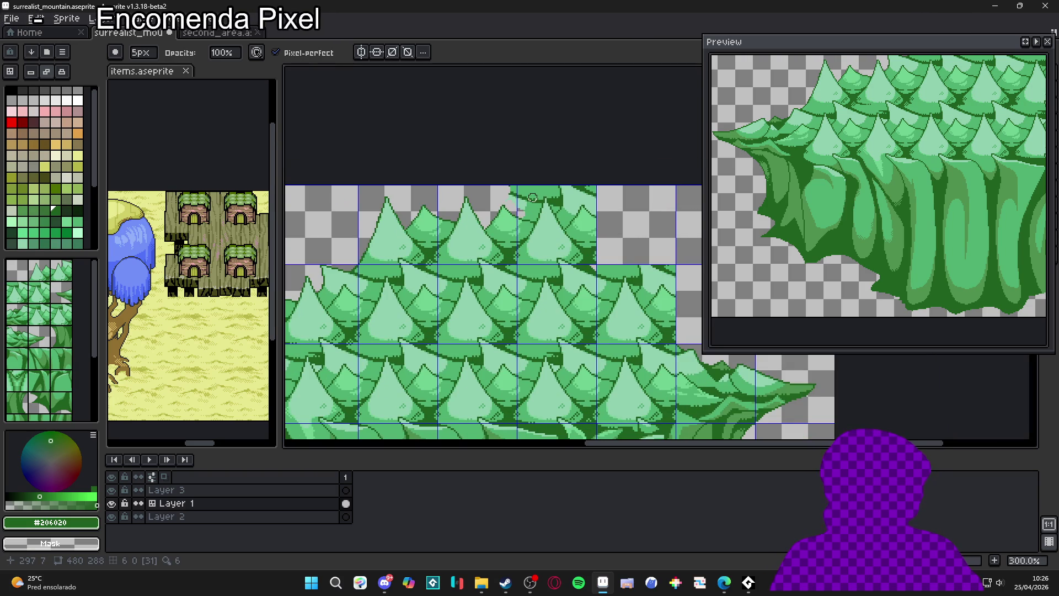
{"action": "scroll", "coordinate": [523, 214], "scroll_direction": "up", "scroll_amount": 5}
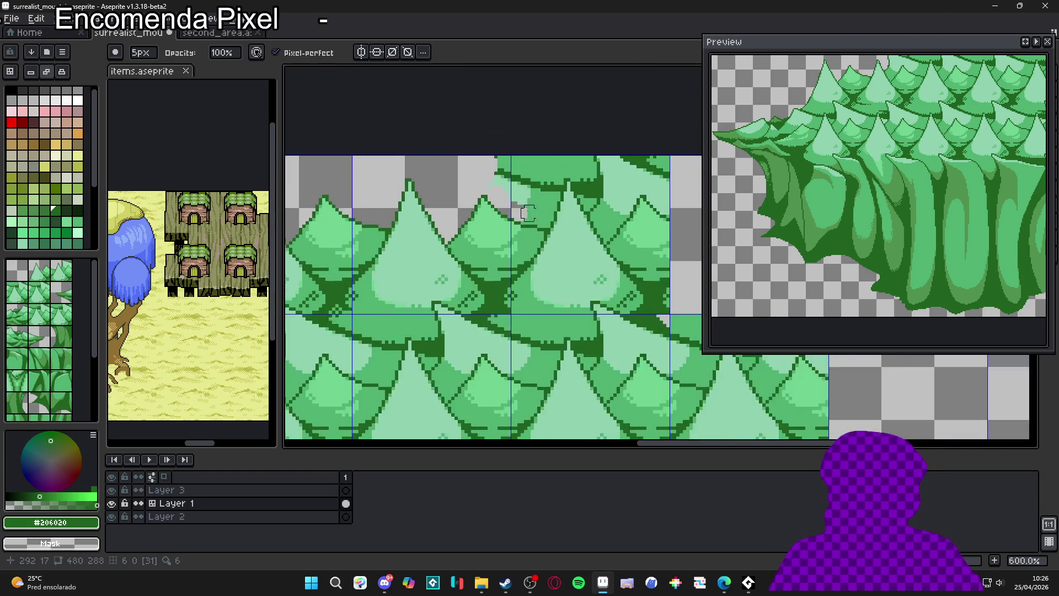
Erase green pixels along the canopy's top edge and above the pine tip
{"action": "mouse_move", "coordinate": [516, 228]}
{"action": "left_mouse_down"}
{"action": "mouse_move", "coordinate": [551, 236]}
{"action": "mouse_move", "coordinate": [582, 196]}
{"action": "mouse_move", "coordinate": [582, 99]}
{"action": "mouse_move", "coordinate": [591, 170]}
{"action": "mouse_move", "coordinate": [599, 99]}
{"action": "mouse_move", "coordinate": [609, 126]}
{"action": "mouse_move", "coordinate": [623, 117]}
{"action": "left_mouse_up"}
{"action": "key", "text": "minus"}
{"action": "key", "text": "minus"}
{"action": "key", "text": "minus"}
{"action": "scroll", "coordinate": [588, 187], "scroll_direction": "down", "scroll_amount": 3}
{"action": "mouse_move", "coordinate": [588, 187]}
{"action": "left_mouse_down"}
{"action": "mouse_move", "coordinate": [587, 249]}
{"action": "mouse_move", "coordinate": [539, 224]}
{"action": "mouse_move", "coordinate": [574, 182]}
{"action": "mouse_move", "coordinate": [612, 199]}
{"action": "mouse_move", "coordinate": [546, 202]}
{"action": "left_mouse_up"}
{"action": "key", "text": "plus"}
{"action": "key", "text": "plus"}
{"action": "key", "text": "plus"}
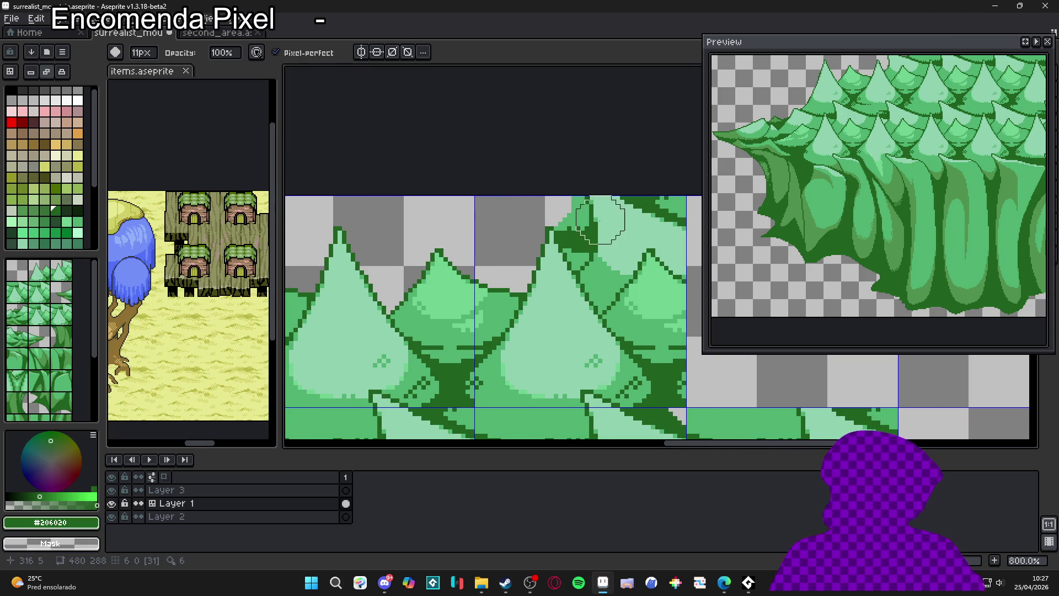
{"action": "scroll", "coordinate": [582, 228], "scroll_direction": "up", "scroll_amount": 3}
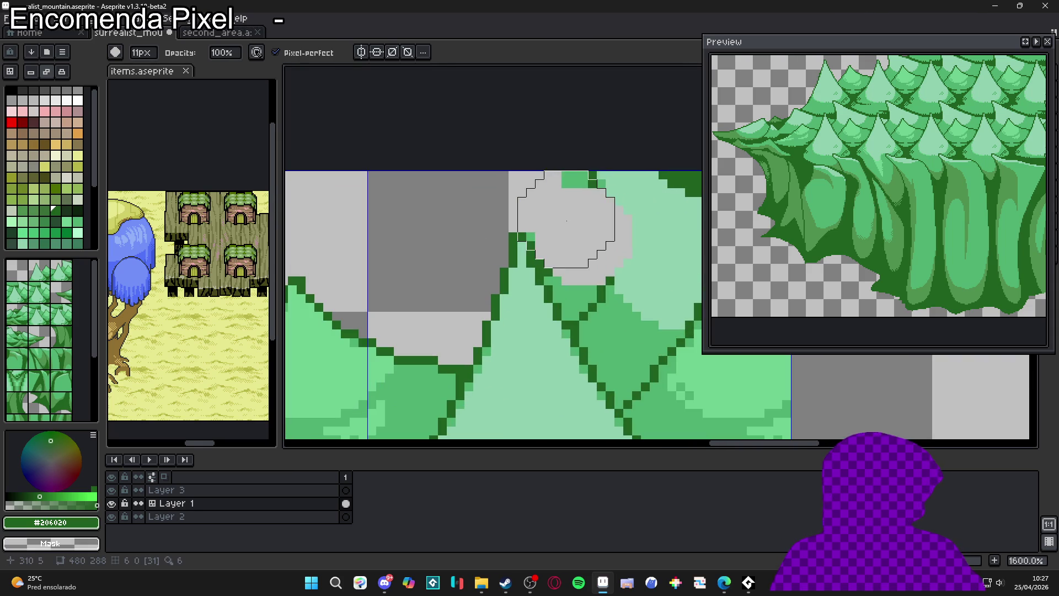
{"action": "left_click", "coordinate": [598, 257]}
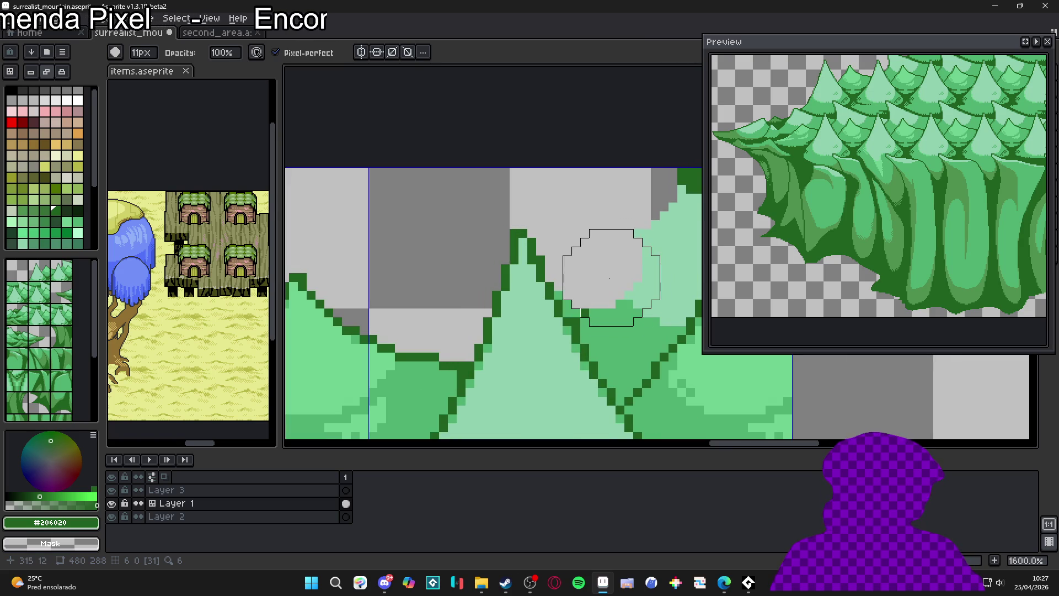
Erase green pixels along the slope between the peaks and the column beside them
{"action": "key", "text": "v"}
{"action": "key", "text": "e"}
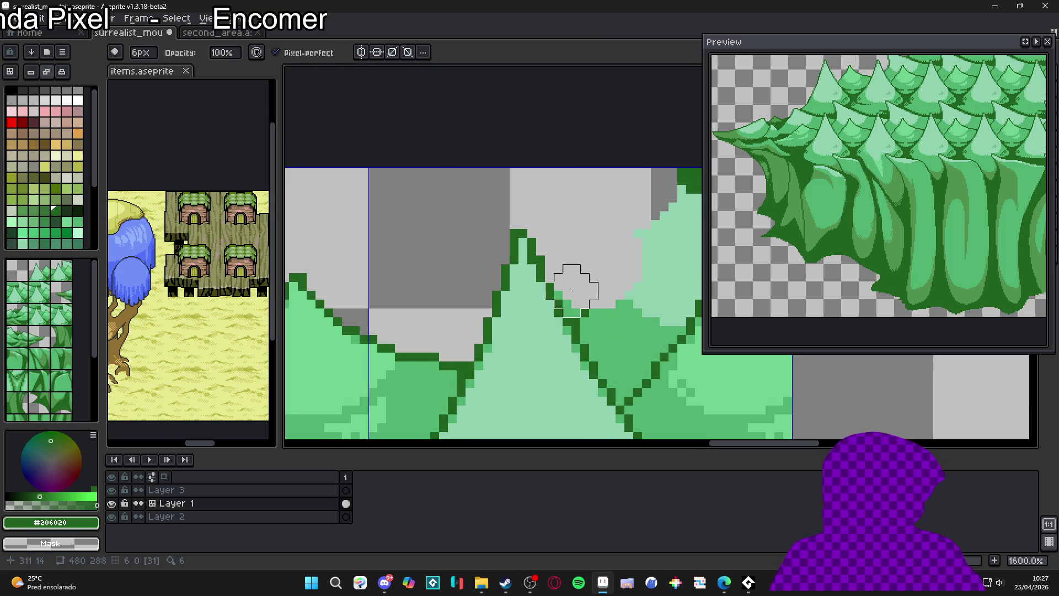
{"action": "mouse_move", "coordinate": [572, 291]}
{"action": "left_mouse_down"}
{"action": "mouse_move", "coordinate": [589, 326]}
{"action": "mouse_move", "coordinate": [615, 335]}
{"action": "mouse_move", "coordinate": [615, 353]}
{"action": "mouse_move", "coordinate": [598, 353]}
{"action": "mouse_move", "coordinate": [633, 379]}
{"action": "mouse_move", "coordinate": [612, 387]}
{"action": "left_mouse_up"}
{"action": "key", "text": "minus"}
{"action": "key", "text": "plus"}
{"action": "left_click_drag", "start_coordinate": [659, 212], "coordinate": [634, 359]}
{"action": "mouse_move", "coordinate": [633, 273]}
{"action": "left_mouse_down"}
{"action": "mouse_move", "coordinate": [551, 369]}
{"action": "mouse_move", "coordinate": [581, 349]}
{"action": "mouse_move", "coordinate": [586, 378]}
{"action": "mouse_move", "coordinate": [604, 342]}
{"action": "mouse_move", "coordinate": [603, 290]}
{"action": "mouse_move", "coordinate": [621, 290]}
{"action": "left_mouse_up"}
Undo an accidental layer move and erase light-green pixels above the second slope
{"action": "key", "text": "v"}
{"action": "mouse_move", "coordinate": [549, 295]}
{"action": "left_mouse_down"}
{"action": "mouse_move", "coordinate": [662, 250]}
{"action": "mouse_move", "coordinate": [625, 263]}
{"action": "left_mouse_up"}
{"action": "key", "text": "ctrl+z"}
{"action": "key", "text": "e"}
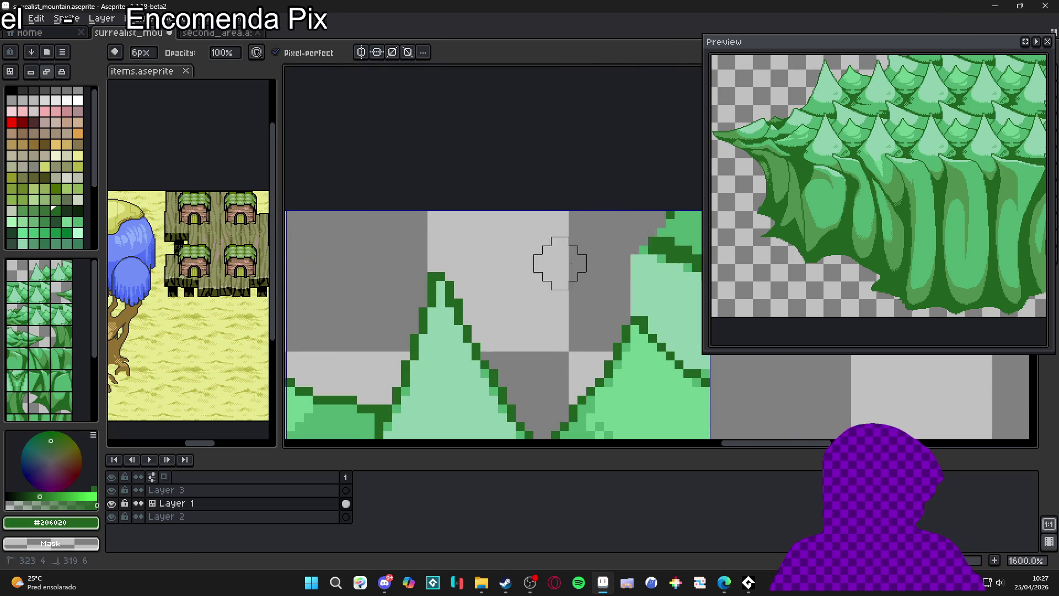
{"action": "left_click_drag", "start_coordinate": [657, 284], "coordinate": [556, 264]}
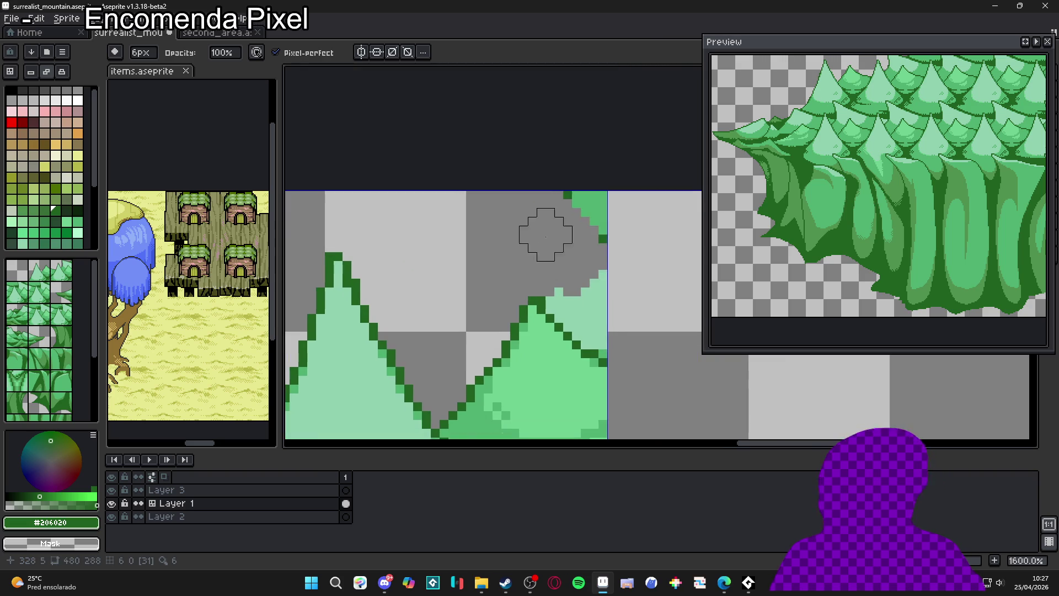
{"action": "mouse_move", "coordinate": [616, 297]}
{"action": "left_mouse_down"}
{"action": "mouse_move", "coordinate": [572, 297]}
{"action": "mouse_move", "coordinate": [598, 314]}
{"action": "mouse_move", "coordinate": [590, 323]}
{"action": "left_mouse_up"}
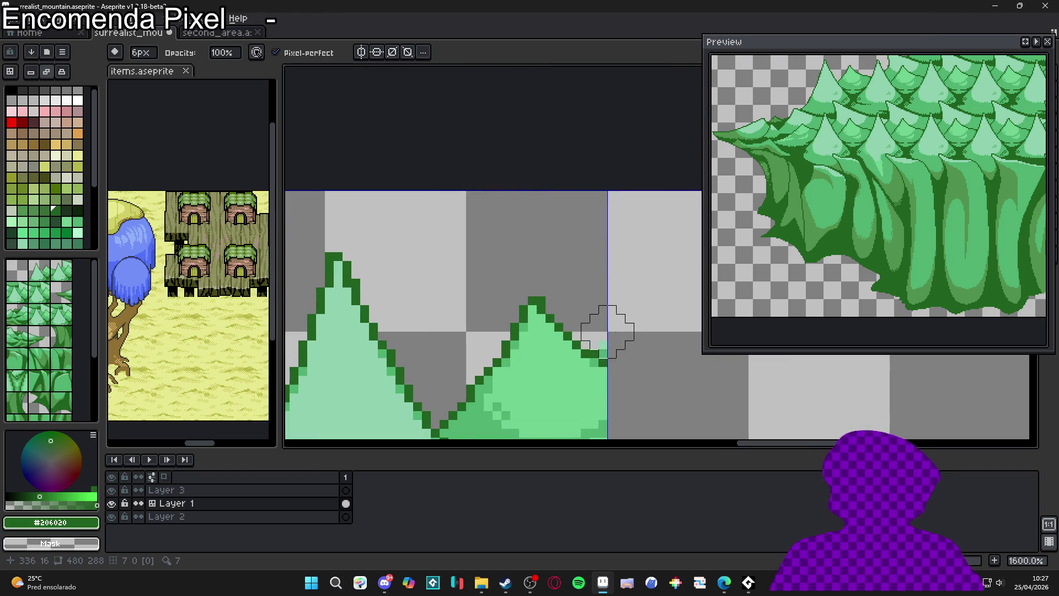
{"action": "scroll", "coordinate": [607, 326], "scroll_direction": "down", "scroll_amount": 3}
{"action": "scroll", "coordinate": [610, 237], "scroll_direction": "up", "scroll_amount": 4}
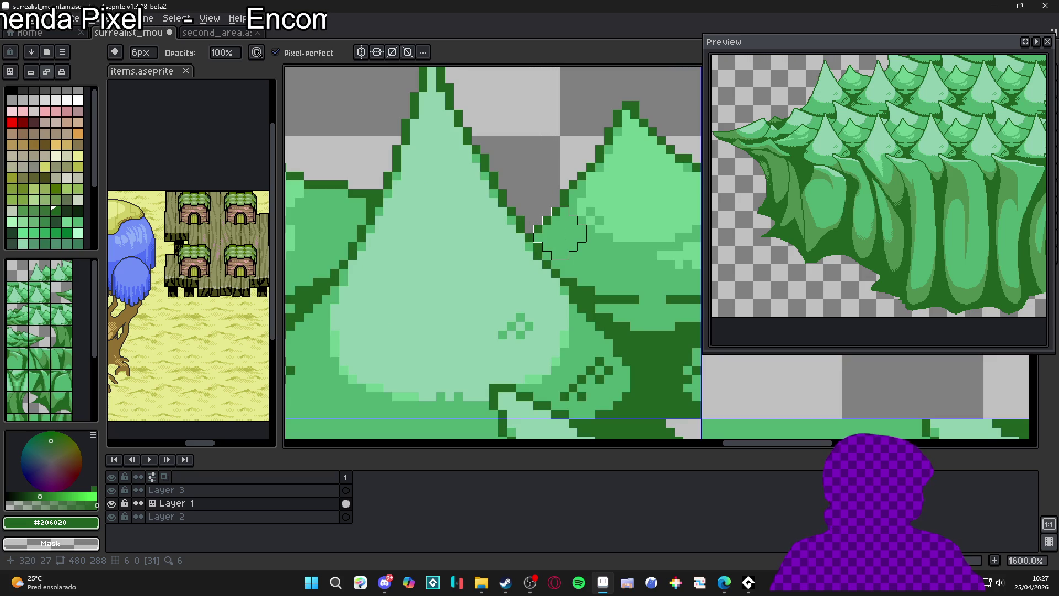
Erase green pixels in the valley between peaks and the upper part of the right peak
{"action": "mouse_move", "coordinate": [555, 234]}
{"action": "left_mouse_down"}
{"action": "mouse_move", "coordinate": [568, 251]}
{"action": "mouse_move", "coordinate": [607, 259]}
{"action": "mouse_move", "coordinate": [573, 260]}
{"action": "mouse_move", "coordinate": [603, 262]}
{"action": "mouse_move", "coordinate": [604, 286]}
{"action": "mouse_move", "coordinate": [581, 208]}
{"action": "mouse_move", "coordinate": [629, 171]}
{"action": "mouse_move", "coordinate": [637, 175]}
{"action": "left_mouse_up"}
{"action": "left_click_drag", "start_coordinate": [639, 179], "coordinate": [453, 146]}
{"action": "mouse_move", "coordinate": [524, 184]}
{"action": "left_mouse_down"}
{"action": "mouse_move", "coordinate": [432, 160]}
{"action": "mouse_move", "coordinate": [473, 267]}
{"action": "mouse_move", "coordinate": [449, 296]}
{"action": "mouse_move", "coordinate": [454, 284]}
{"action": "mouse_move", "coordinate": [485, 349]}
{"action": "mouse_move", "coordinate": [503, 359]}
{"action": "mouse_move", "coordinate": [516, 351]}
{"action": "mouse_move", "coordinate": [497, 307]}
{"action": "left_mouse_up"}
{"action": "scroll", "coordinate": [491, 331], "scroll_direction": "up", "scroll_amount": 2}
Add dark-green staircase outline pixels with a 1px pencil, filling the grey gap in the edge
{"action": "key", "text": "b"}
{"action": "left_click", "coordinate": [491, 367]}
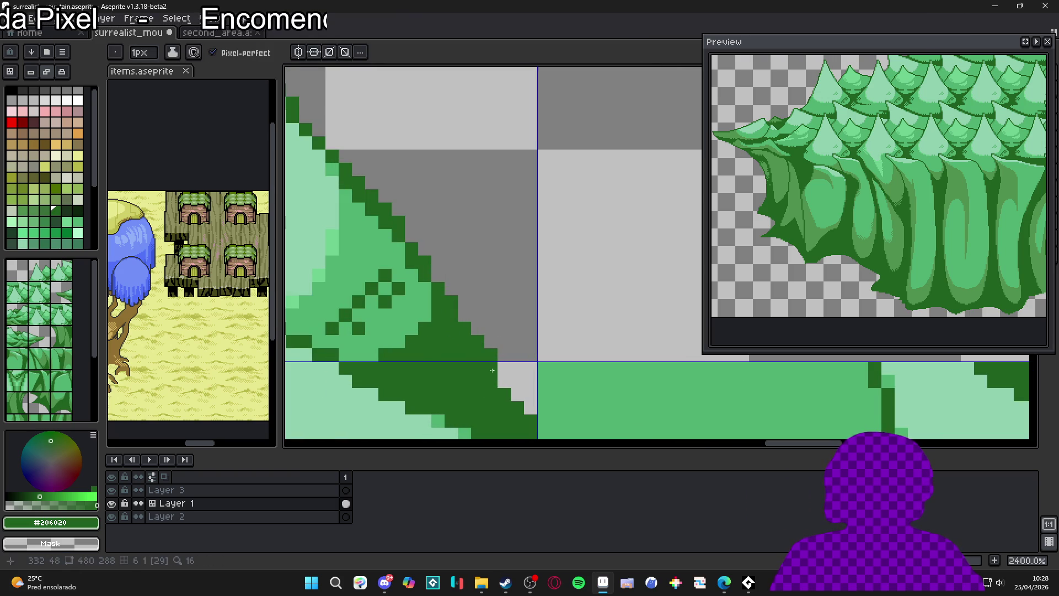
{"action": "left_click", "coordinate": [504, 382]}
{"action": "scroll", "coordinate": [490, 376], "scroll_direction": "down", "scroll_amount": 3}
{"action": "scroll", "coordinate": [489, 372], "scroll_direction": "up", "scroll_amount": 3}
{"action": "left_click", "coordinate": [498, 362]}
{"action": "scroll", "coordinate": [514, 388], "scroll_direction": "down", "scroll_amount": 3}
Widen the cleared gap between the treetops with a 4px eraser and save the sprite
{"action": "key", "text": "e"}
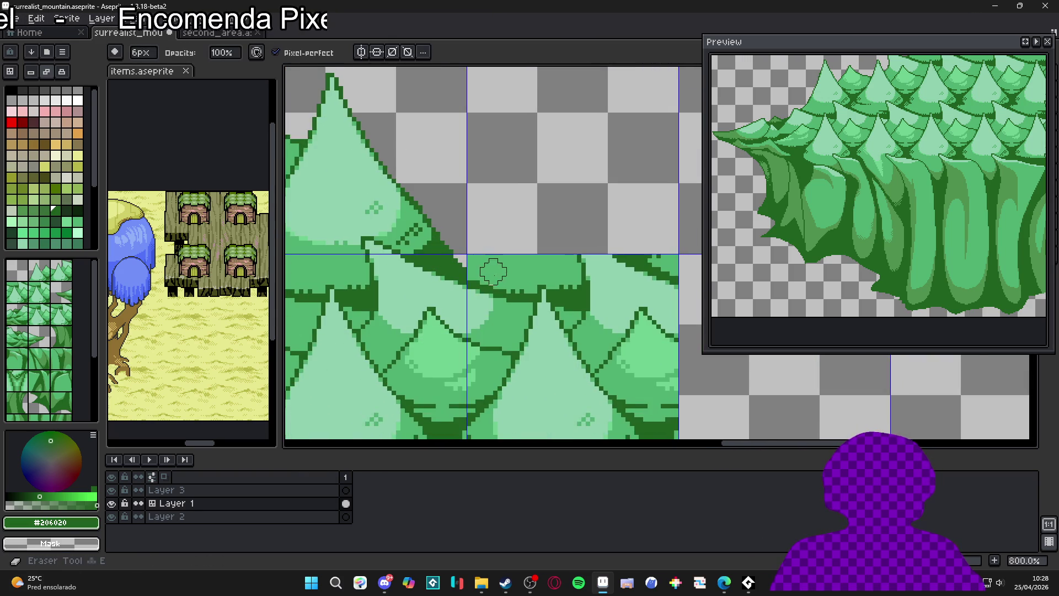
{"action": "scroll", "coordinate": [493, 271], "scroll_direction": "up", "scroll_amount": 1}
{"action": "key", "text": "minus"}
{"action": "key", "text": "minus"}
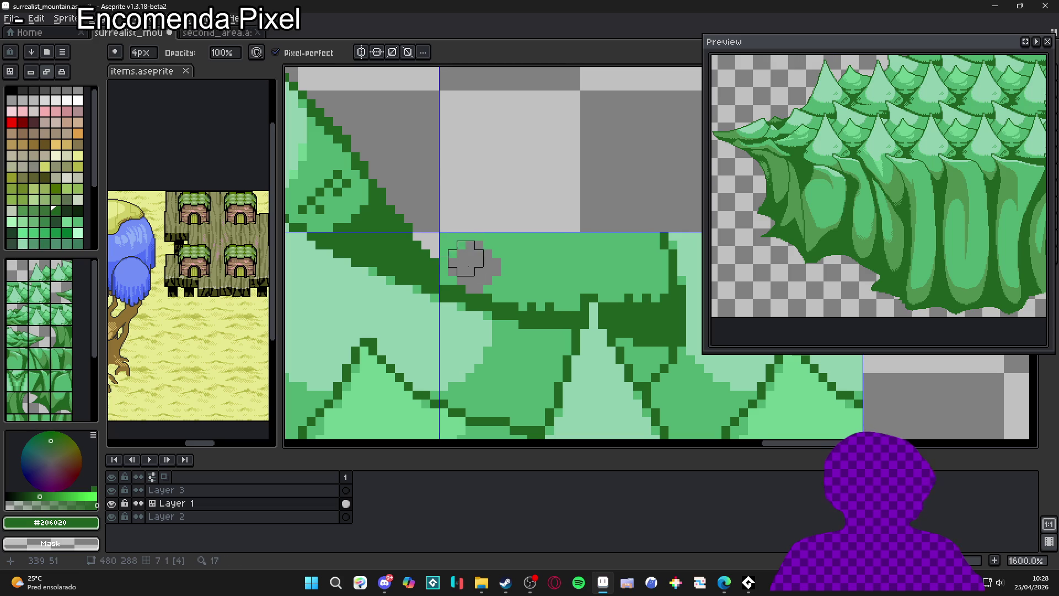
{"action": "mouse_move", "coordinate": [447, 276]}
{"action": "left_mouse_down"}
{"action": "mouse_move", "coordinate": [471, 267]}
{"action": "mouse_move", "coordinate": [465, 236]}
{"action": "mouse_move", "coordinate": [483, 276]}
{"action": "mouse_move", "coordinate": [560, 293]}
{"action": "mouse_move", "coordinate": [524, 284]}
{"action": "mouse_move", "coordinate": [527, 293]}
{"action": "left_mouse_up"}
{"action": "mouse_move", "coordinate": [465, 249]}
{"action": "left_mouse_down"}
{"action": "mouse_move", "coordinate": [465, 230]}
{"action": "mouse_move", "coordinate": [551, 267]}
{"action": "mouse_move", "coordinate": [563, 293]}
{"action": "mouse_move", "coordinate": [622, 253]}
{"action": "mouse_move", "coordinate": [662, 253]}
{"action": "mouse_move", "coordinate": [629, 289]}
{"action": "left_mouse_up"}
{"action": "key", "text": "plus"}
{"action": "key", "text": "plus"}
{"action": "key", "text": "plus"}
{"action": "key", "text": "plus"}
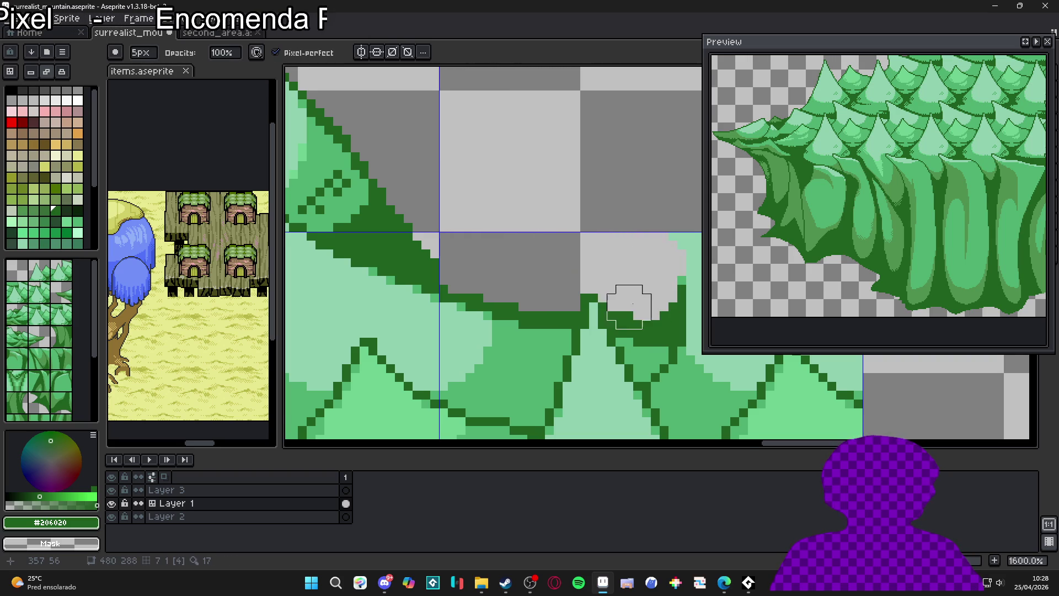
{"action": "scroll", "coordinate": [607, 293], "scroll_direction": "down", "scroll_amount": 2}
{"action": "scroll", "coordinate": [607, 293], "scroll_direction": "right", "scroll_amount": 2}
{"action": "scroll", "coordinate": [585, 265], "scroll_direction": "down", "scroll_amount": 2}
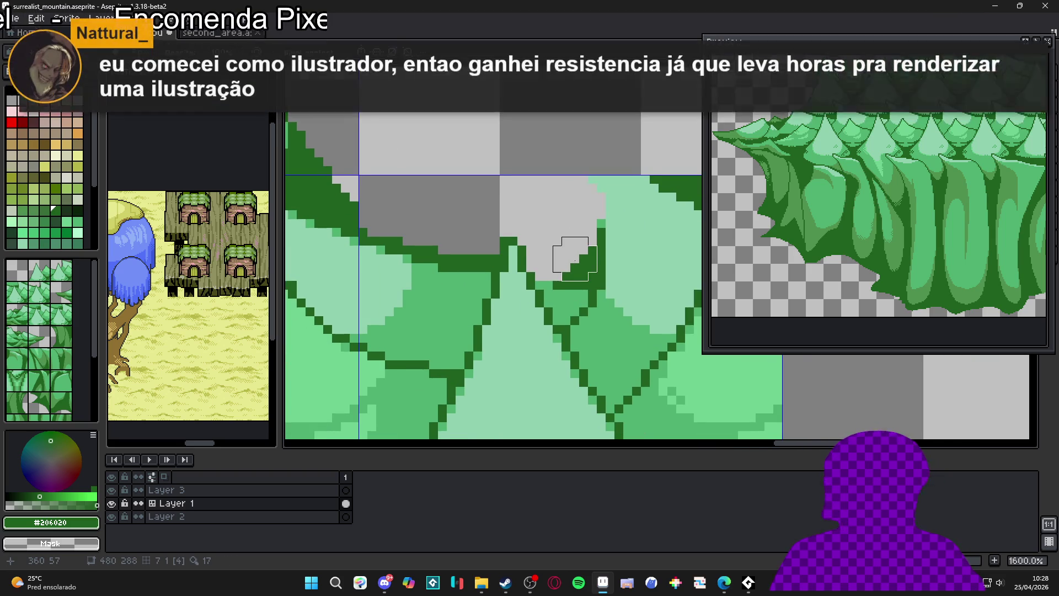
{"action": "scroll", "coordinate": [568, 256], "scroll_direction": "right", "scroll_amount": 2}
{"action": "key", "text": "ctrl+s"}
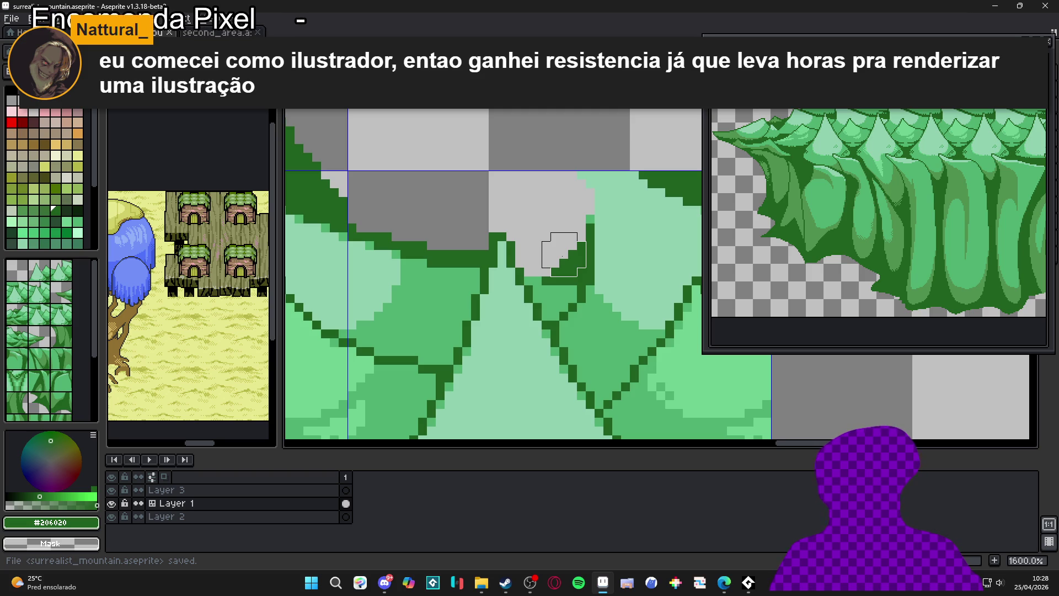
Erase the remaining green pixels in the notch between treetops and at the top right
{"action": "scroll", "coordinate": [562, 254], "scroll_direction": "up", "scroll_amount": 3}
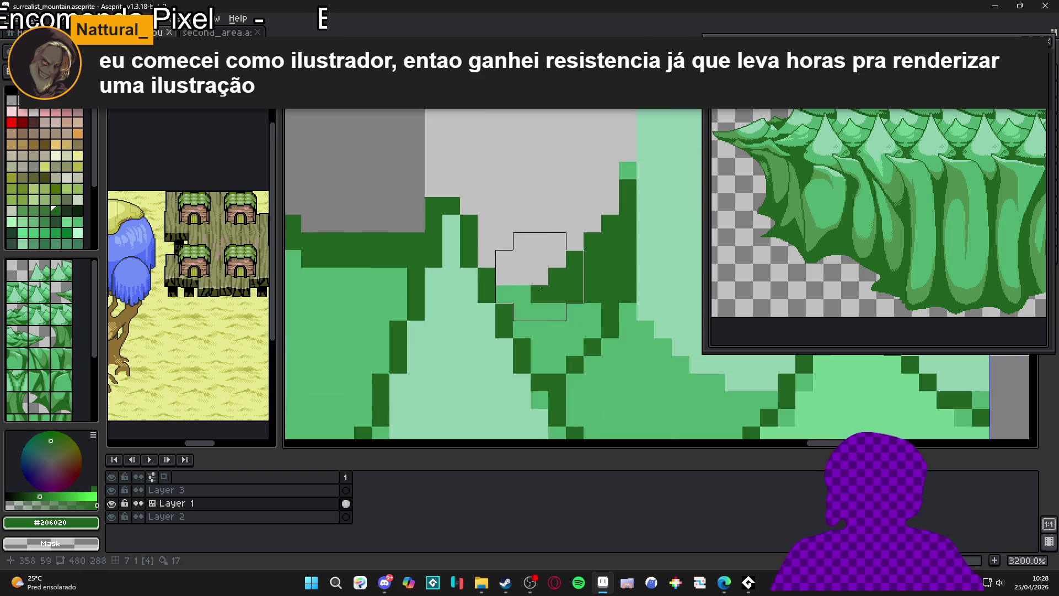
{"action": "left_click_drag", "start_coordinate": [552, 313], "coordinate": [557, 309]}
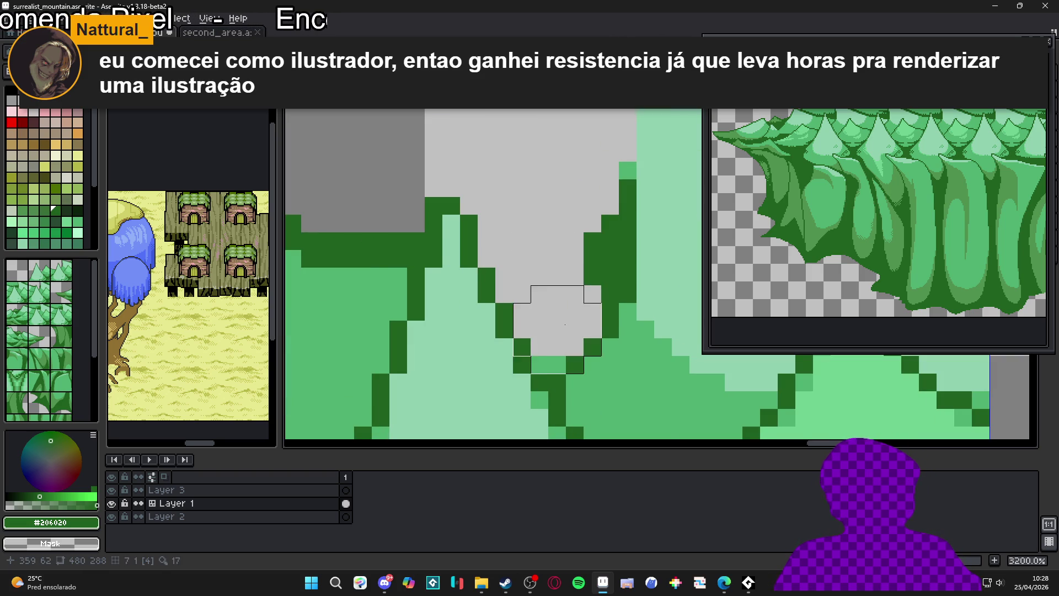
{"action": "key", "text": "minus"}
{"action": "key", "text": "minus"}
{"action": "key", "text": "minus"}
{"action": "left_click", "coordinate": [548, 364]}
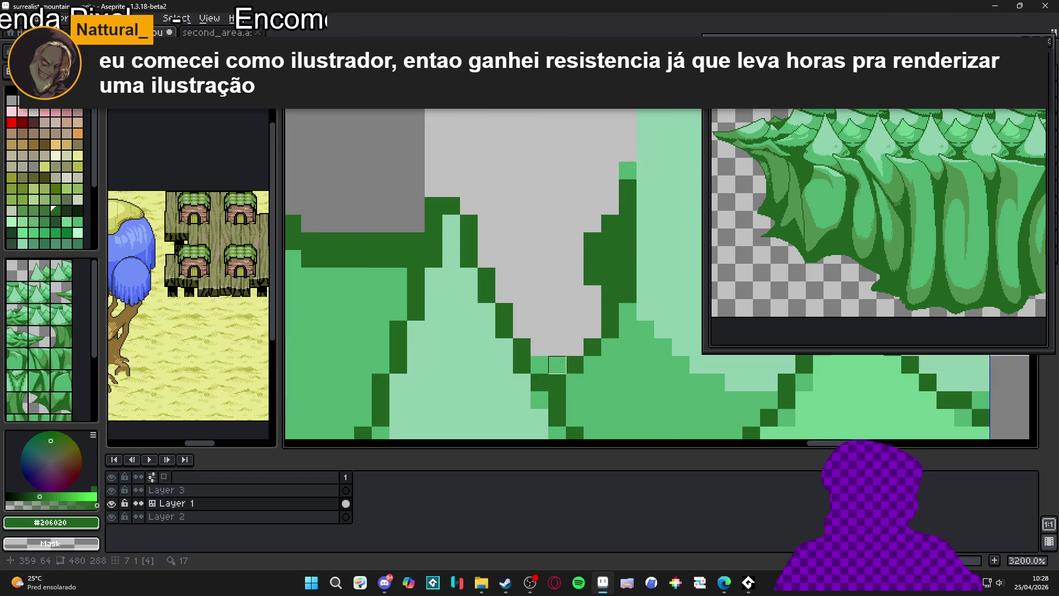
{"action": "scroll", "coordinate": [590, 380], "scroll_direction": "down", "scroll_amount": 2}
{"action": "scroll", "coordinate": [590, 380], "scroll_direction": "down", "scroll_amount": 1}
{"action": "key", "text": "plus"}
{"action": "key", "text": "plus"}
{"action": "key", "text": "plus"}
{"action": "mouse_move", "coordinate": [544, 236]}
{"action": "left_mouse_down"}
{"action": "mouse_move", "coordinate": [547, 219]}
{"action": "mouse_move", "coordinate": [667, 285]}
{"action": "mouse_move", "coordinate": [525, 252]}
{"action": "mouse_move", "coordinate": [532, 319]}
{"action": "left_mouse_up"}
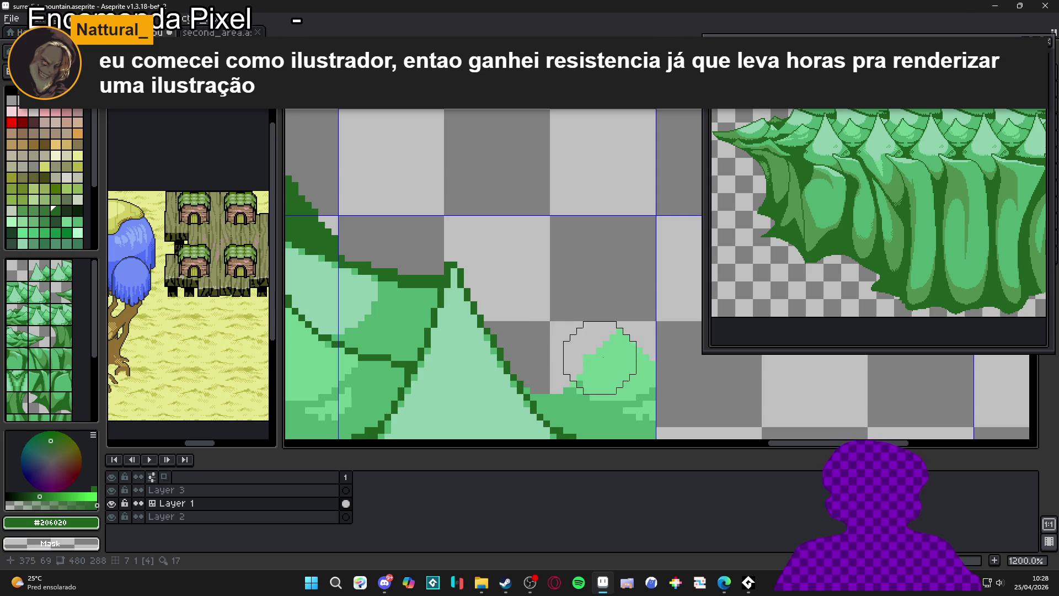
{"action": "scroll", "coordinate": [626, 266], "scroll_direction": "down", "scroll_amount": 3}
{"action": "scroll", "coordinate": [626, 267], "scroll_direction": "down", "scroll_amount": 3}
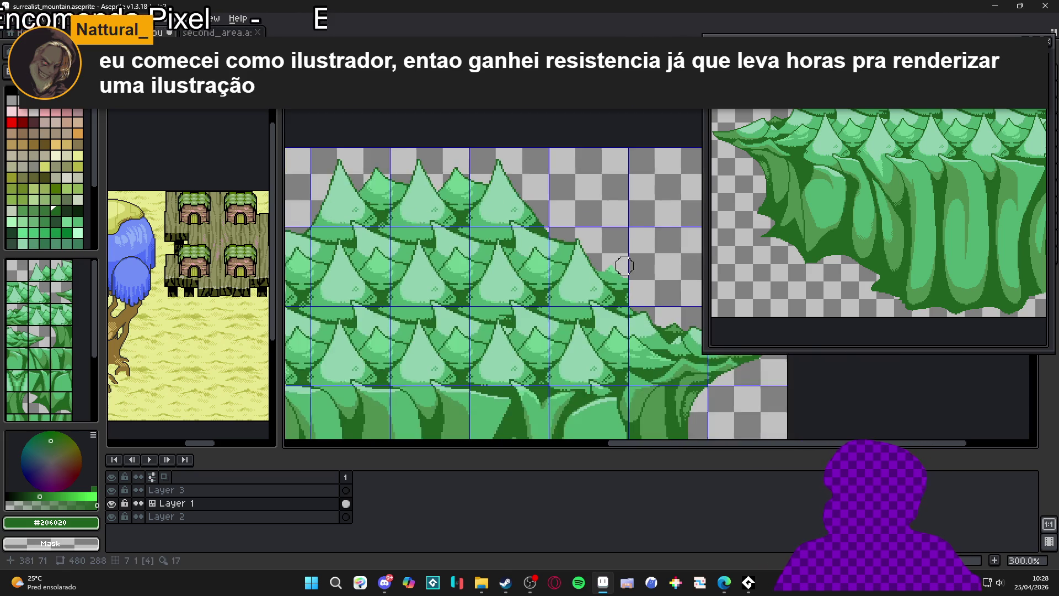
Hide the tile grid and erase the light-green peak and stray dark pixels at the canopy edge
{"action": "key", "text": "Tab"}
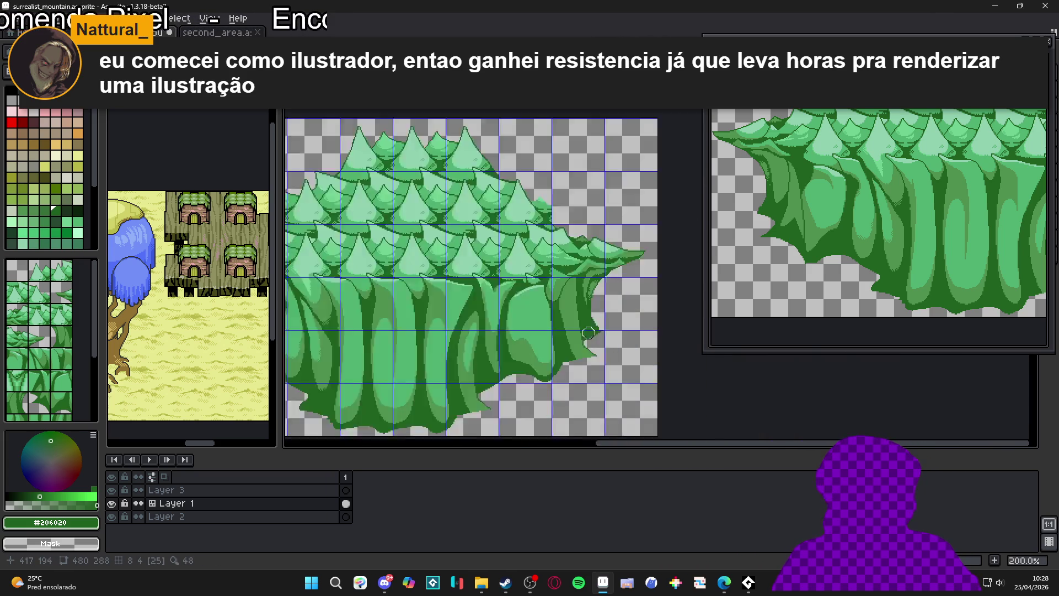
{"action": "scroll", "coordinate": [573, 331], "scroll_direction": "up", "scroll_amount": 2}
{"action": "scroll", "coordinate": [551, 353], "scroll_direction": "up", "scroll_amount": 3}
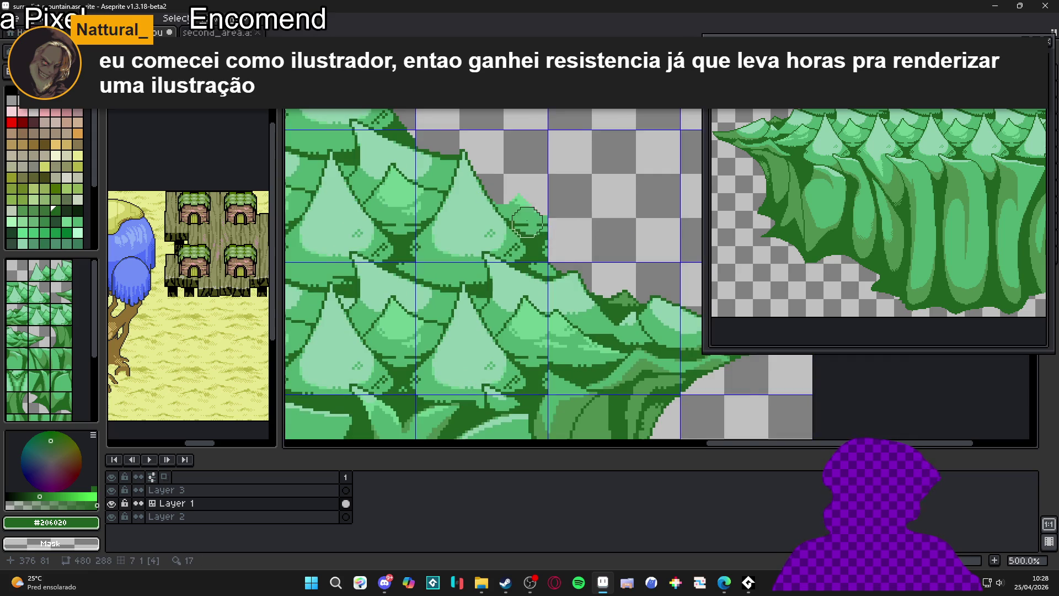
{"action": "scroll", "coordinate": [552, 210], "scroll_direction": "up", "scroll_amount": 5}
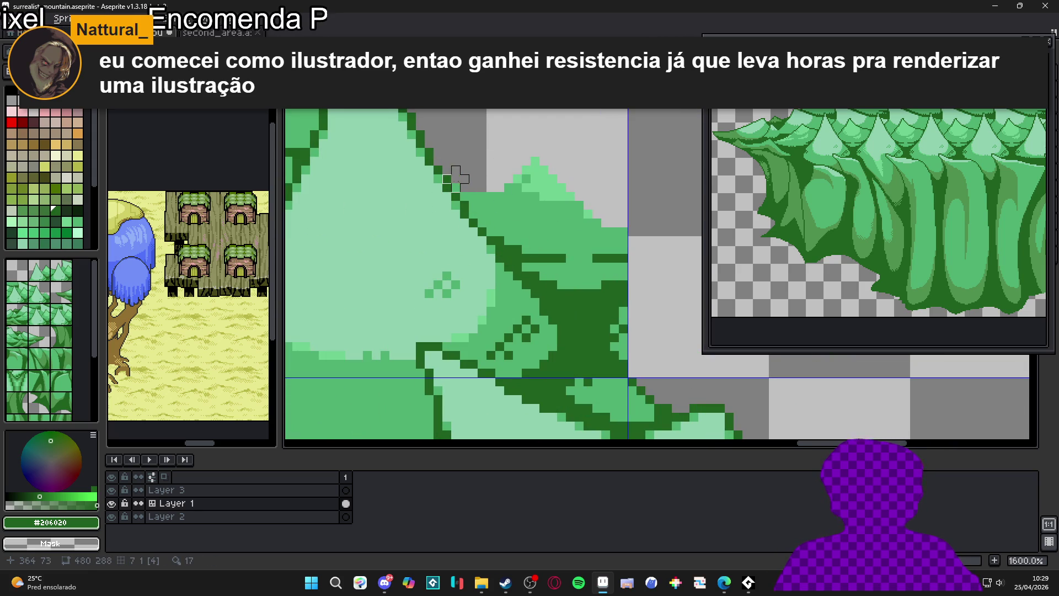
{"action": "left_click", "coordinate": [481, 214]}
{"action": "left_click_drag", "start_coordinate": [482, 214], "coordinate": [567, 165]}
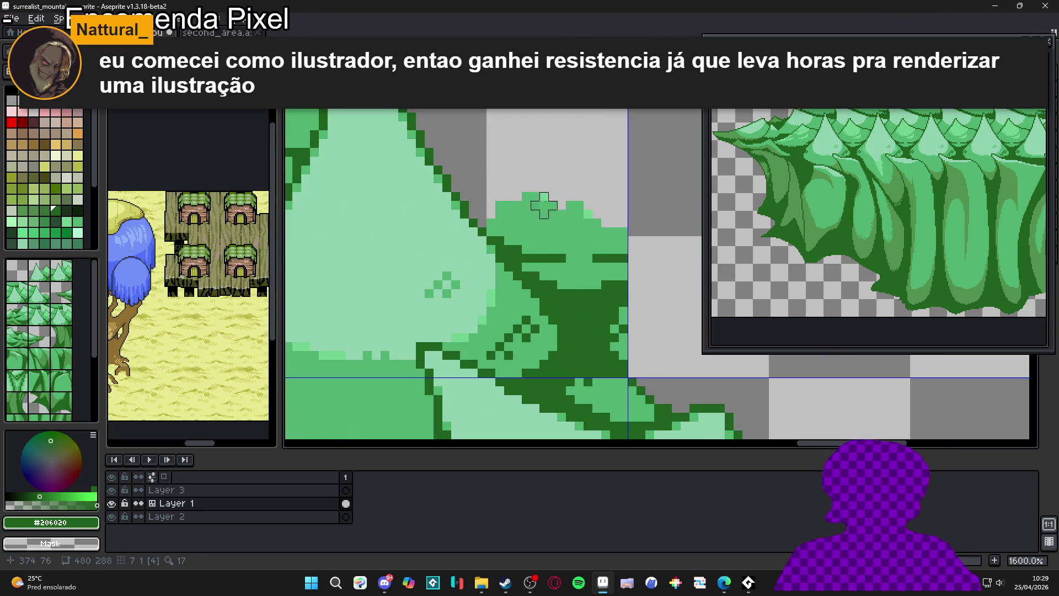
{"action": "mouse_move", "coordinate": [510, 221]}
{"action": "left_mouse_down"}
{"action": "mouse_move", "coordinate": [539, 210]}
{"action": "mouse_move", "coordinate": [501, 213]}
{"action": "mouse_move", "coordinate": [577, 213]}
{"action": "mouse_move", "coordinate": [506, 237]}
{"action": "mouse_move", "coordinate": [526, 258]}
{"action": "mouse_move", "coordinate": [596, 229]}
{"action": "mouse_move", "coordinate": [534, 260]}
{"action": "mouse_move", "coordinate": [563, 290]}
{"action": "mouse_move", "coordinate": [551, 296]}
{"action": "mouse_move", "coordinate": [657, 293]}
{"action": "mouse_move", "coordinate": [561, 311]}
{"action": "mouse_move", "coordinate": [656, 303]}
{"action": "left_mouse_up"}
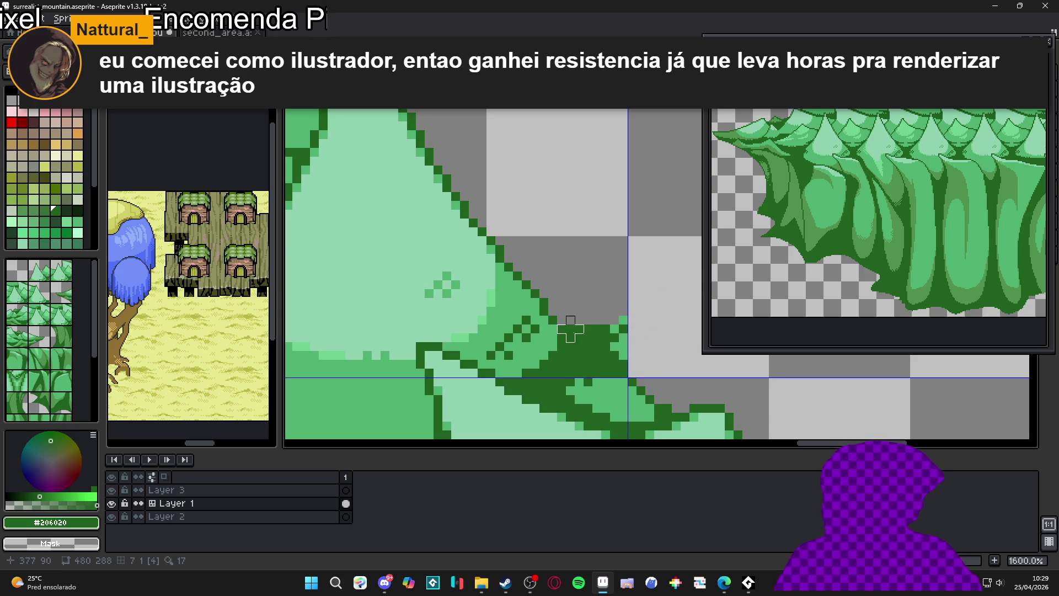
Zoom out to review the whole forest cliff sprite
{"action": "scroll", "coordinate": [622, 333], "scroll_direction": "down", "scroll_amount": 3}
{"action": "scroll", "coordinate": [584, 317], "scroll_direction": "up", "scroll_amount": 4}
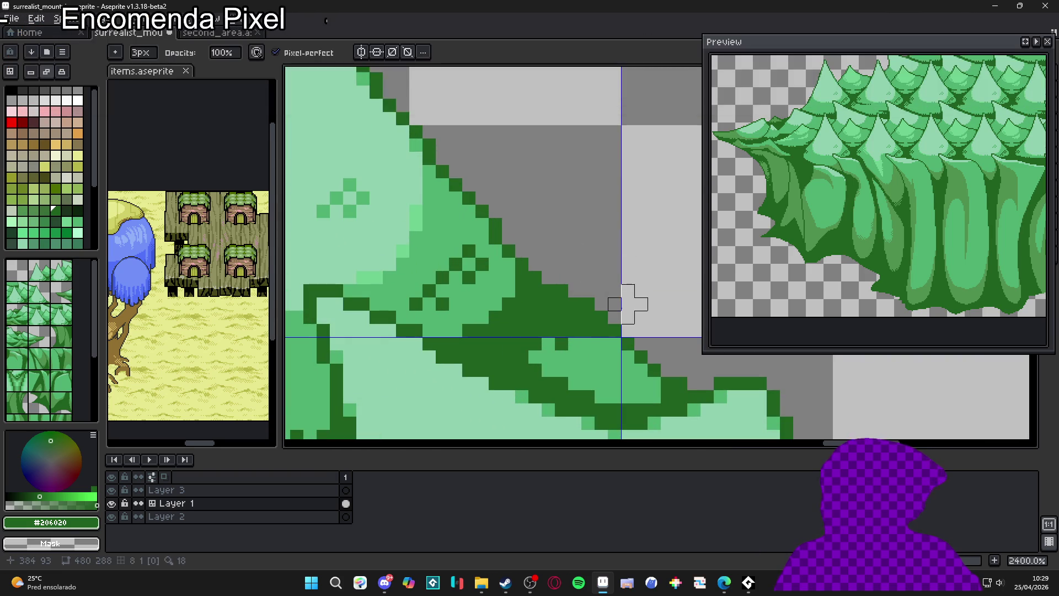
{"action": "scroll", "coordinate": [646, 300], "scroll_direction": "down", "scroll_amount": 6}
{"action": "scroll", "coordinate": [645, 300], "scroll_direction": "up", "scroll_amount": 3}
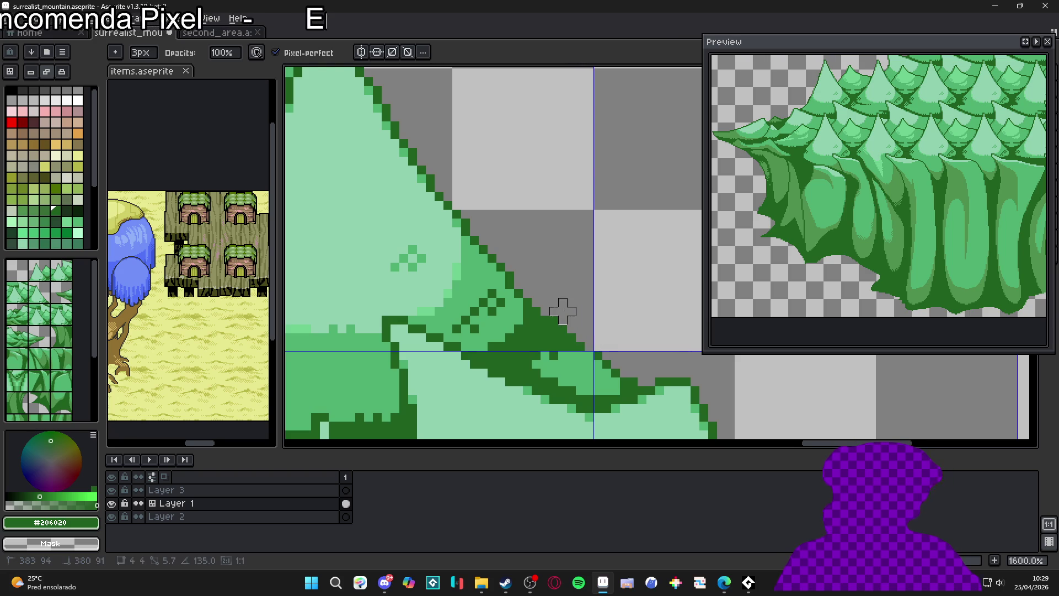
{"action": "scroll", "coordinate": [565, 312], "scroll_direction": "down", "scroll_amount": 4}
{"action": "scroll", "coordinate": [565, 312], "scroll_direction": "down", "scroll_amount": 2}
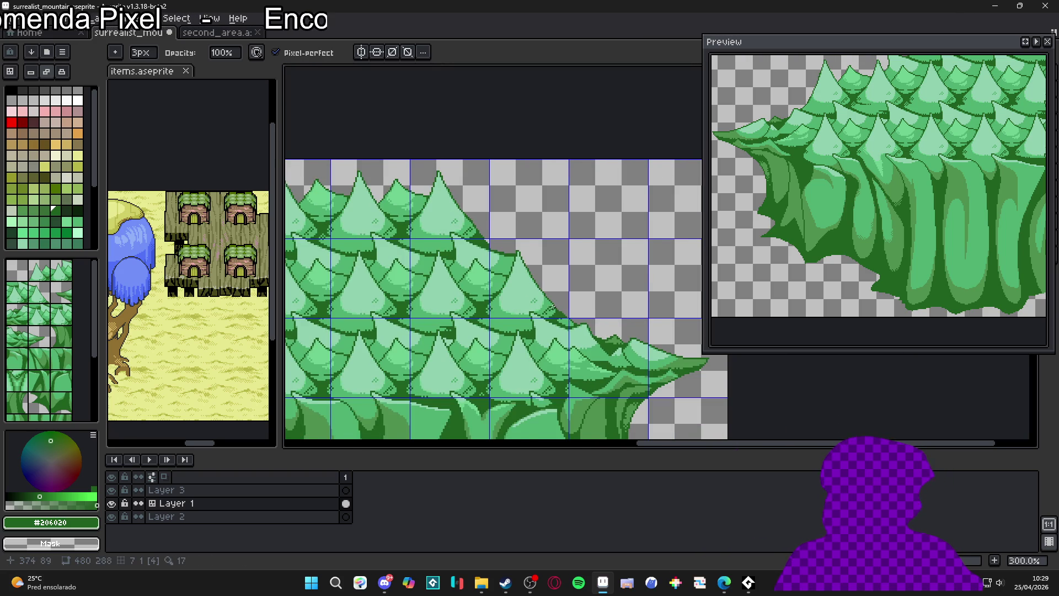
{"action": "scroll", "coordinate": [551, 307], "scroll_direction": "down", "scroll_amount": 3}
{"action": "scroll", "coordinate": [559, 255], "scroll_direction": "up", "scroll_amount": 1}
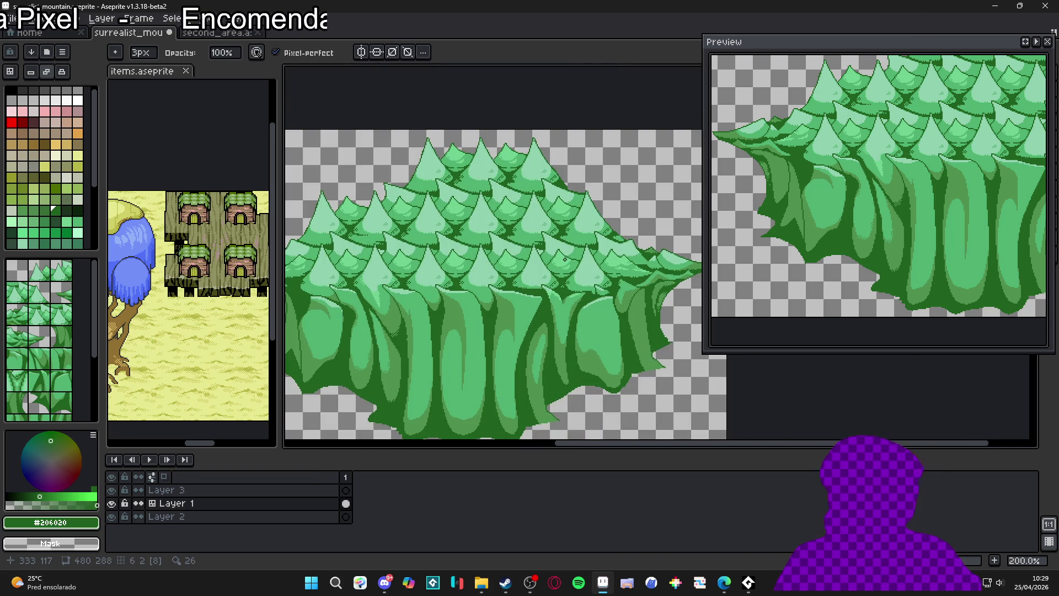
Show the grid, erase the old pine-tip pixels, and redraw the pine's outline in dark green #206020
{"action": "key", "text": "ctrl+apostrophe"}
{"action": "scroll", "coordinate": [581, 214], "scroll_direction": "up", "scroll_amount": 10}
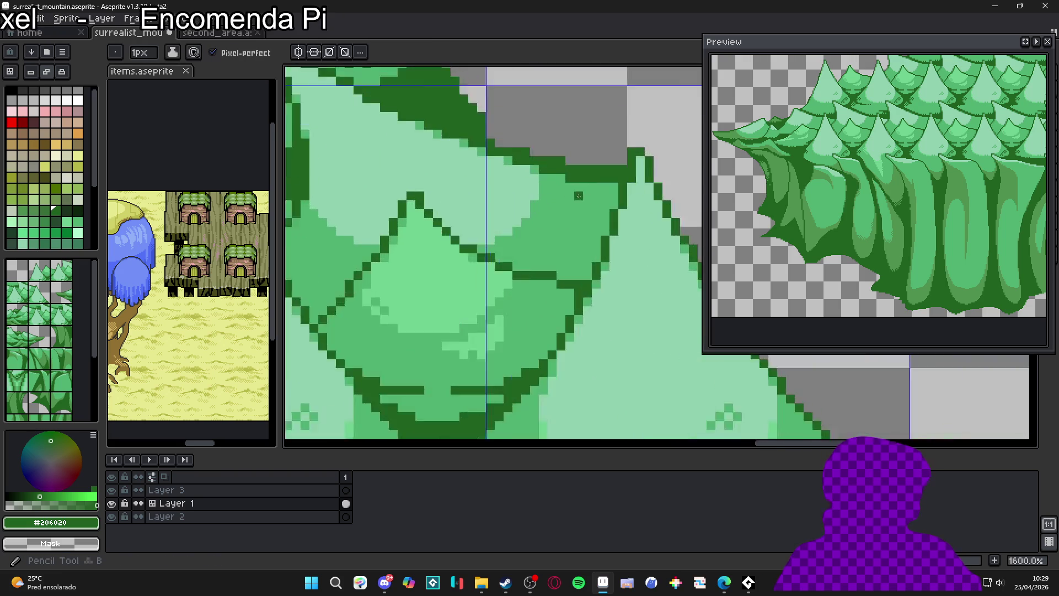
{"action": "key", "text": "b"}
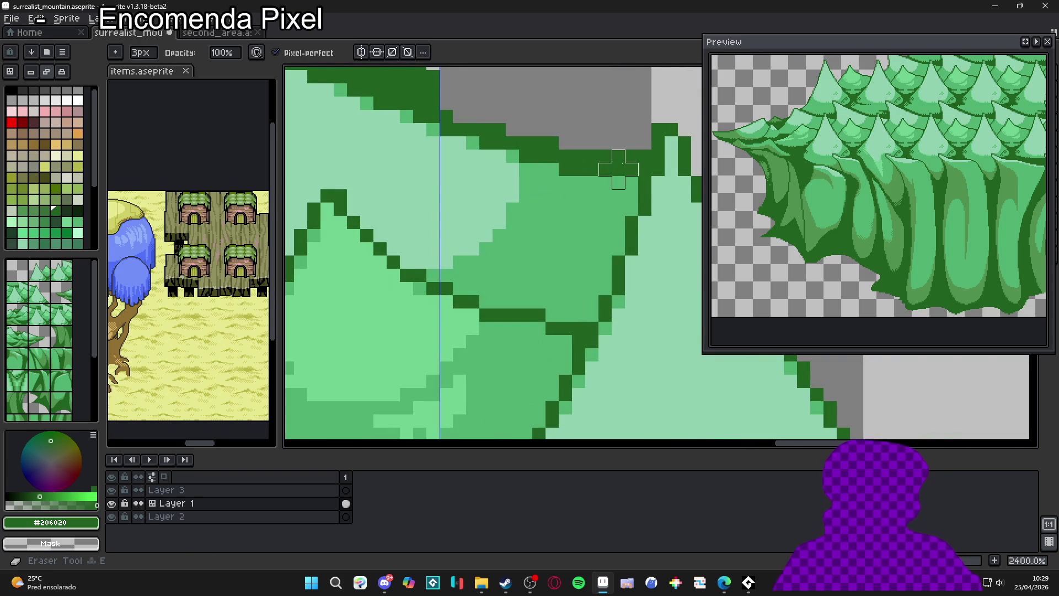
{"action": "left_click_drag", "start_coordinate": [638, 149], "coordinate": [611, 162]}
{"action": "key", "text": "b"}
{"action": "mouse_move", "coordinate": [578, 182]}
{"action": "left_mouse_down"}
{"action": "mouse_move", "coordinate": [604, 249]}
{"action": "mouse_move", "coordinate": [591, 183]}
{"action": "mouse_move", "coordinate": [631, 198]}
{"action": "mouse_move", "coordinate": [607, 209]}
{"action": "mouse_move", "coordinate": [606, 174]}
{"action": "mouse_move", "coordinate": [618, 237]}
{"action": "mouse_move", "coordinate": [591, 242]}
{"action": "left_mouse_up"}
{"action": "mouse_move", "coordinate": [552, 169]}
{"action": "left_mouse_down"}
{"action": "mouse_move", "coordinate": [589, 248]}
{"action": "mouse_move", "coordinate": [618, 247]}
{"action": "mouse_move", "coordinate": [565, 196]}
{"action": "mouse_move", "coordinate": [564, 210]}
{"action": "left_mouse_up"}
{"action": "mouse_move", "coordinate": [596, 285]}
{"action": "left_mouse_down"}
{"action": "mouse_move", "coordinate": [590, 316]}
{"action": "mouse_move", "coordinate": [569, 314]}
{"action": "mouse_move", "coordinate": [580, 274]}
{"action": "left_mouse_up"}
{"action": "left_click", "coordinate": [538, 301]}
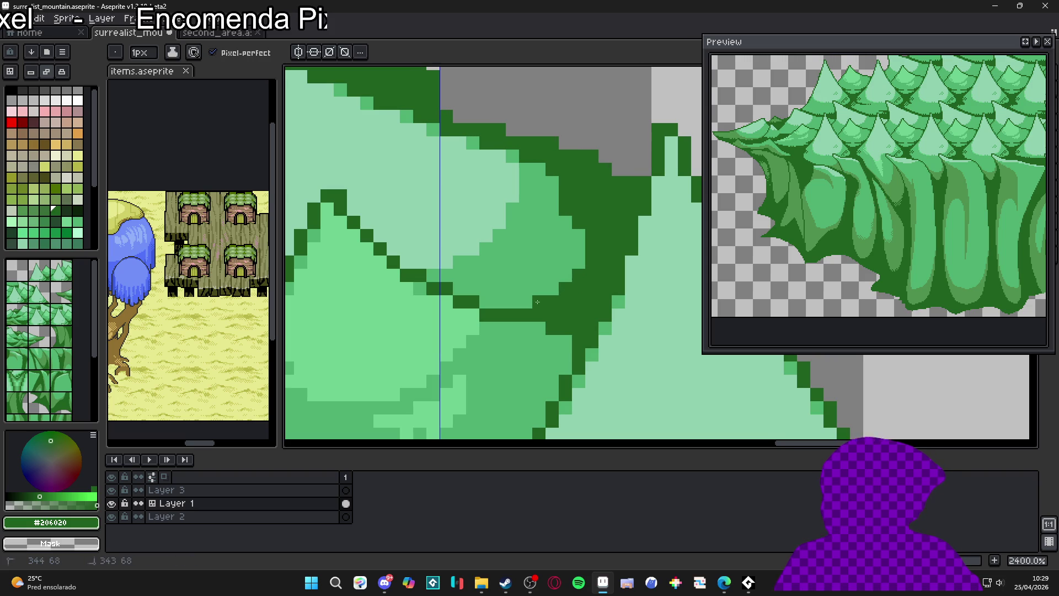
Soften part of the outline with medium green #50b070 and touch up one dark pixel
{"action": "scroll", "coordinate": [546, 309], "scroll_direction": "down", "scroll_amount": 4}
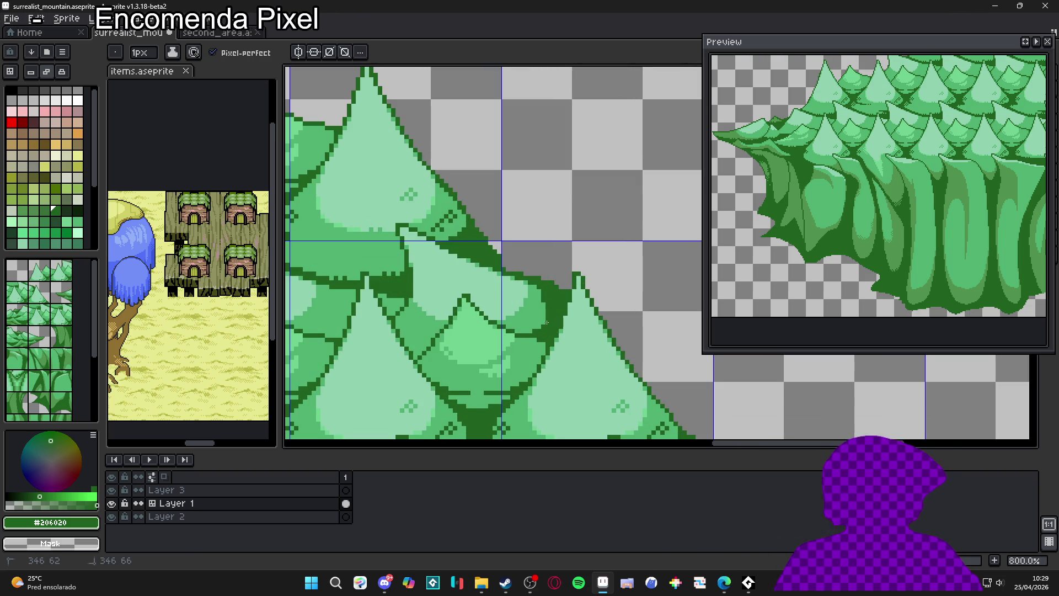
{"action": "scroll", "coordinate": [546, 307], "scroll_direction": "up", "scroll_amount": 3}
{"action": "left_click", "coordinate": [539, 307], "text": "alt"}
{"action": "mouse_move", "coordinate": [549, 308]}
{"action": "left_mouse_down"}
{"action": "mouse_move", "coordinate": [539, 279]}
{"action": "mouse_move", "coordinate": [554, 288]}
{"action": "left_mouse_up"}
{"action": "left_click", "coordinate": [558, 290], "text": "alt"}
{"action": "left_click", "coordinate": [541, 270]}
{"action": "scroll", "coordinate": [550, 339], "scroll_direction": "down", "scroll_amount": 3}
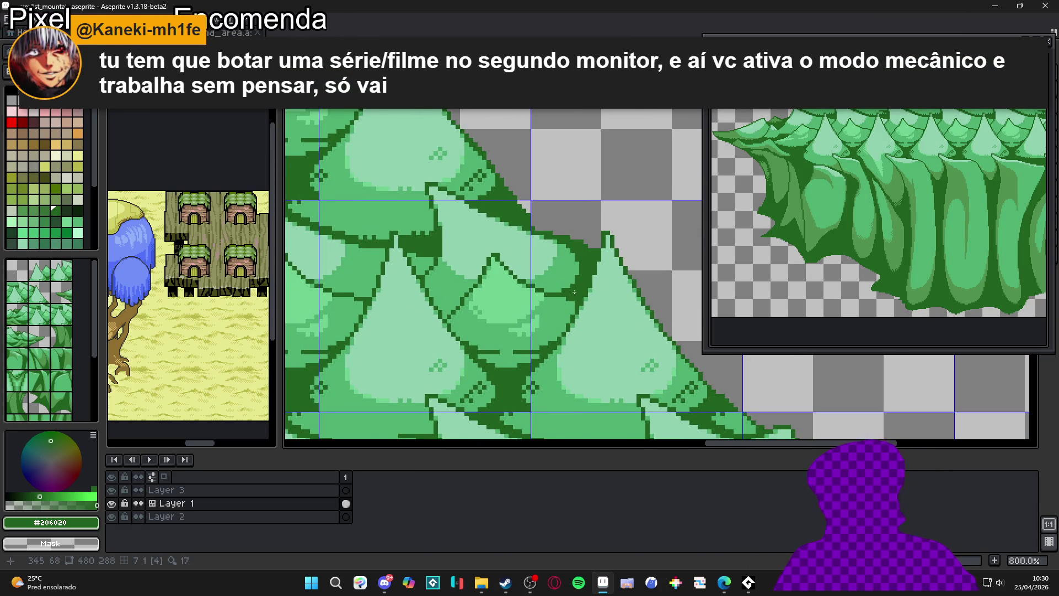
{"action": "scroll", "coordinate": [574, 291], "scroll_direction": "down", "scroll_amount": 5}
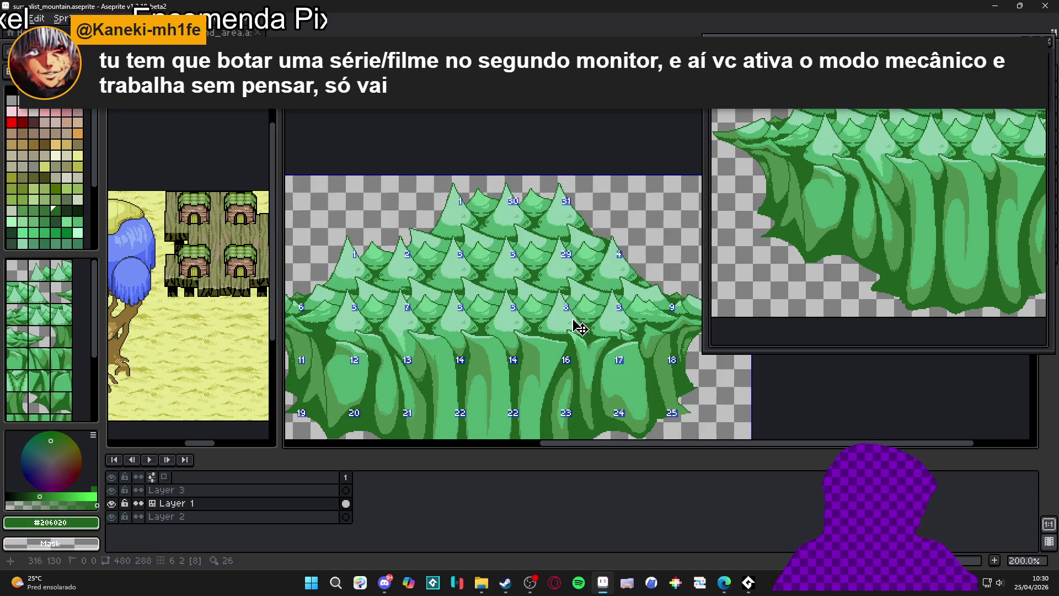
Pan across the tree mass to review it, then save surrealist_mountain.aseprite
{"action": "scroll", "coordinate": [579, 328], "scroll_direction": "down", "scroll_amount": 1}
{"action": "scroll", "coordinate": [484, 317], "scroll_direction": "up", "scroll_amount": 3}
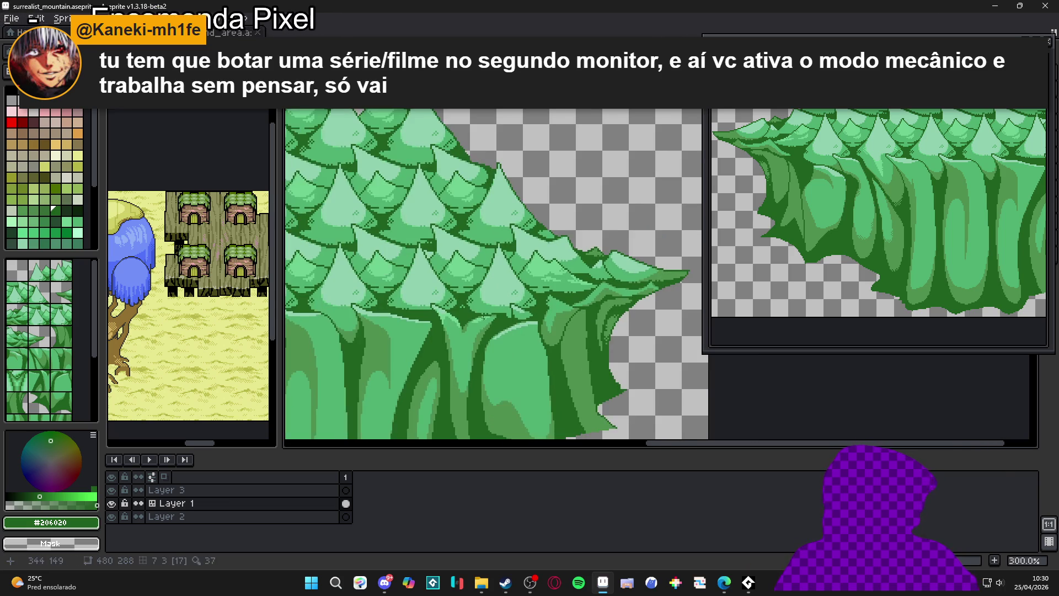
{"action": "scroll", "coordinate": [458, 284], "scroll_direction": "down", "scroll_amount": 2}
{"action": "scroll", "coordinate": [458, 285], "scroll_direction": "up", "scroll_amount": 1}
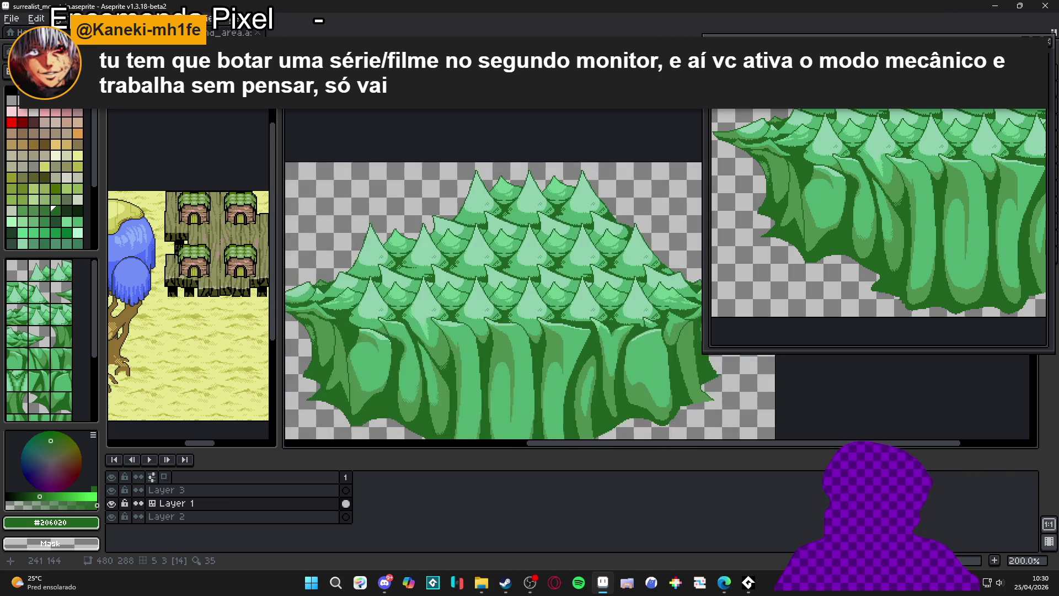
{"action": "scroll", "coordinate": [512, 270], "scroll_direction": "down", "scroll_amount": 1}
{"action": "scroll", "coordinate": [511, 269], "scroll_direction": "up", "scroll_amount": 2}
{"action": "scroll", "coordinate": [307, 284], "scroll_direction": "down", "scroll_amount": 1}
{"action": "left_click_drag", "start_coordinate": [307, 284], "coordinate": [377, 296]}
{"action": "scroll", "coordinate": [479, 292], "scroll_direction": "down", "scroll_amount": 1}
{"action": "scroll", "coordinate": [440, 303], "scroll_direction": "up", "scroll_amount": 1}
{"action": "key", "text": "ctrl+s"}
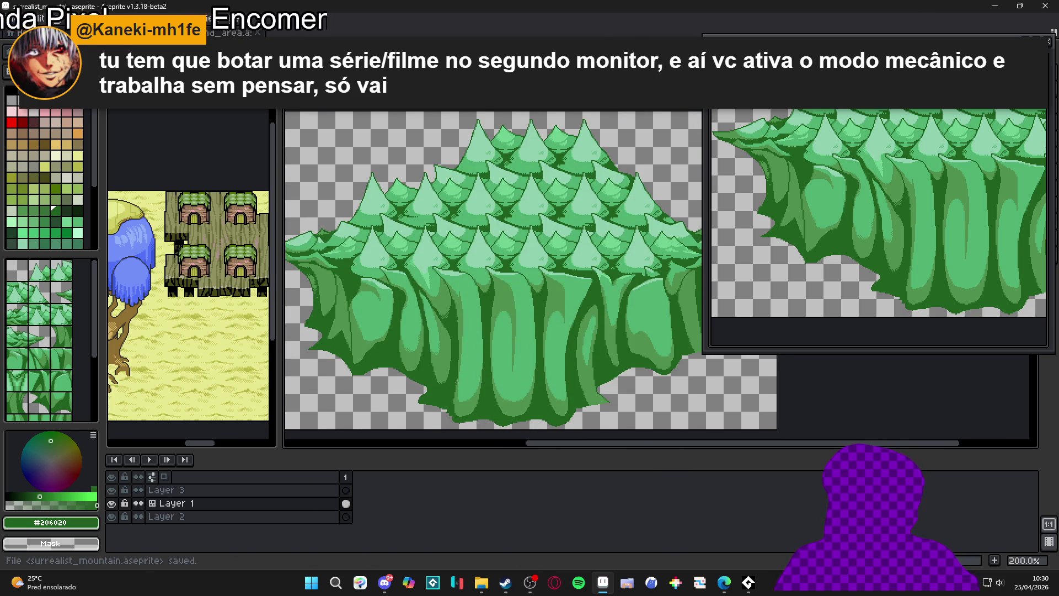
Select the tall light-green trunk shape, deselect it, switch to rectangular selection, and save again
{"action": "scroll", "coordinate": [457, 381], "scroll_direction": "up", "scroll_amount": 1}
{"action": "left_click", "coordinate": [466, 381]}
{"action": "key", "text": "ctrl+d"}
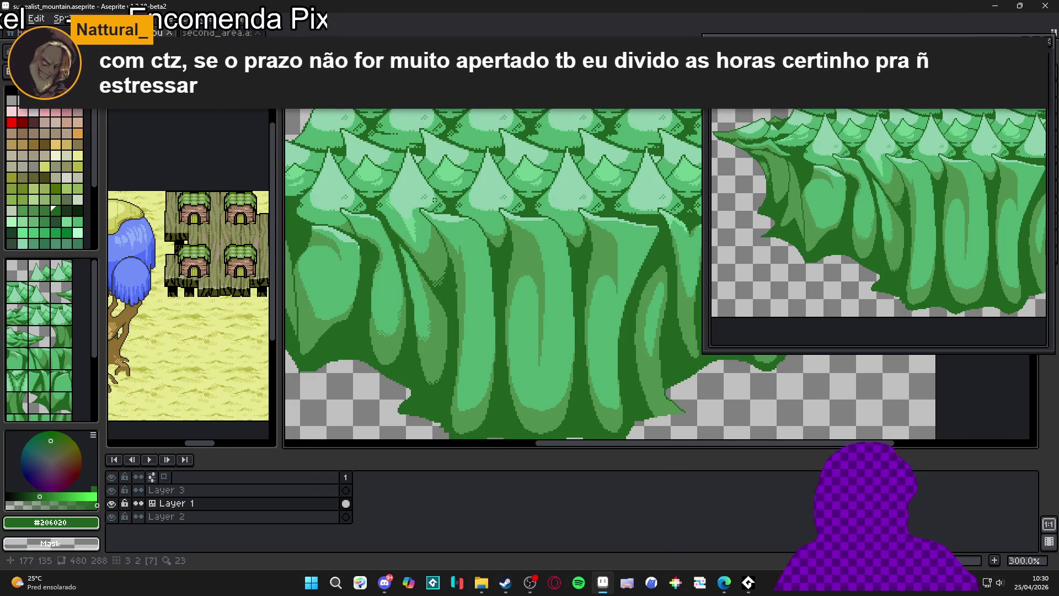
{"action": "key", "text": "m"}
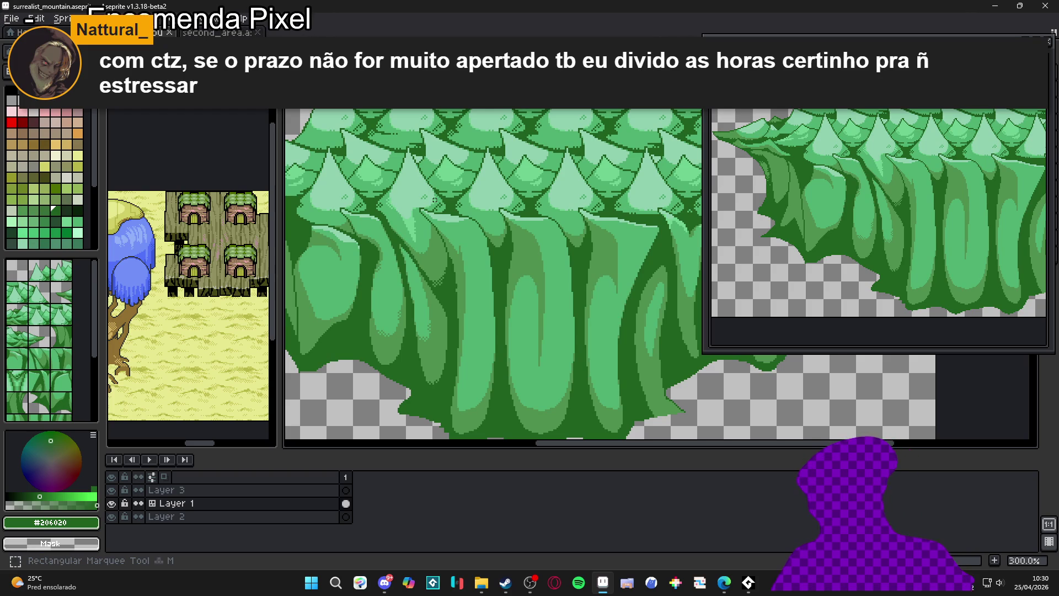
{"action": "key", "text": "ctrl+s"}
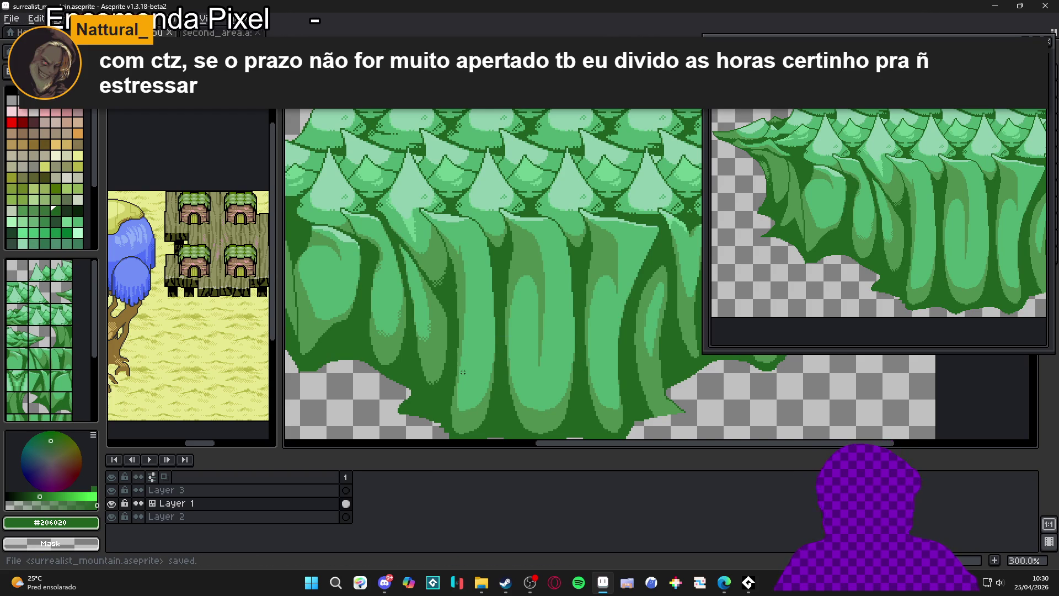
Select one light-green cliff drip, clear that selection, then select the whole canvas
{"action": "scroll", "coordinate": [422, 374], "scroll_direction": "up", "scroll_amount": 9}
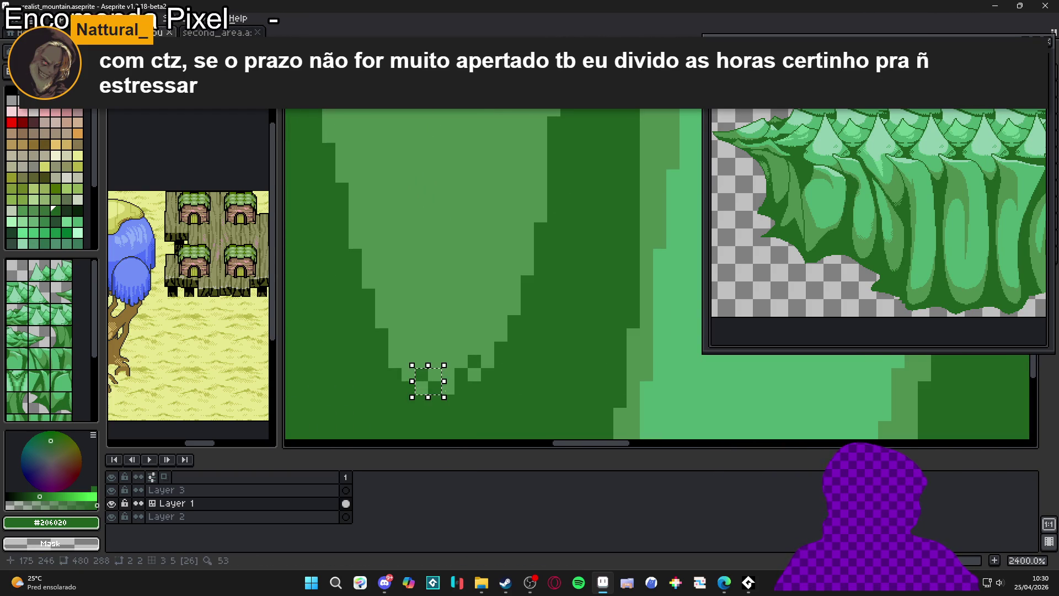
{"action": "scroll", "coordinate": [469, 332], "scroll_direction": "down", "scroll_amount": 6}
{"action": "scroll", "coordinate": [468, 332], "scroll_direction": "down", "scroll_amount": 4}
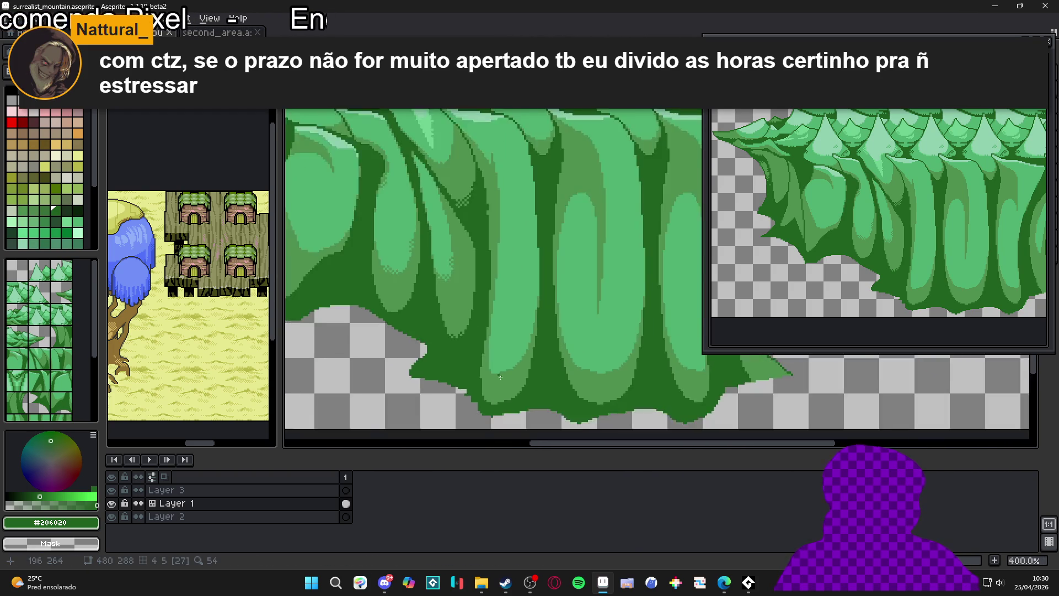
{"action": "left_click", "coordinate": [499, 331]}
{"action": "key", "text": "ctrl+d"}
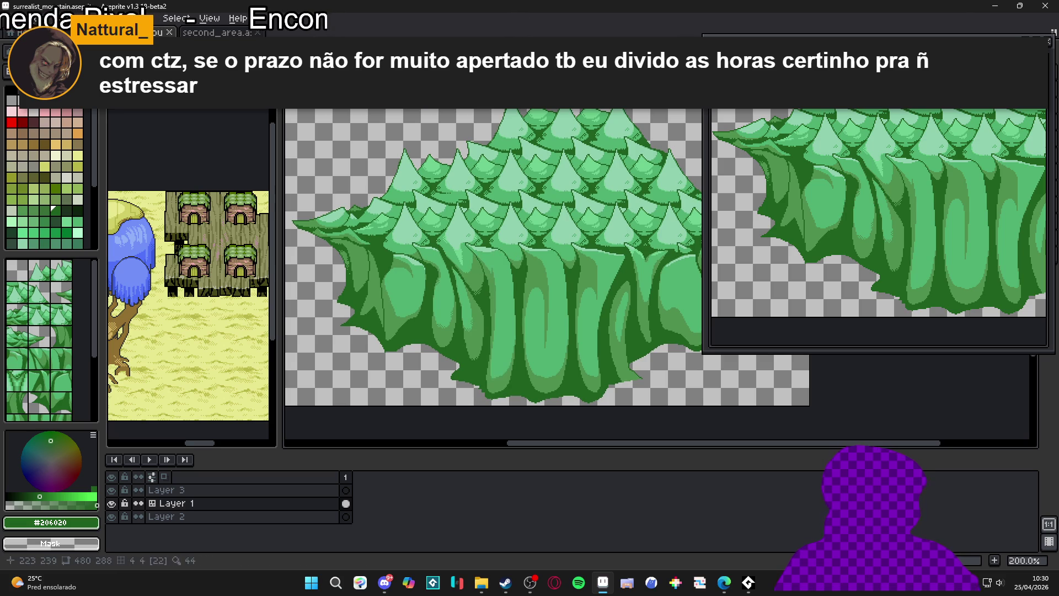
{"action": "key", "text": "ctrl+a"}
{"action": "scroll", "coordinate": [511, 398], "scroll_direction": "up", "scroll_amount": 3}
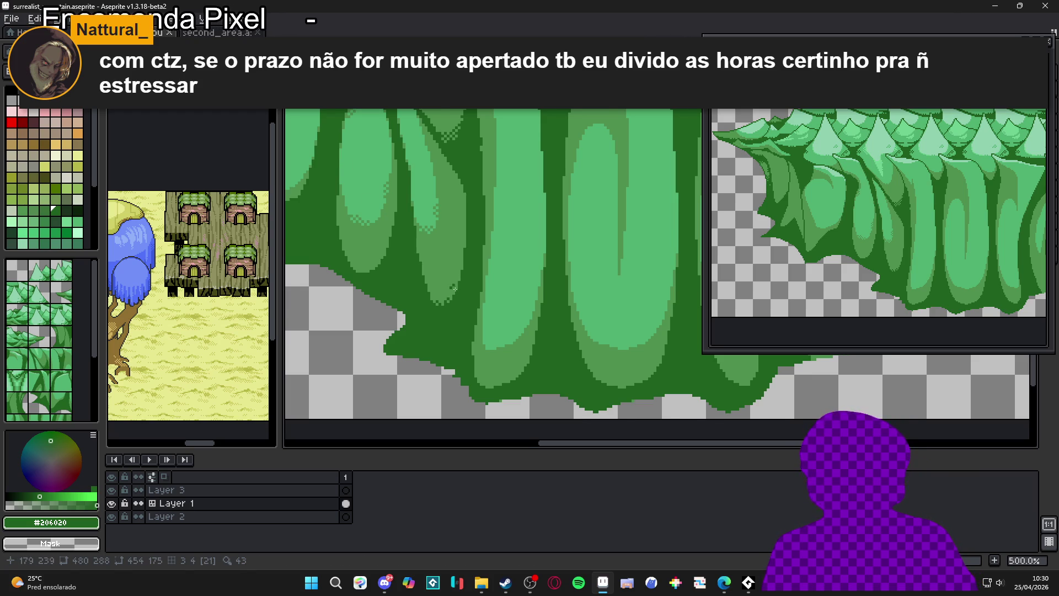
{"action": "scroll", "coordinate": [478, 305], "scroll_direction": "down", "scroll_amount": 2}
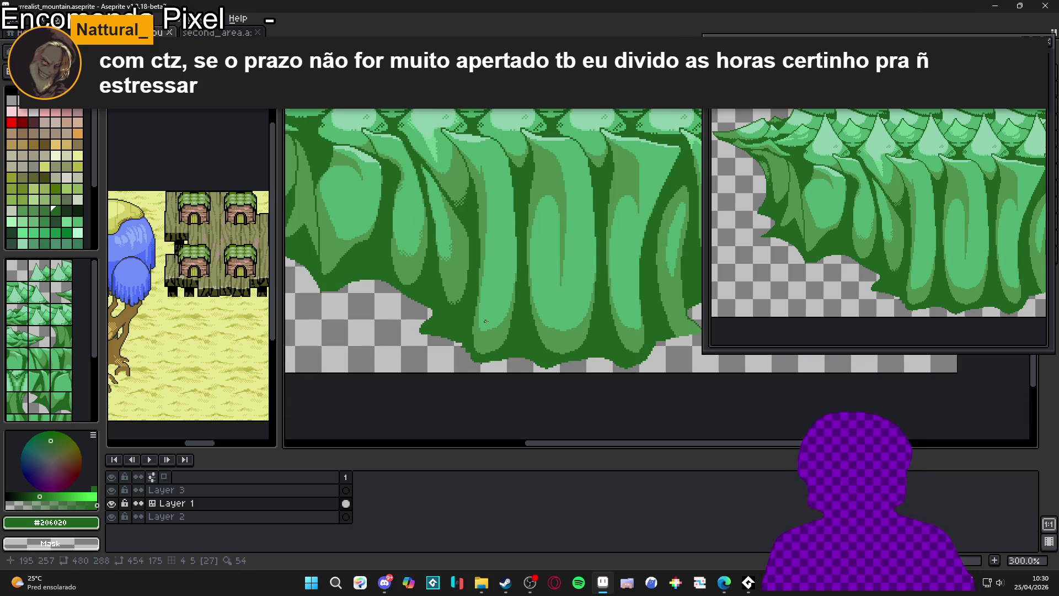
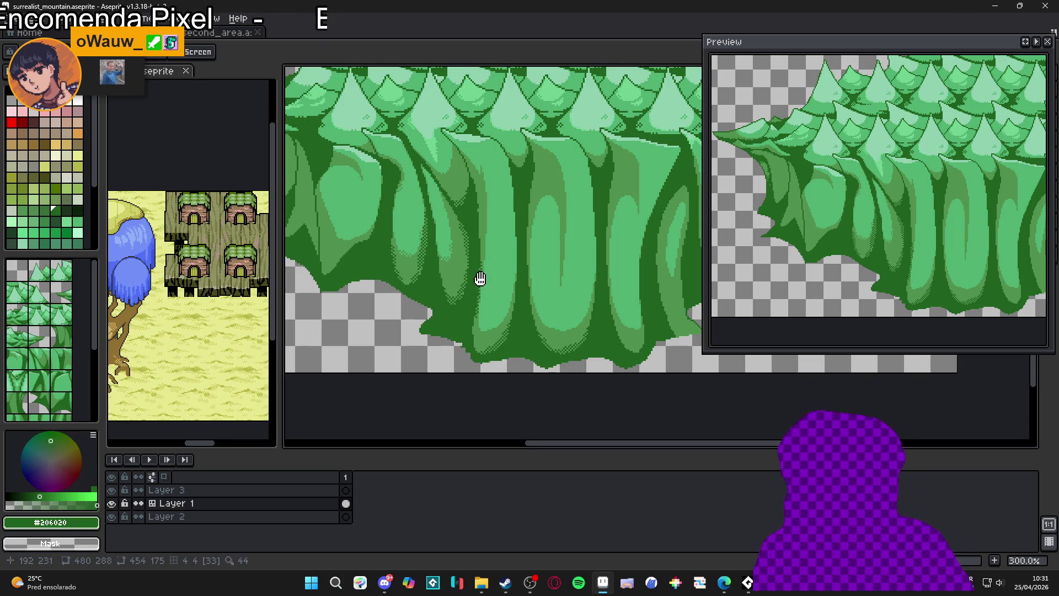
Paint #206020 dark-green strokes along the left trunk and foliage edges
{"action": "scroll", "coordinate": [480, 279], "scroll_direction": "up", "scroll_amount": 3}
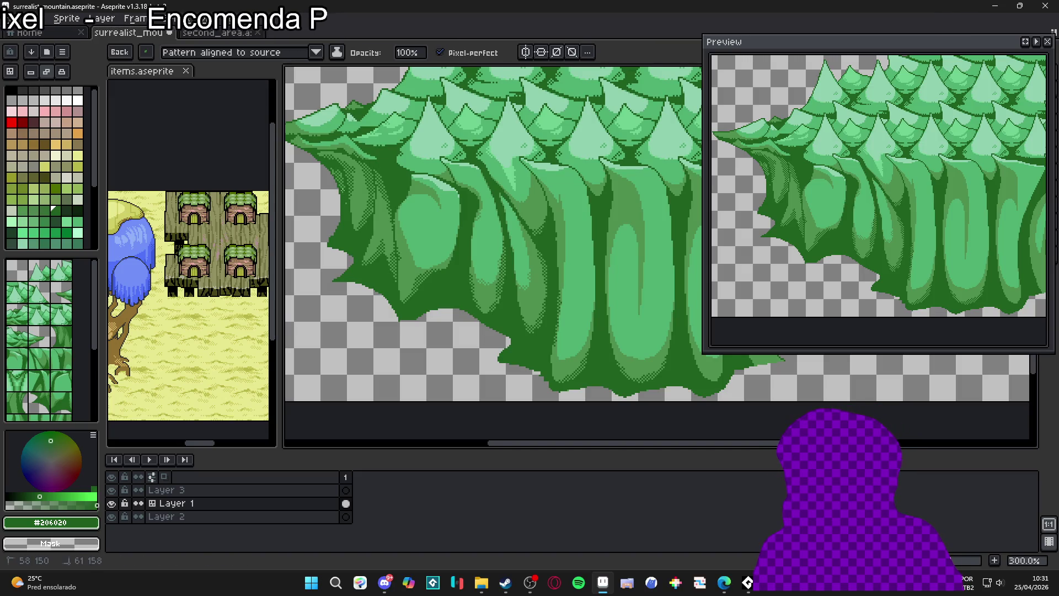
{"action": "left_click_drag", "start_coordinate": [351, 191], "coordinate": [362, 227]}
{"action": "left_click_drag", "start_coordinate": [354, 170], "coordinate": [333, 154]}
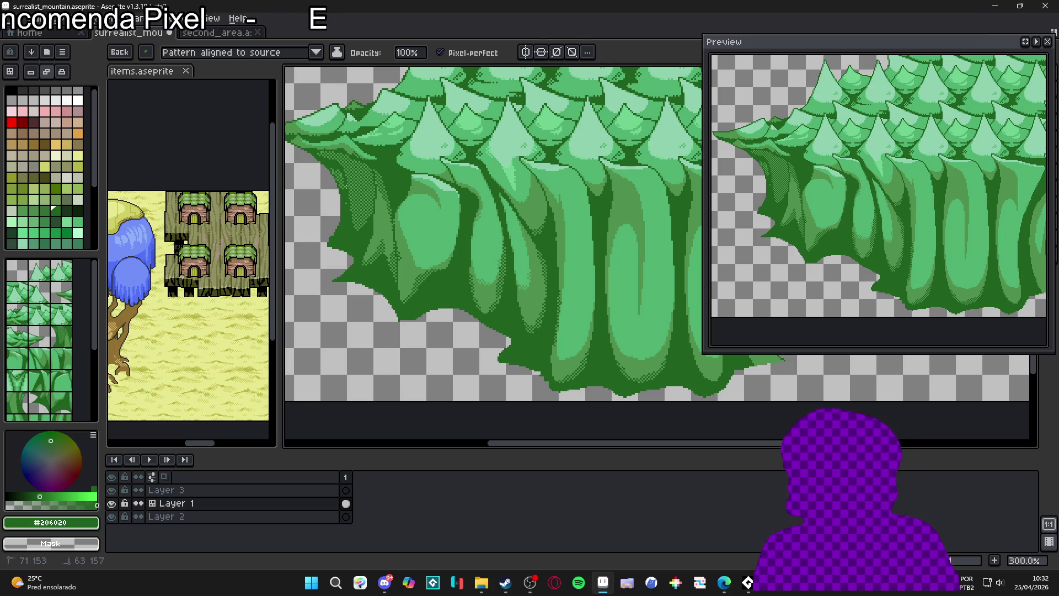
{"action": "left_click_drag", "start_coordinate": [373, 211], "coordinate": [377, 228]}
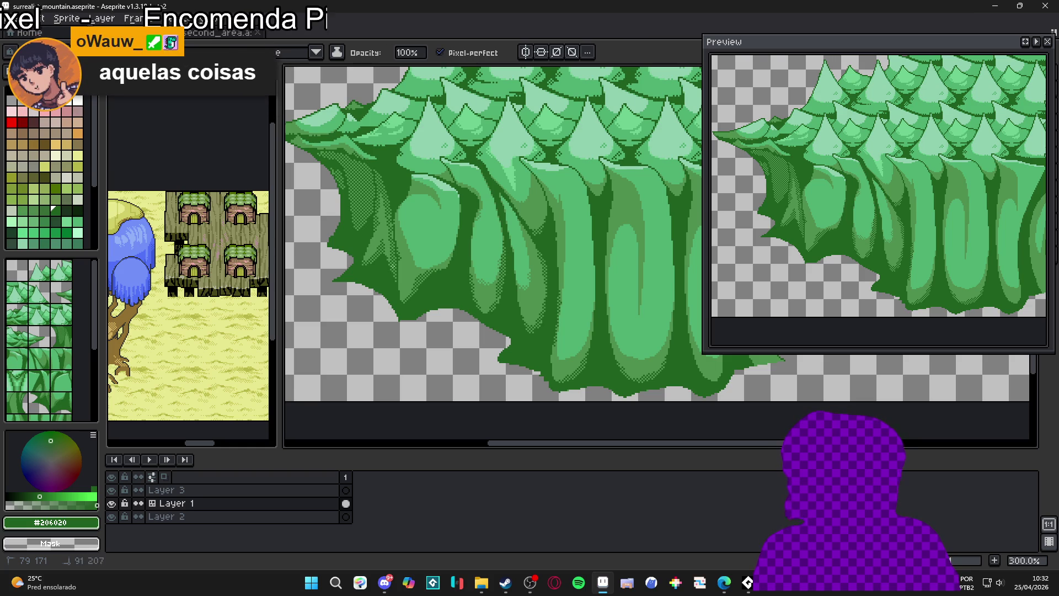
{"action": "left_click_drag", "start_coordinate": [392, 234], "coordinate": [399, 276]}
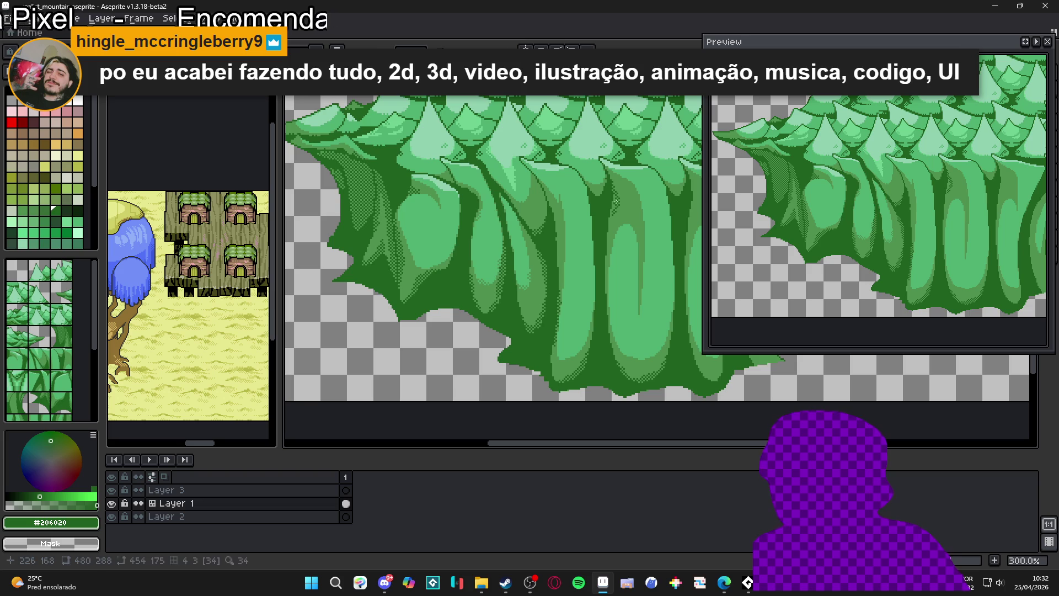
Add short dark-green shading strokes to the trunks farther right
{"action": "mouse_move", "coordinate": [616, 197]}
{"action": "left_mouse_down"}
{"action": "mouse_move", "coordinate": [625, 190]}
{"action": "mouse_move", "coordinate": [614, 205]}
{"action": "mouse_move", "coordinate": [625, 206]}
{"action": "left_mouse_up"}
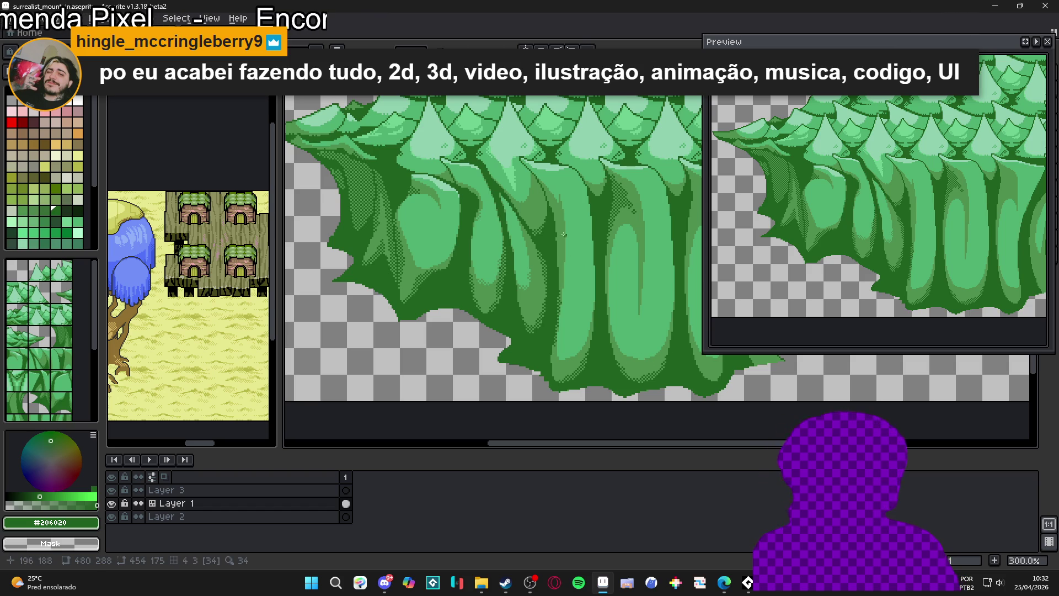
{"action": "left_click_drag", "start_coordinate": [553, 215], "coordinate": [553, 208]}
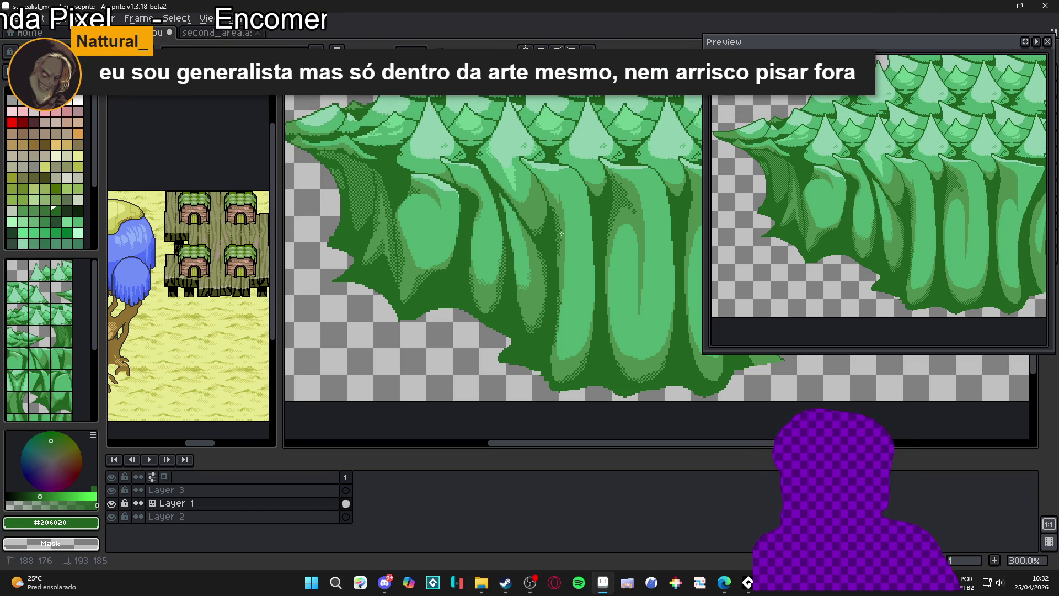
{"action": "left_click_drag", "start_coordinate": [635, 314], "coordinate": [480, 326]}
Draw three short #206020 shading strokes down the trunks
{"action": "left_click_drag", "start_coordinate": [533, 221], "coordinate": [532, 201]}
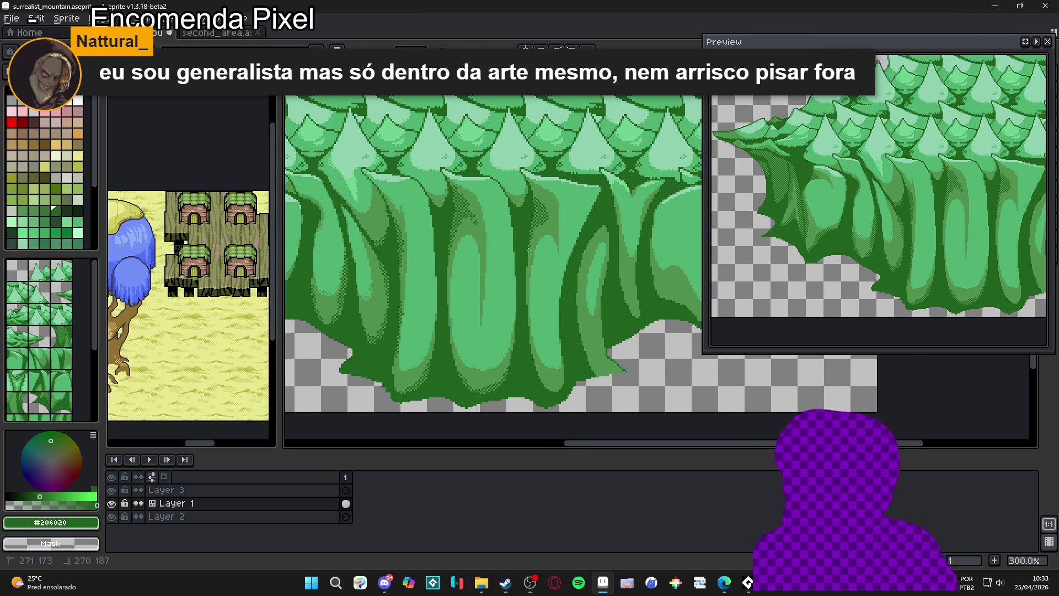
{"action": "left_click_drag", "start_coordinate": [532, 194], "coordinate": [538, 202]}
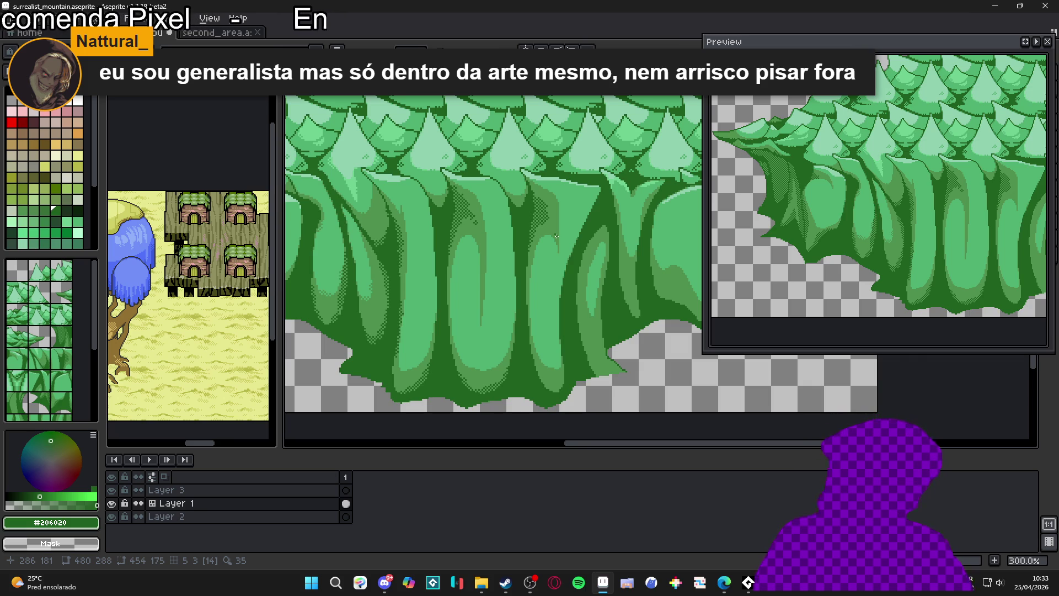
{"action": "left_click_drag", "start_coordinate": [604, 312], "coordinate": [596, 376]}
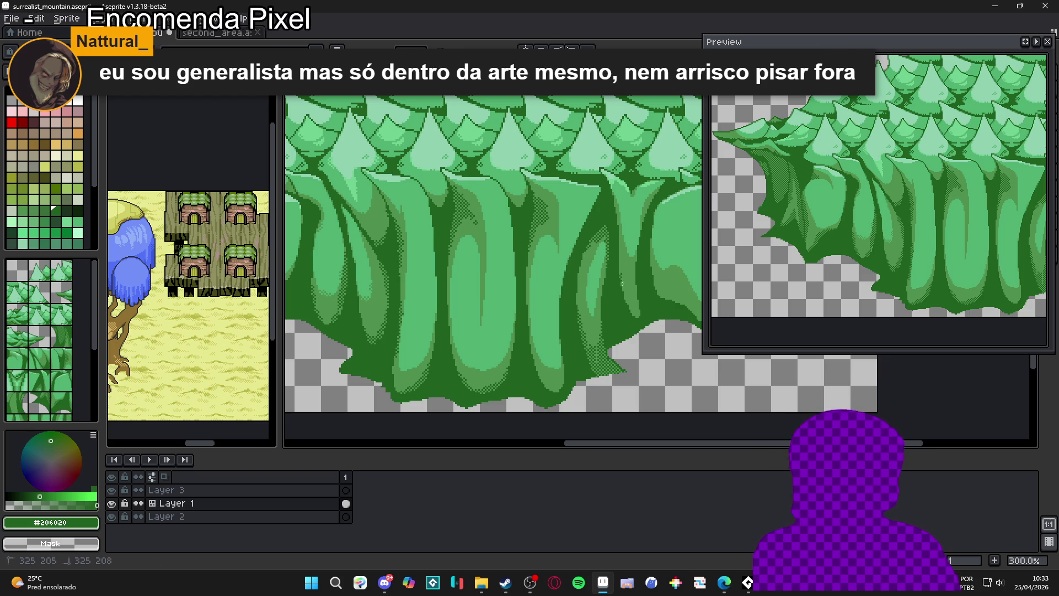
Shade another trunk farther along the cliff with #206020, then zoom out to 200%
{"action": "left_click_drag", "start_coordinate": [651, 305], "coordinate": [589, 313]}
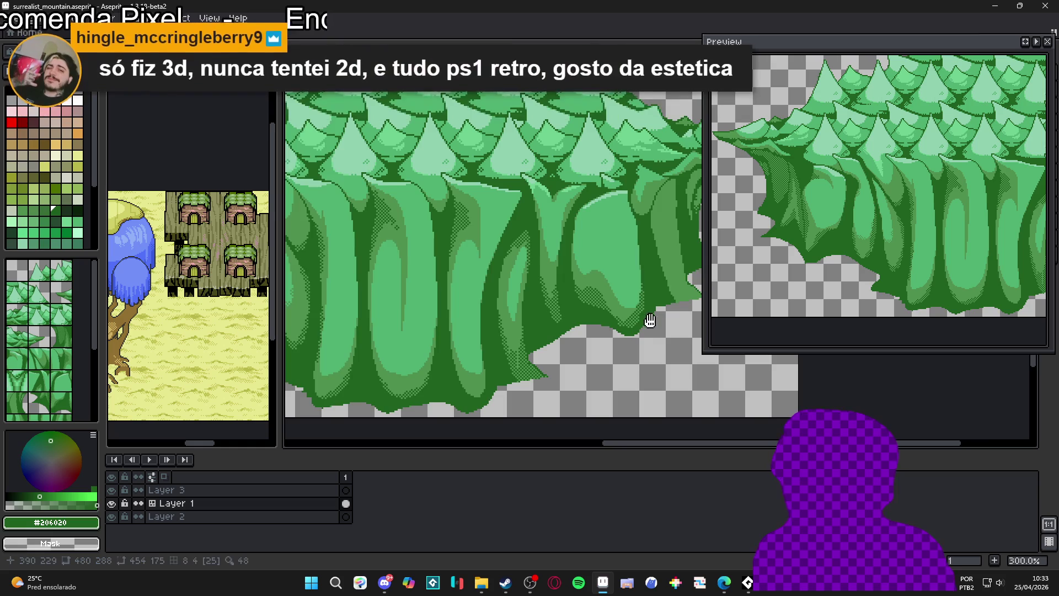
{"action": "left_click_drag", "start_coordinate": [620, 325], "coordinate": [555, 344]}
{"action": "mouse_move", "coordinate": [589, 245]}
{"action": "left_mouse_down"}
{"action": "mouse_move", "coordinate": [604, 306]}
{"action": "mouse_move", "coordinate": [599, 272]}
{"action": "left_mouse_up"}
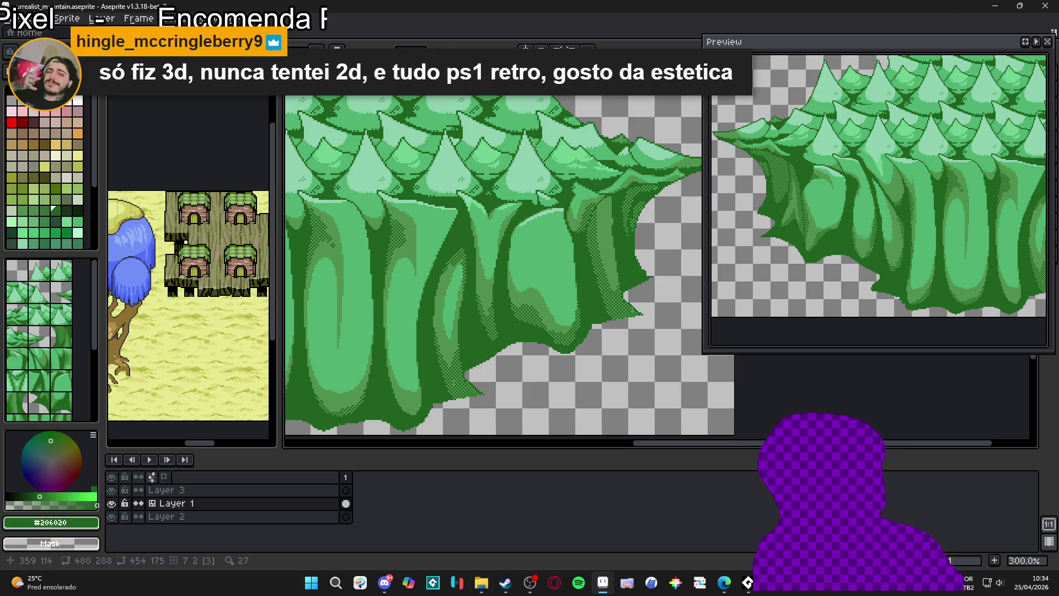
{"action": "scroll", "coordinate": [464, 309], "scroll_direction": "down", "scroll_amount": 1}
{"action": "left_click_drag", "start_coordinate": [463, 309], "coordinate": [503, 331]}
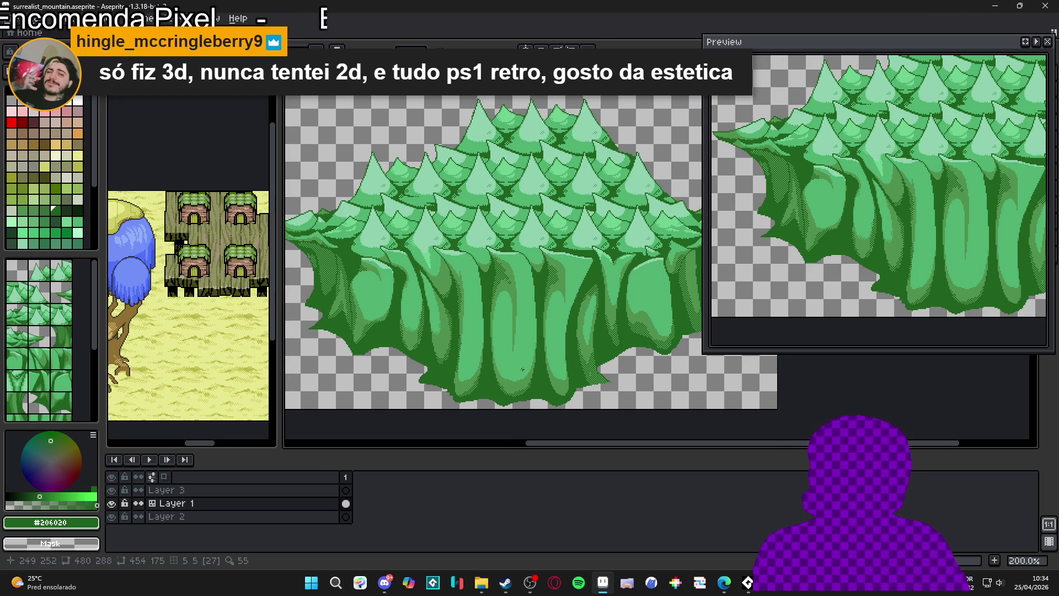
{"action": "mouse_move", "coordinate": [519, 365]}
{"action": "left_mouse_down"}
{"action": "mouse_move", "coordinate": [470, 357]}
{"action": "mouse_move", "coordinate": [515, 379]}
{"action": "left_mouse_up"}
Save the artwork, try a Magic Wand selection on the greens, then deselect
{"action": "key", "text": "ctrl+s"}
{"action": "key", "text": "w"}
{"action": "left_click", "coordinate": [499, 369]}
{"action": "key", "text": "f"}
{"action": "key", "text": "ctrl+z"}
{"action": "key", "text": "ctrl+d"}
{"action": "scroll", "coordinate": [499, 369], "scroll_direction": "up", "scroll_amount": 1}
{"action": "key", "text": "b"}
{"action": "scroll", "coordinate": [486, 381], "scroll_direction": "up", "scroll_amount": 3}
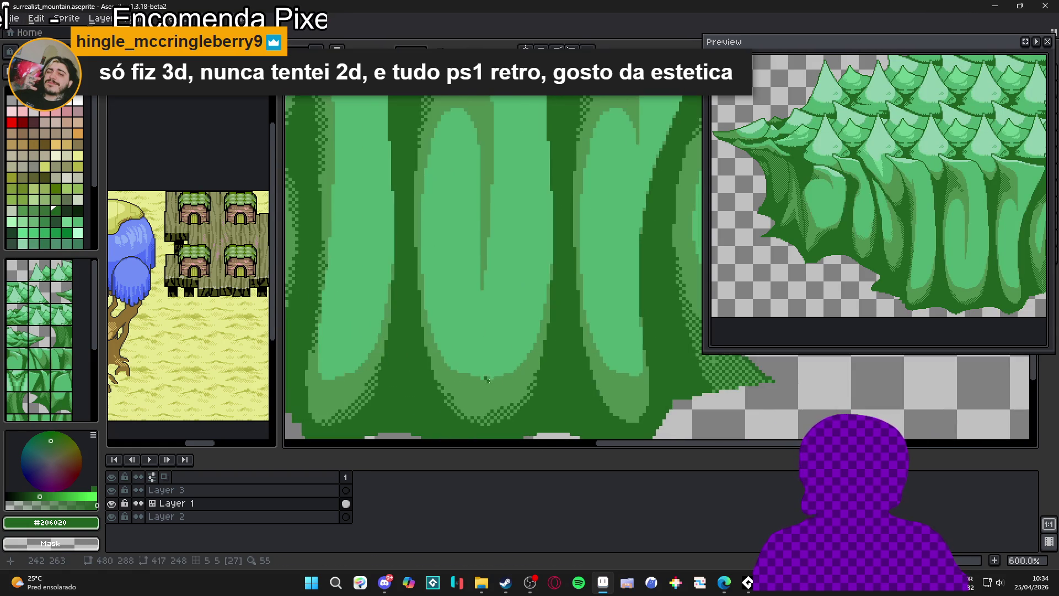
Sample #509050 as foreground and #50b070 as background colour from the trunks
{"action": "left_click", "coordinate": [497, 359], "text": "alt"}
{"action": "right_click", "coordinate": [500, 354], "text": "alt"}
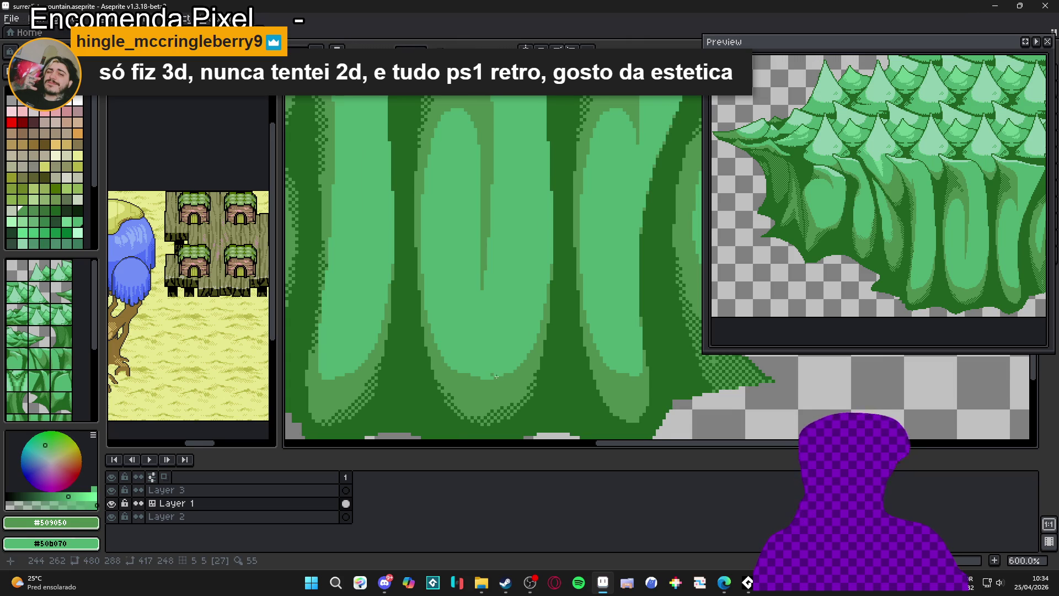
{"action": "scroll", "coordinate": [491, 377], "scroll_direction": "down", "scroll_amount": 1}
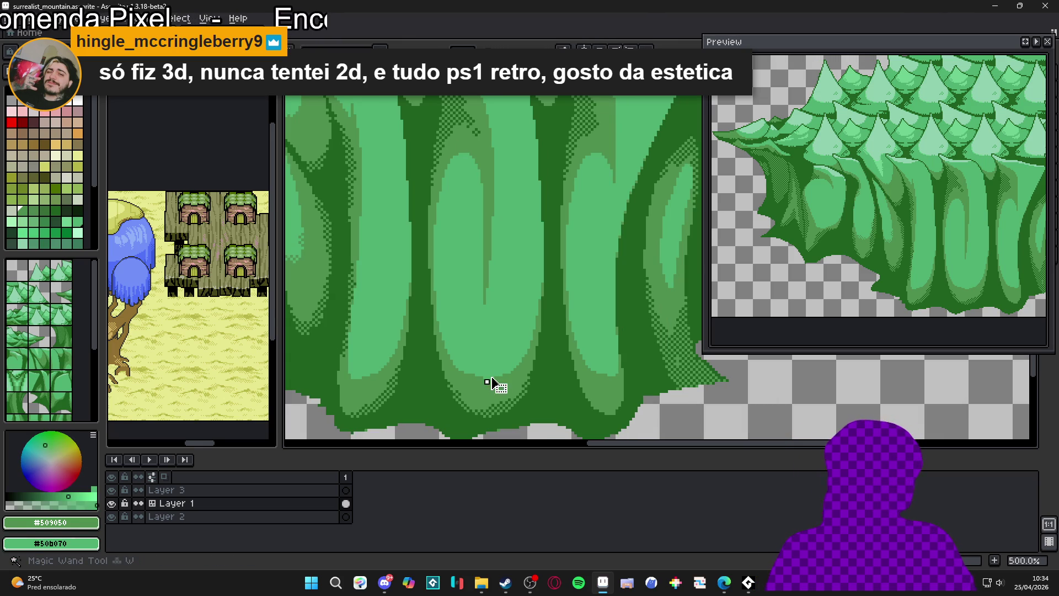
{"action": "left_click", "coordinate": [491, 366]}
{"action": "key", "text": "ctrl+d"}
{"action": "scroll", "coordinate": [507, 397], "scroll_direction": "down", "scroll_amount": 1}
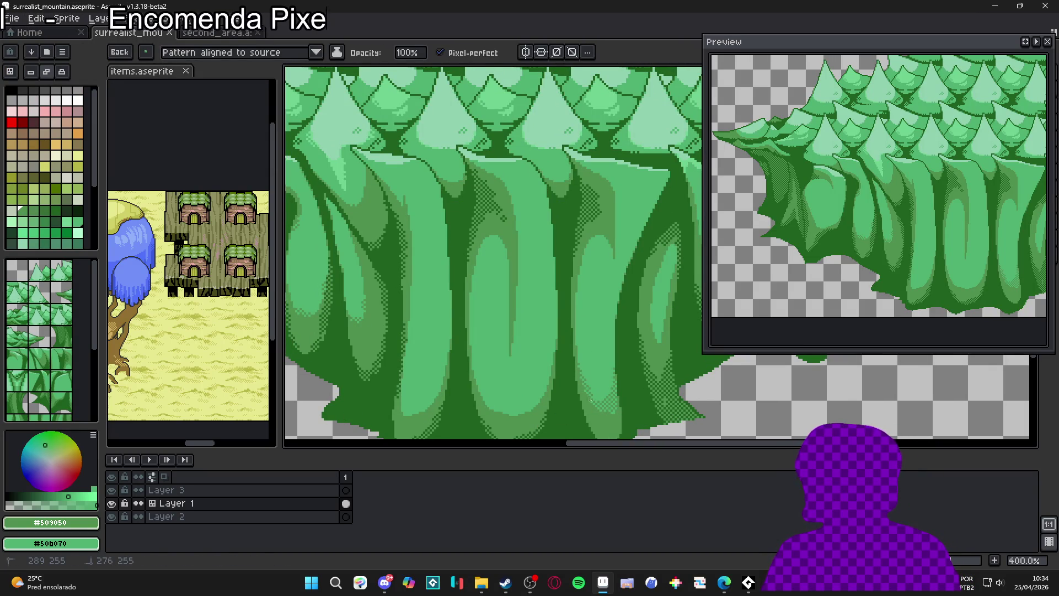
{"action": "left_click", "coordinate": [506, 582]}
Open the Parking Garage Rally Circuit store page from the Steam library
{"action": "mouse_move", "coordinate": [189, 36]}
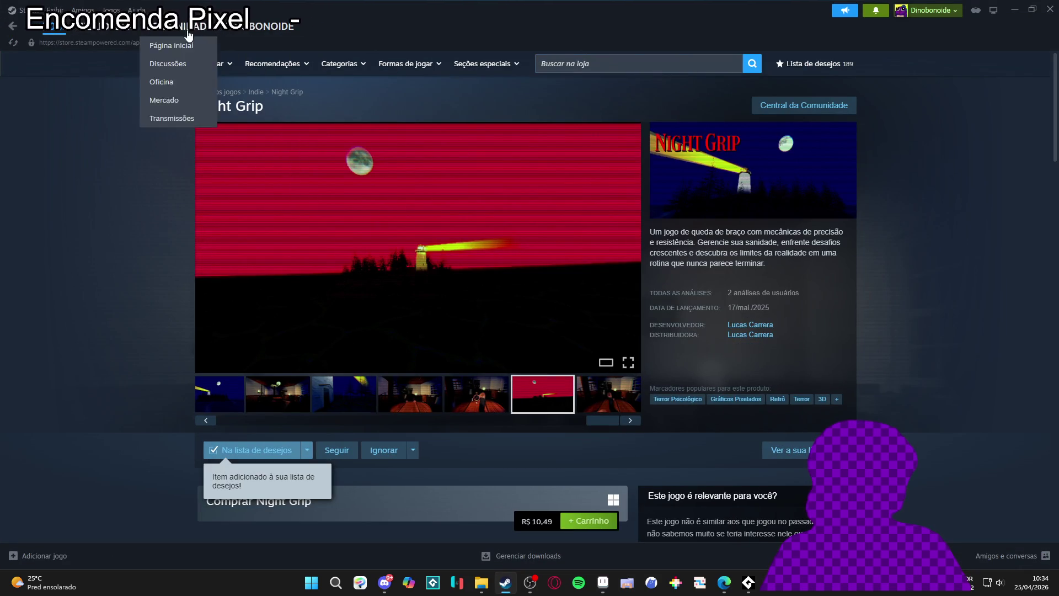
{"action": "left_click", "coordinate": [122, 27]}
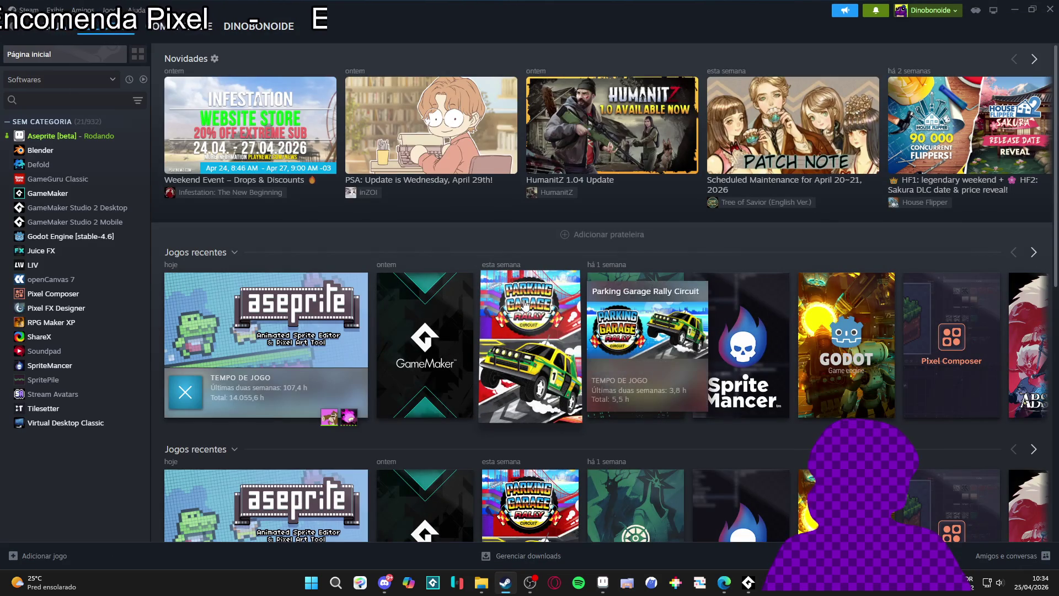
{"action": "left_click", "coordinate": [531, 315]}
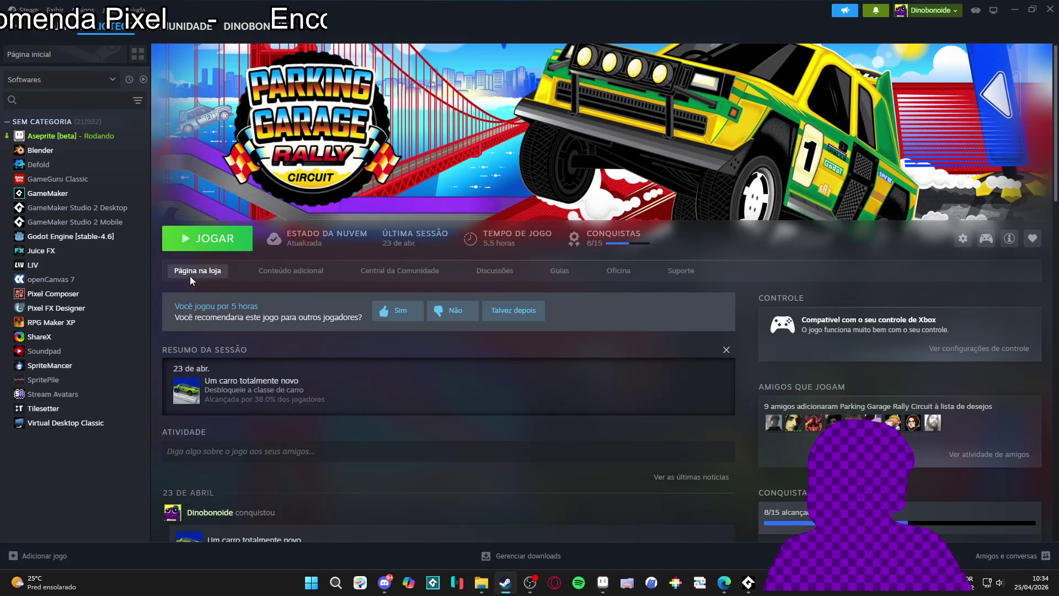
{"action": "left_click", "coordinate": [191, 277]}
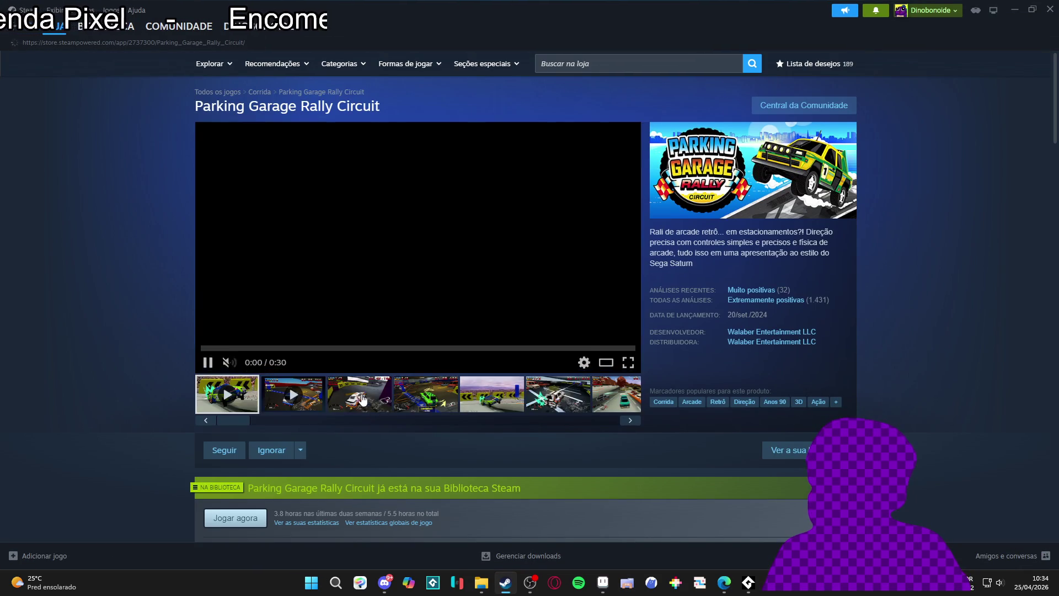
Browse the screenshots, play and pause the trailer at 0:13, then minimize Steam
{"action": "left_click", "coordinate": [362, 399]}
{"action": "left_click", "coordinate": [552, 309]}
{"action": "left_click", "coordinate": [918, 296]}
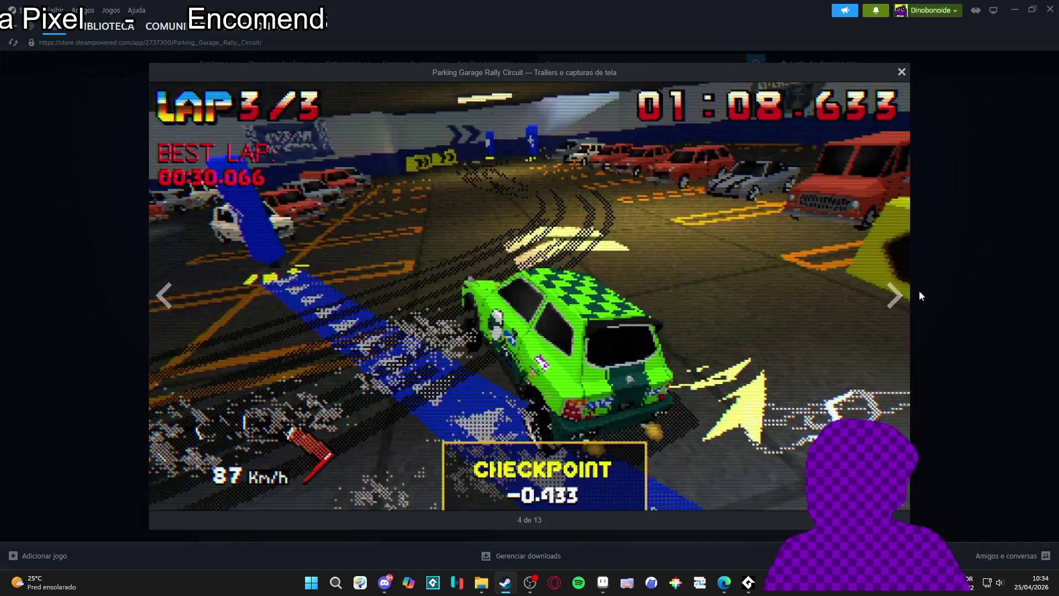
{"action": "left_click", "coordinate": [919, 296]}
{"action": "left_click", "coordinate": [275, 407]}
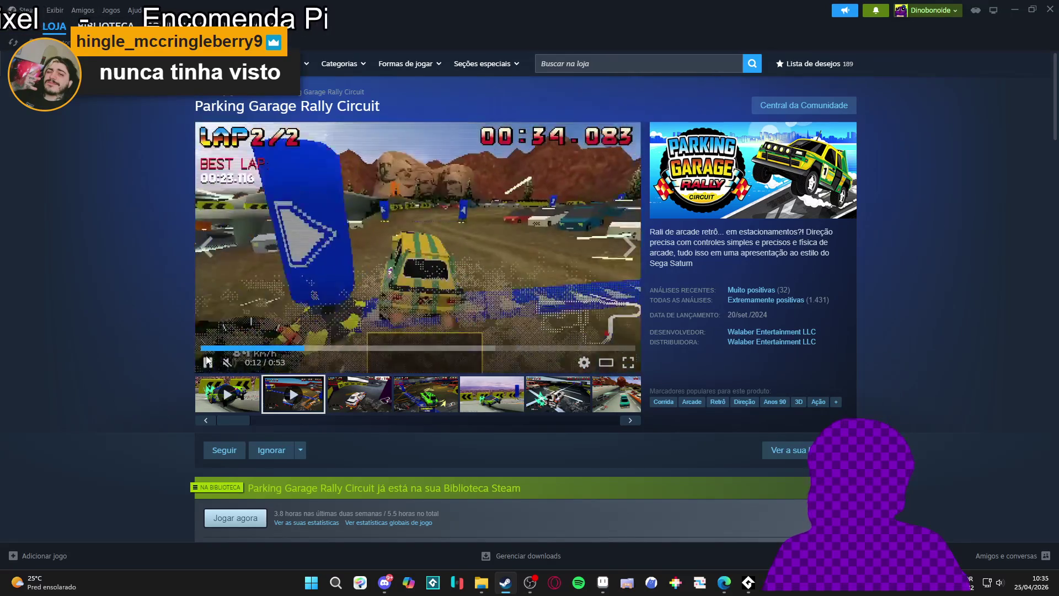
{"action": "left_click", "coordinate": [207, 361]}
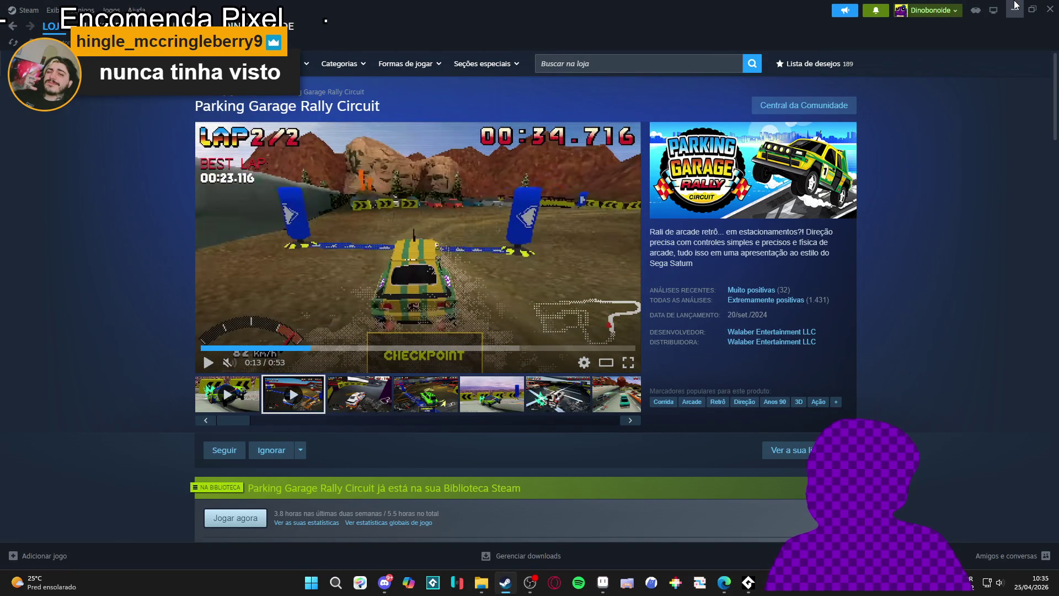
{"action": "left_click", "coordinate": [1015, 8]}
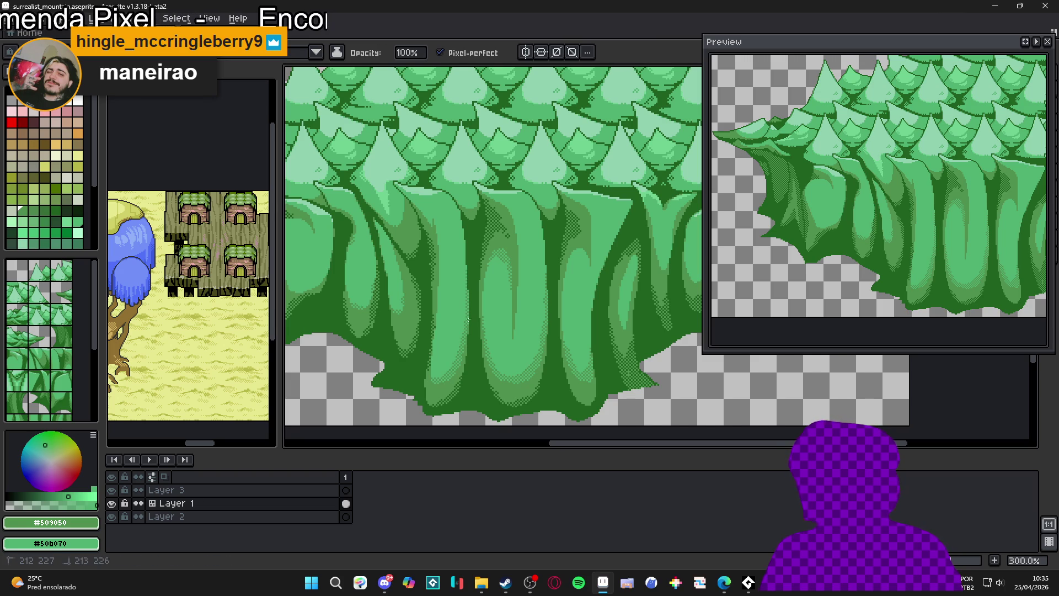
Undo the last two pencil strokes on the trunks
{"action": "scroll", "coordinate": [469, 319], "scroll_direction": "left", "scroll_amount": 3}
{"action": "scroll", "coordinate": [469, 319], "scroll_direction": "up", "scroll_amount": 1}
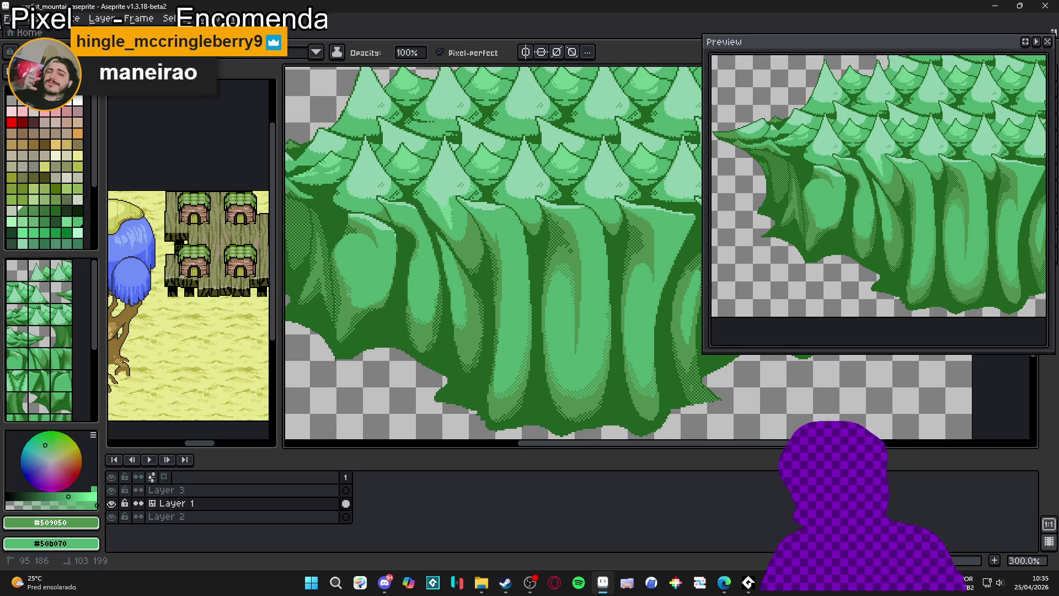
{"action": "scroll", "coordinate": [559, 364], "scroll_direction": "right", "scroll_amount": 3}
{"action": "scroll", "coordinate": [558, 364], "scroll_direction": "up", "scroll_amount": 1}
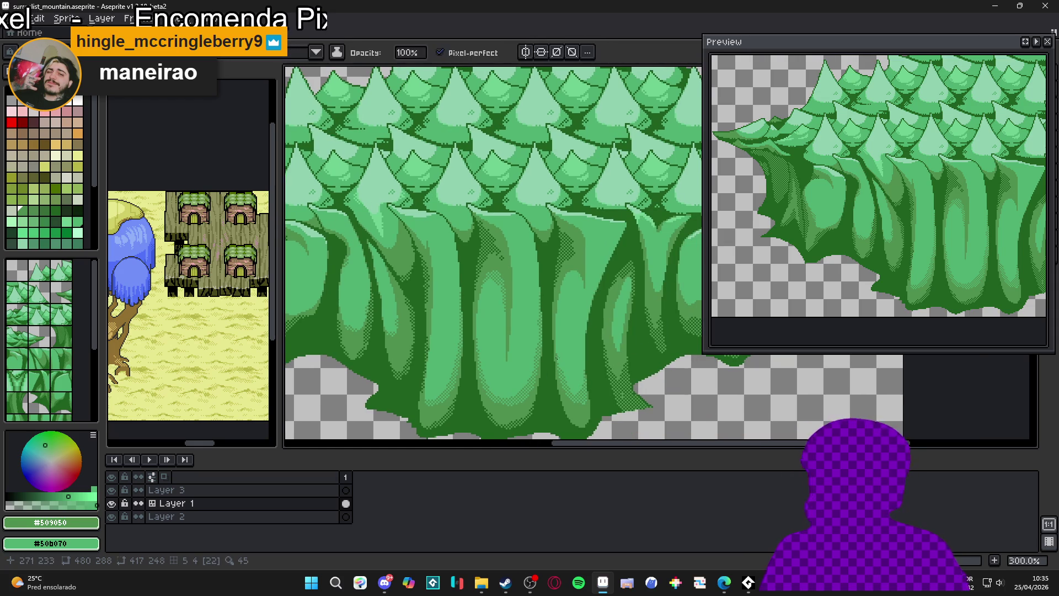
{"action": "scroll", "coordinate": [556, 357], "scroll_direction": "down", "scroll_amount": 1}
{"action": "key", "text": "ctrl+z"}
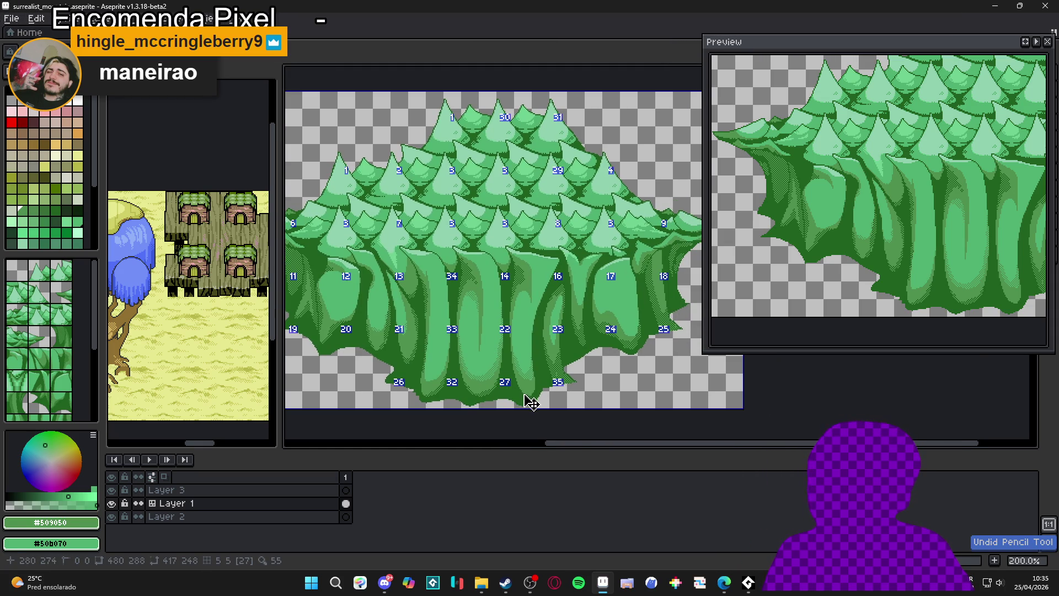
{"action": "key", "text": "ctrl+z"}
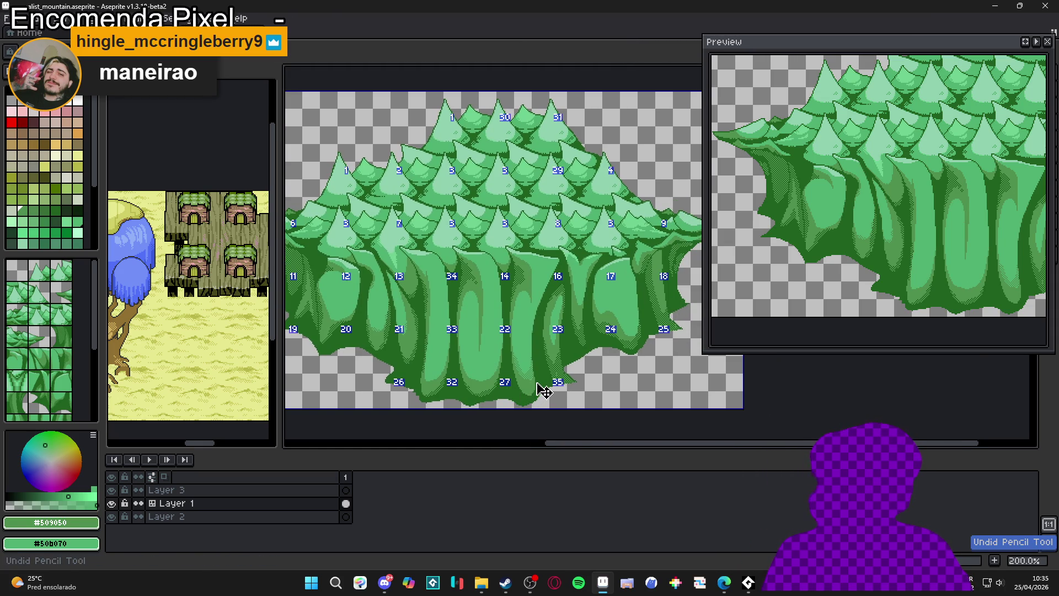
Inspect the shaded trunks across the sprite, then save surrealist_mountain.aseprite
{"action": "scroll", "coordinate": [556, 367], "scroll_direction": "down", "scroll_amount": 1}
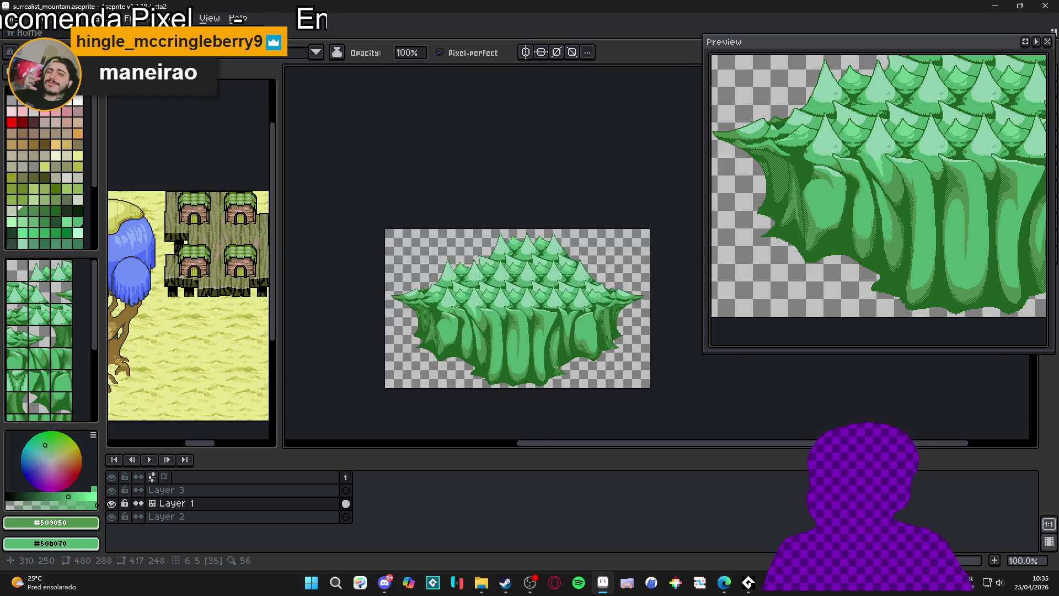
{"action": "scroll", "coordinate": [556, 367], "scroll_direction": "up", "scroll_amount": 4}
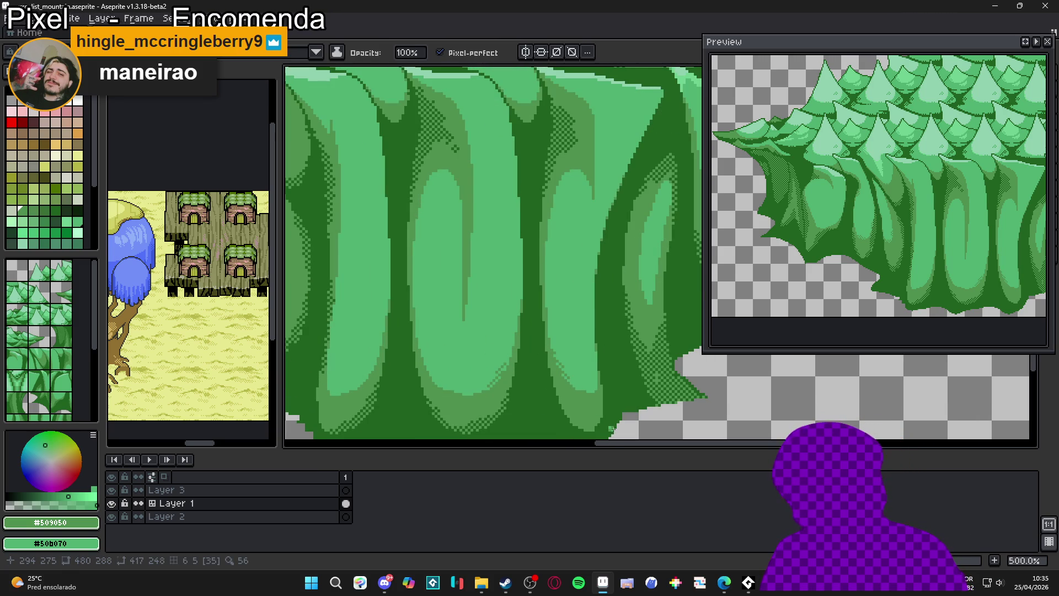
{"action": "scroll", "coordinate": [482, 362], "scroll_direction": "down", "scroll_amount": 2}
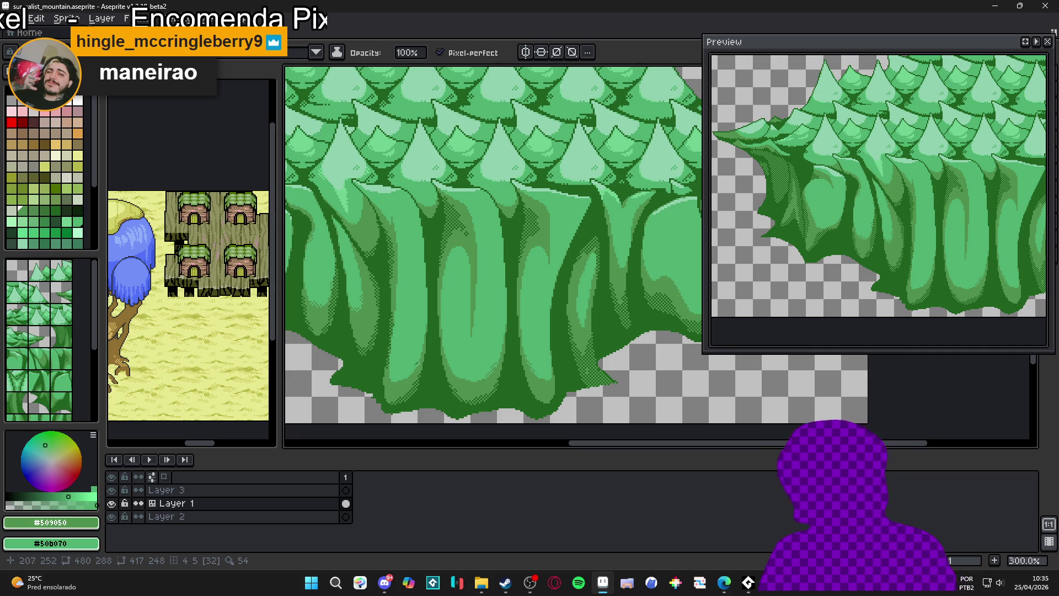
{"action": "scroll", "coordinate": [544, 379], "scroll_direction": "left", "scroll_amount": 3}
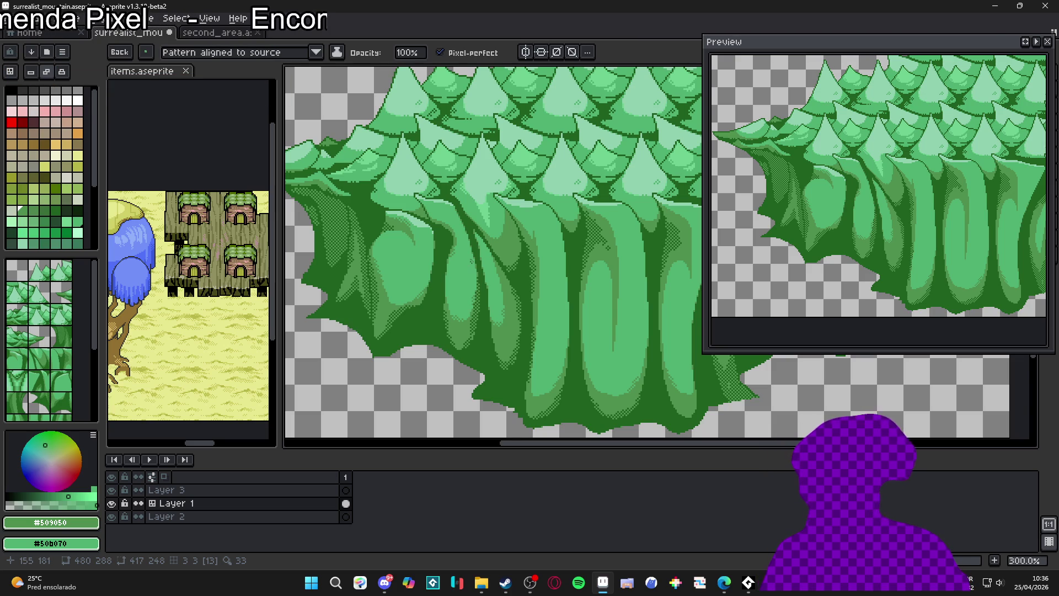
{"action": "scroll", "coordinate": [498, 258], "scroll_direction": "down", "scroll_amount": 1}
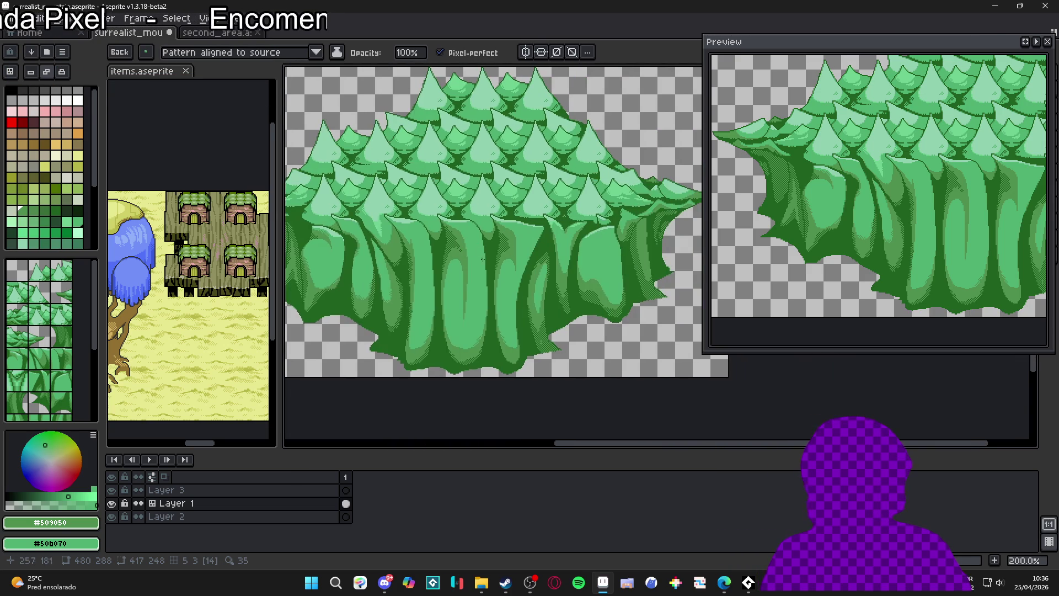
{"action": "scroll", "coordinate": [540, 304], "scroll_direction": "up", "scroll_amount": 2}
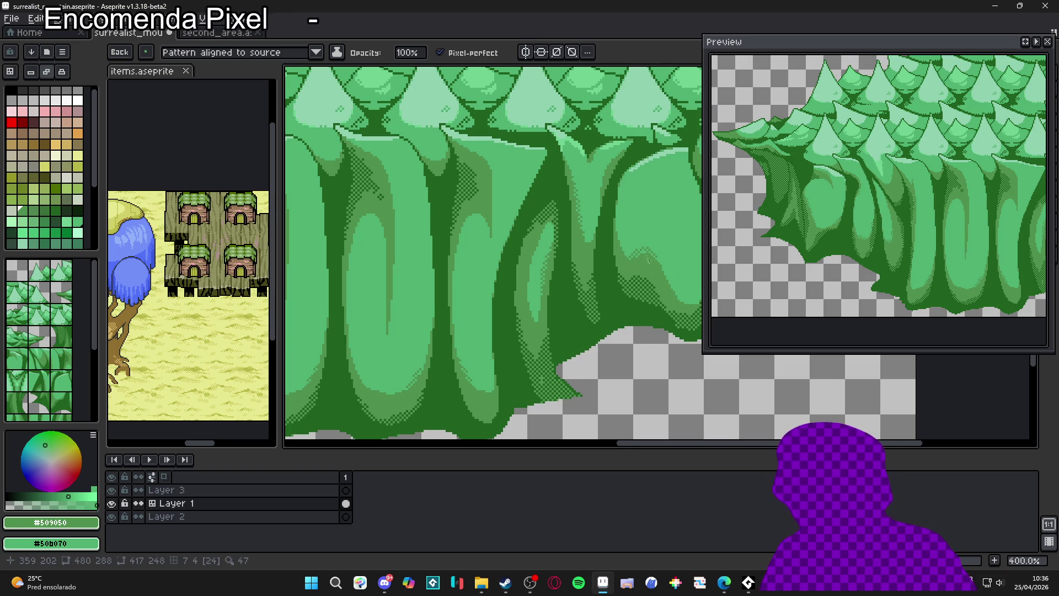
{"action": "left_click_drag", "start_coordinate": [657, 291], "coordinate": [605, 307]}
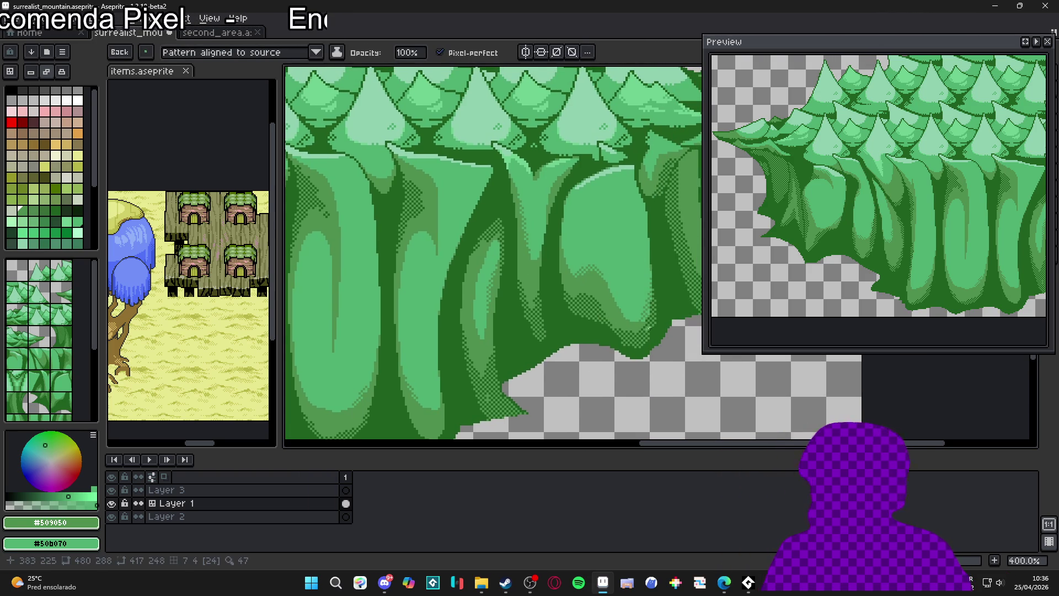
{"action": "scroll", "coordinate": [559, 266], "scroll_direction": "down", "scroll_amount": 2}
{"action": "mouse_move", "coordinate": [483, 287]}
{"action": "left_mouse_down"}
{"action": "mouse_move", "coordinate": [550, 319]}
{"action": "mouse_move", "coordinate": [538, 320]}
{"action": "left_mouse_up"}
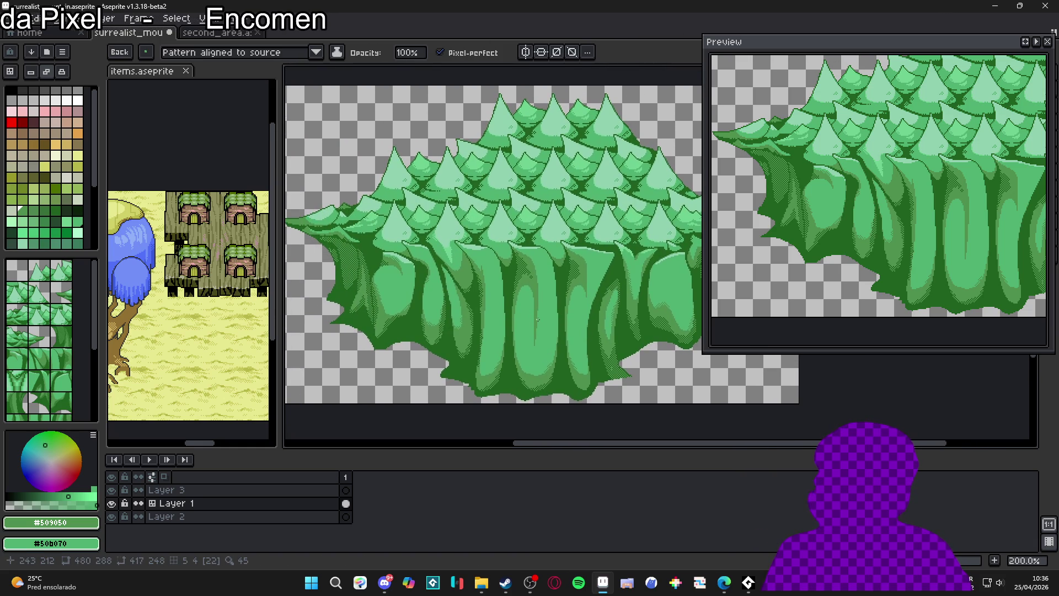
{"action": "scroll", "coordinate": [517, 320], "scroll_direction": "down", "scroll_amount": 1}
{"action": "scroll", "coordinate": [489, 319], "scroll_direction": "up", "scroll_amount": 1}
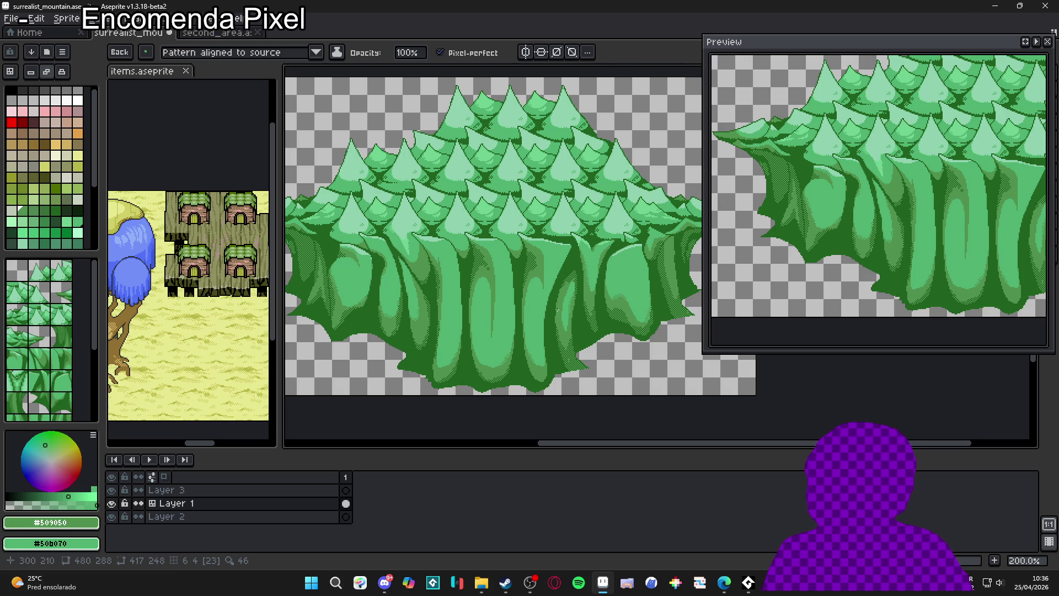
{"action": "scroll", "coordinate": [557, 309], "scroll_direction": "down", "scroll_amount": 1}
{"action": "scroll", "coordinate": [559, 310], "scroll_direction": "up", "scroll_amount": 1}
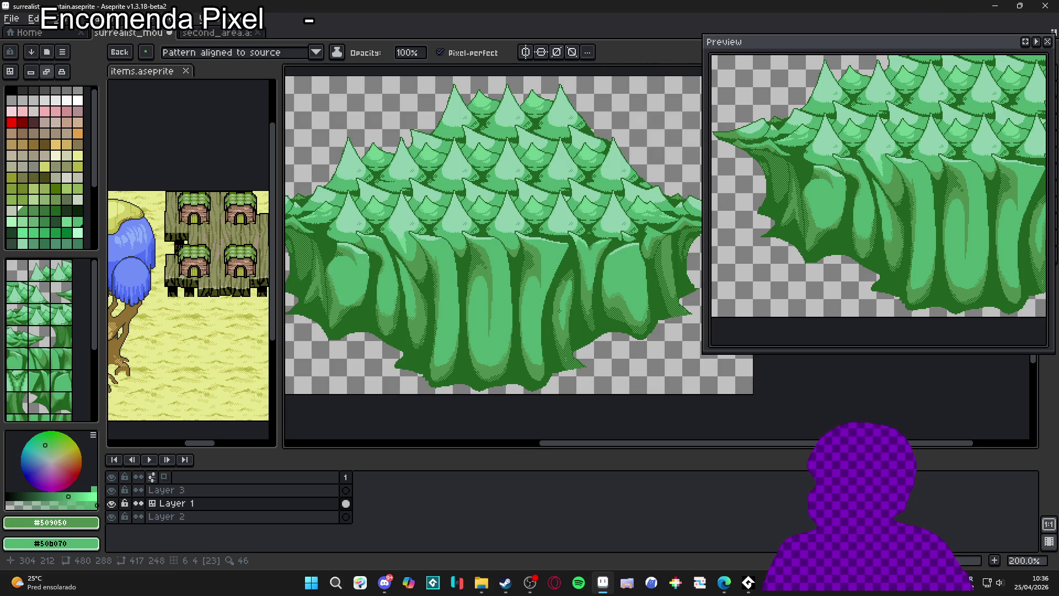
{"action": "scroll", "coordinate": [562, 311], "scroll_direction": "down", "scroll_amount": 1}
{"action": "key", "text": "ctrl+s"}
Close the Preview window and select the entire sprite
{"action": "scroll", "coordinate": [523, 285], "scroll_direction": "up", "scroll_amount": 1}
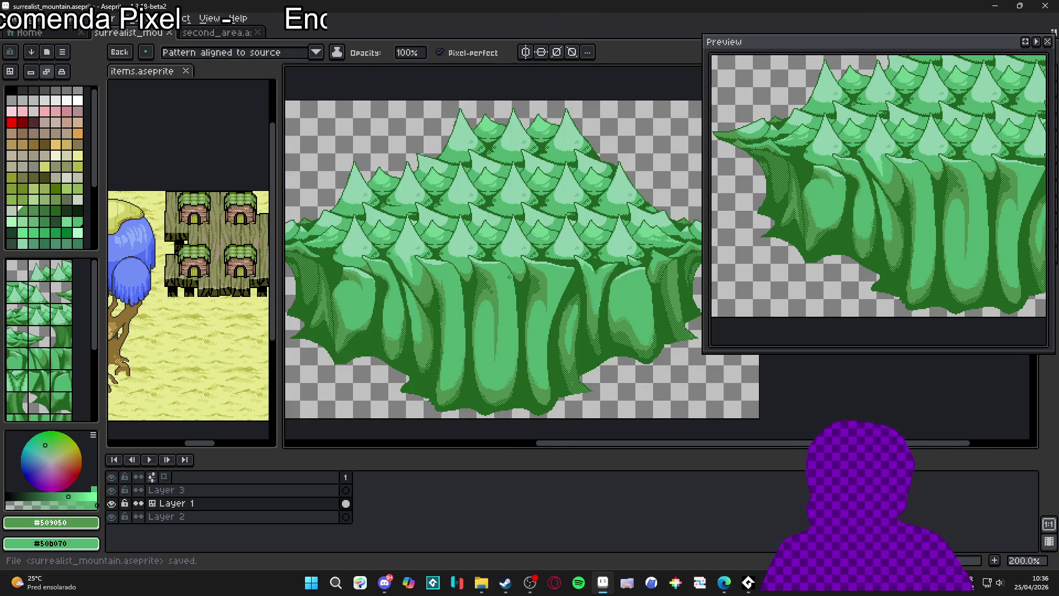
{"action": "scroll", "coordinate": [509, 276], "scroll_direction": "down", "scroll_amount": 1}
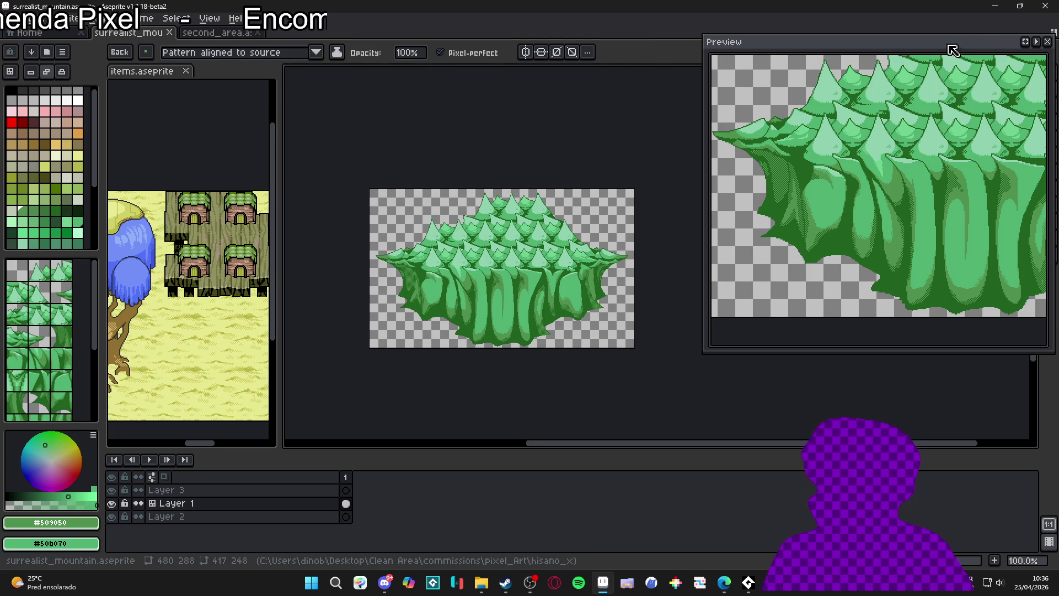
{"action": "left_click_drag", "start_coordinate": [953, 50], "coordinate": [871, 49]}
{"action": "left_click", "coordinate": [961, 44]}
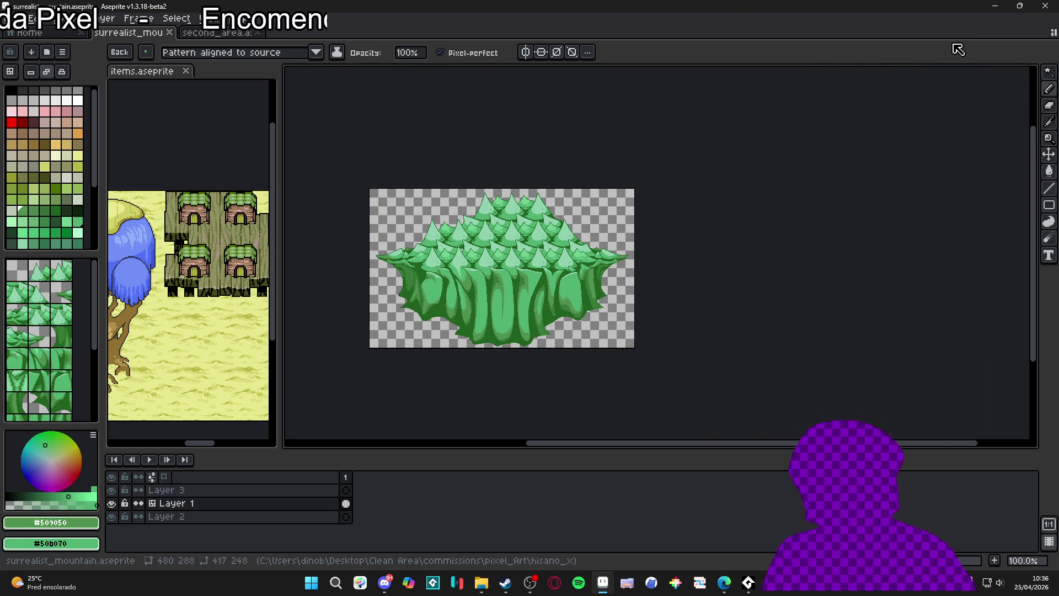
{"action": "key", "text": "m"}
{"action": "key", "text": "ctrl+s"}
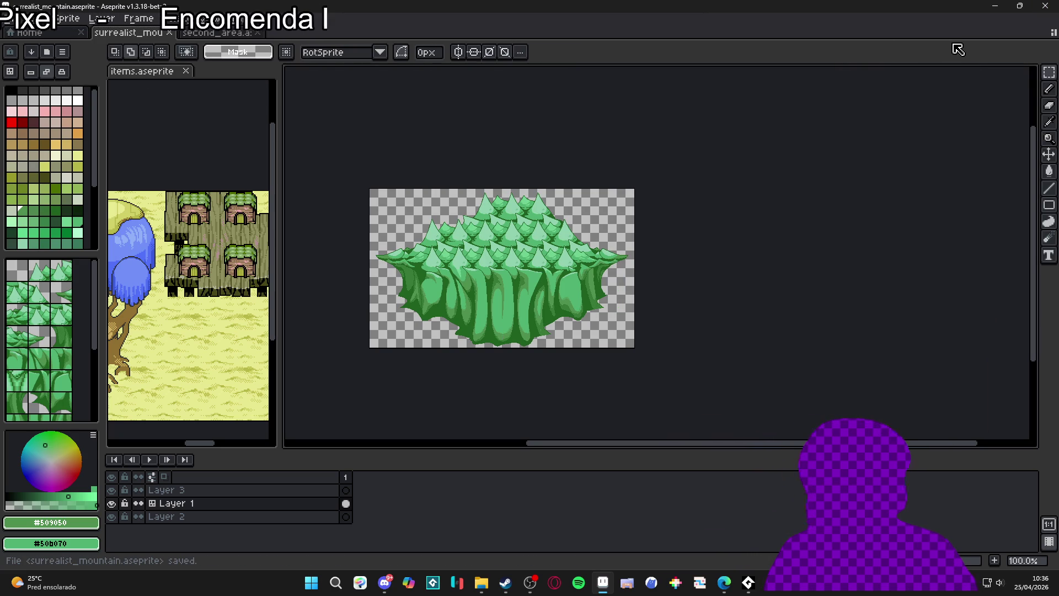
{"action": "scroll", "coordinate": [449, 293], "scroll_direction": "up", "scroll_amount": 1}
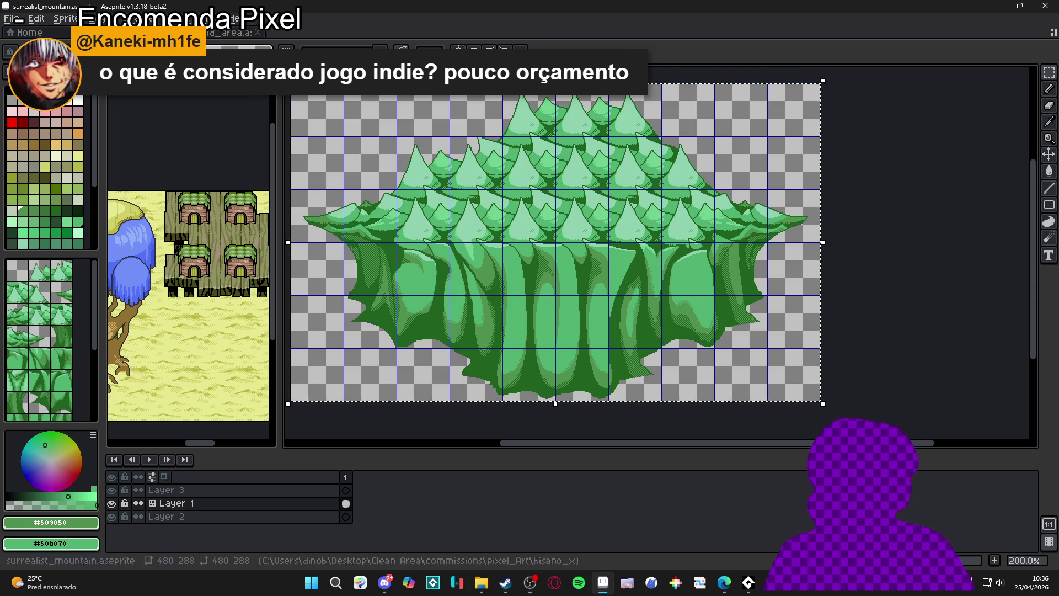
Switch to second_area.aseprite and pan past LAGON, MUSIC HOUSE and DRAGON MOUNTAIN to GIGABL
{"action": "key", "text": "ctrl+Tab"}
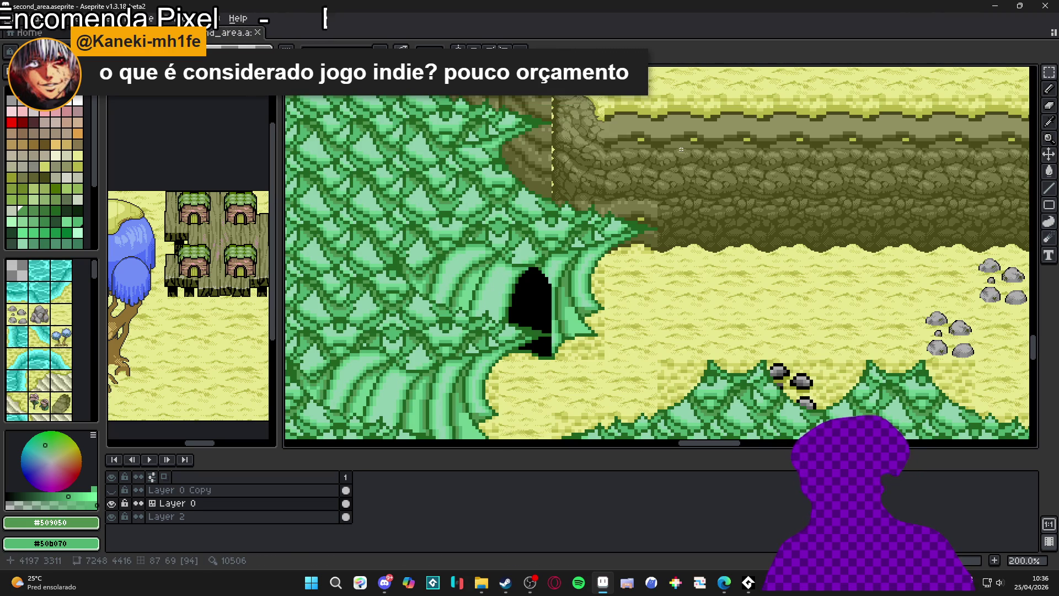
{"action": "scroll", "coordinate": [634, 307], "scroll_direction": "down", "scroll_amount": 2}
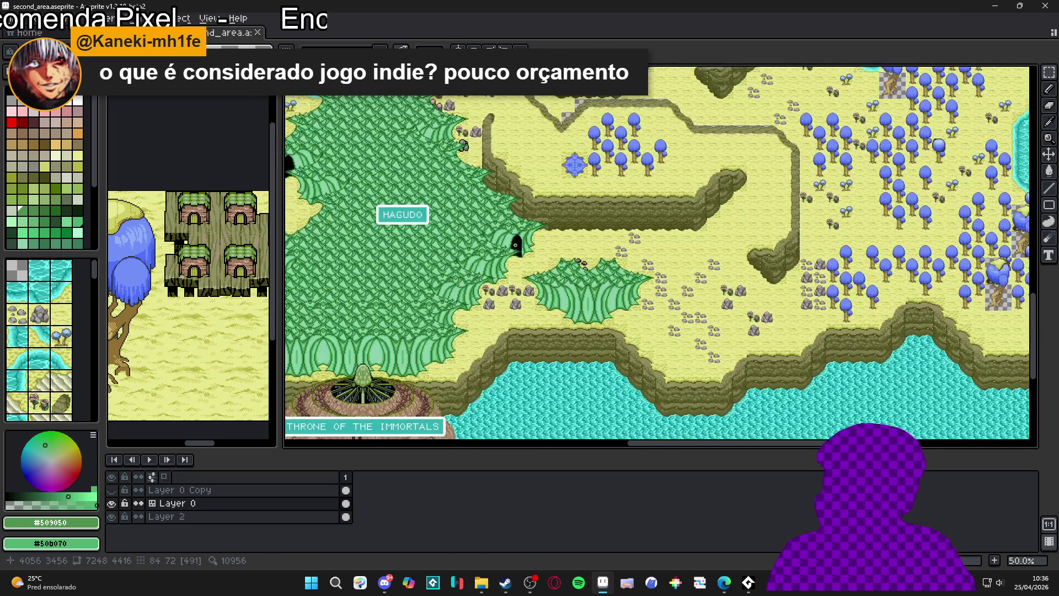
{"action": "mouse_move", "coordinate": [634, 307]}
{"action": "left_mouse_down"}
{"action": "mouse_move", "coordinate": [677, 330]}
{"action": "mouse_move", "coordinate": [624, 284]}
{"action": "mouse_move", "coordinate": [563, 362]}
{"action": "mouse_move", "coordinate": [656, 403]}
{"action": "left_mouse_up"}
{"action": "mouse_move", "coordinate": [498, 340]}
{"action": "left_mouse_down"}
{"action": "mouse_move", "coordinate": [486, 308]}
{"action": "mouse_move", "coordinate": [561, 255]}
{"action": "mouse_move", "coordinate": [660, 150]}
{"action": "mouse_move", "coordinate": [717, 276]}
{"action": "mouse_move", "coordinate": [788, 315]}
{"action": "mouse_move", "coordinate": [620, 250]}
{"action": "mouse_move", "coordinate": [593, 110]}
{"action": "mouse_move", "coordinate": [392, 217]}
{"action": "mouse_move", "coordinate": [480, 379]}
{"action": "mouse_move", "coordinate": [514, 343]}
{"action": "mouse_move", "coordinate": [384, 486]}
{"action": "mouse_move", "coordinate": [359, 487]}
{"action": "left_mouse_up"}
{"action": "mouse_move", "coordinate": [559, 268]}
{"action": "left_mouse_down"}
{"action": "mouse_move", "coordinate": [664, 366]}
{"action": "mouse_move", "coordinate": [624, 362]}
{"action": "mouse_move", "coordinate": [577, 309]}
{"action": "mouse_move", "coordinate": [614, 265]}
{"action": "mouse_move", "coordinate": [550, 300]}
{"action": "mouse_move", "coordinate": [526, 258]}
{"action": "left_mouse_up"}
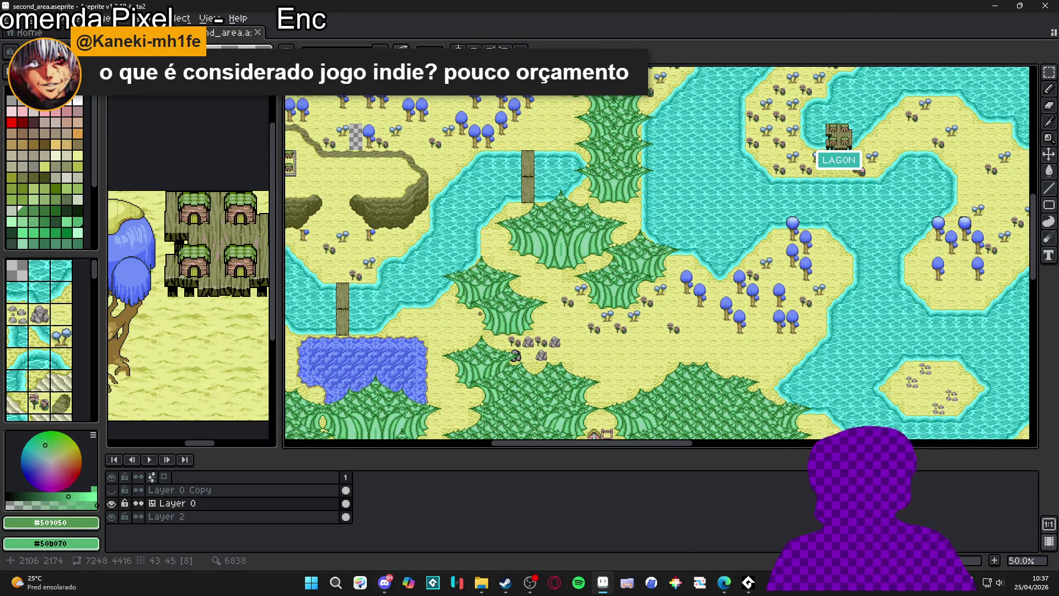
{"action": "mouse_move", "coordinate": [410, 212]}
{"action": "left_mouse_down"}
{"action": "mouse_move", "coordinate": [577, 384]}
{"action": "mouse_move", "coordinate": [520, 167]}
{"action": "mouse_move", "coordinate": [468, 159]}
{"action": "left_mouse_up"}
Show the tile grid with Ctrl+' and pan to AIR CD
{"action": "scroll", "coordinate": [579, 248], "scroll_direction": "up", "scroll_amount": 4}
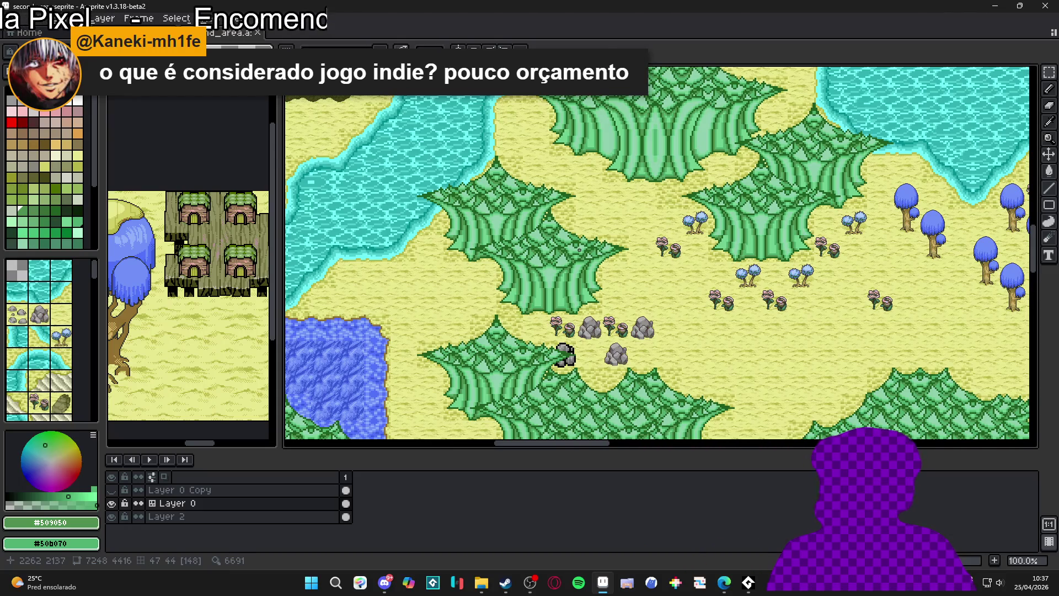
{"action": "key", "text": "ctrl+apostrophe"}
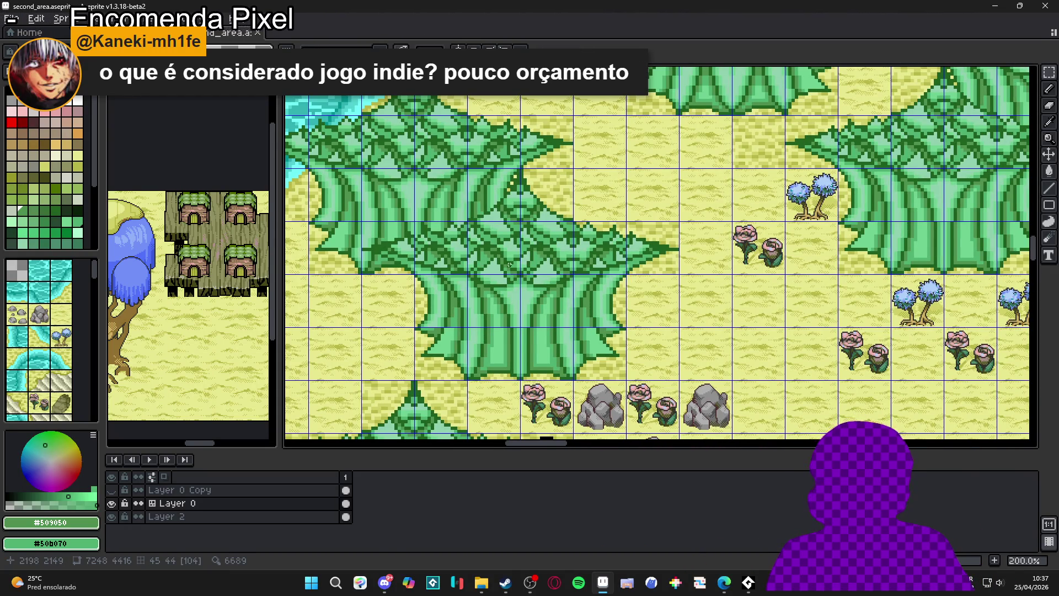
{"action": "scroll", "coordinate": [509, 264], "scroll_direction": "down", "scroll_amount": 4}
{"action": "mouse_move", "coordinate": [516, 313]}
{"action": "left_mouse_down"}
{"action": "mouse_move", "coordinate": [687, 360]}
{"action": "mouse_move", "coordinate": [650, 259]}
{"action": "mouse_move", "coordinate": [424, 83]}
{"action": "mouse_move", "coordinate": [477, 278]}
{"action": "left_mouse_up"}
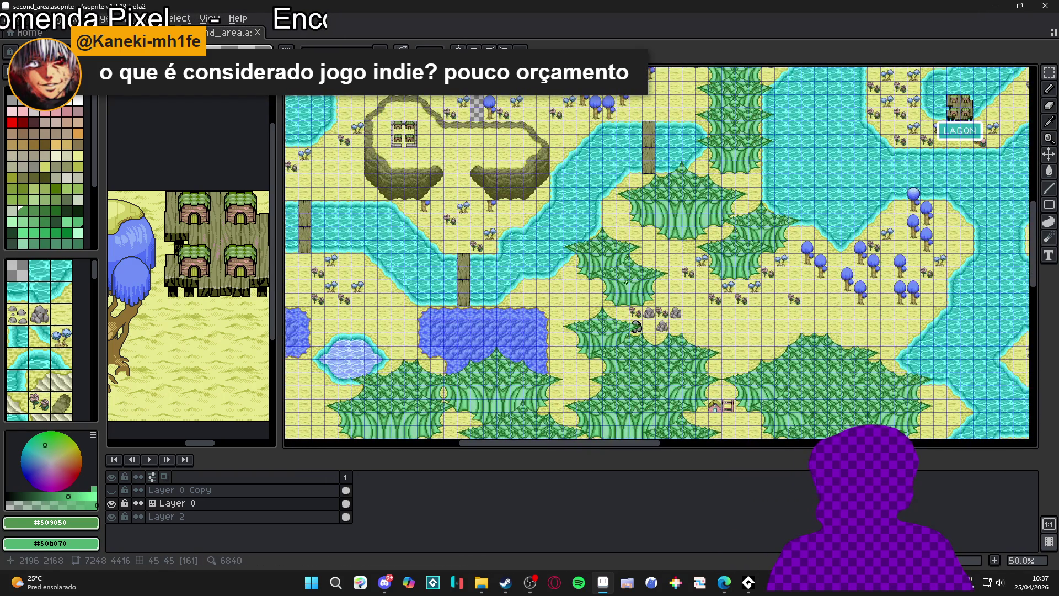
Paste the forest sprite onto the map, then cancel it with Escape
{"action": "scroll", "coordinate": [707, 284], "scroll_direction": "up", "scroll_amount": 2}
{"action": "key", "text": "ctrl+v"}
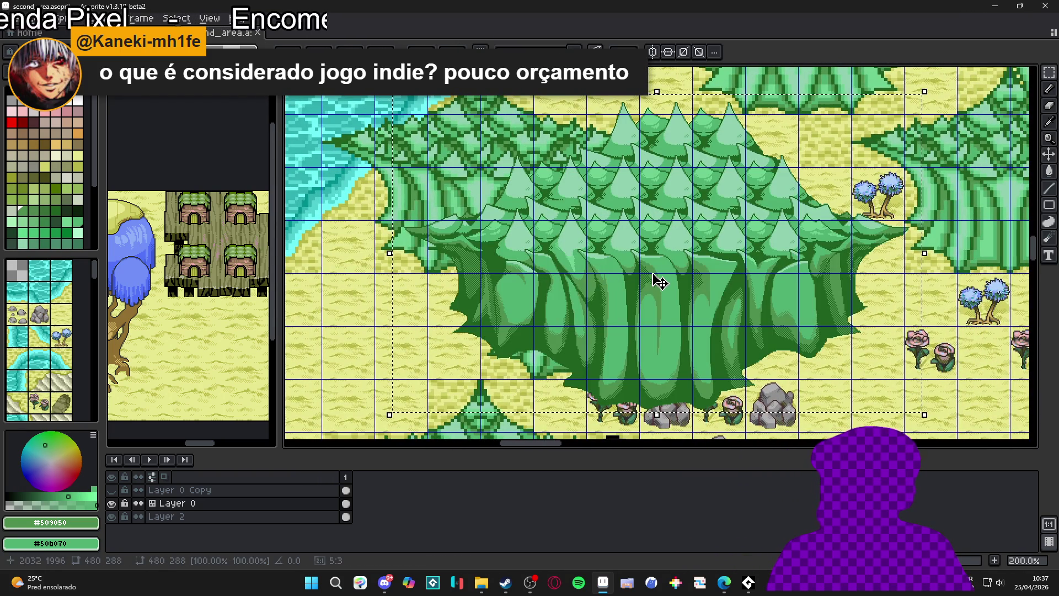
{"action": "key", "text": "Escape"}
{"action": "scroll", "coordinate": [656, 268], "scroll_direction": "down", "scroll_amount": 2}
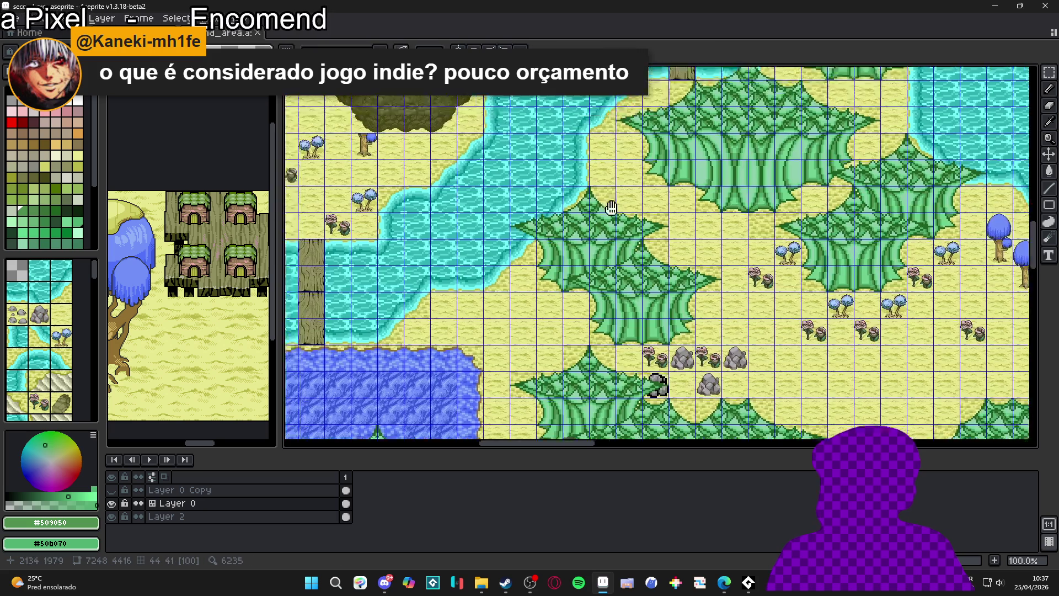
{"action": "left_click_drag", "start_coordinate": [656, 268], "coordinate": [624, 422]}
{"action": "scroll", "coordinate": [624, 422], "scroll_direction": "up", "scroll_amount": 1}
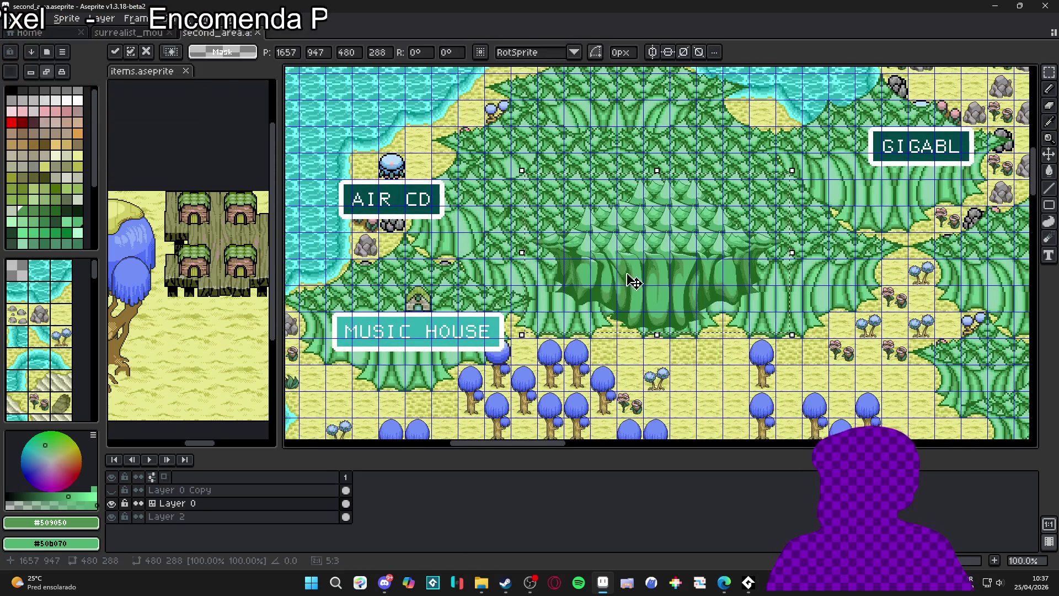
{"action": "scroll", "coordinate": [653, 286], "scroll_direction": "down", "scroll_amount": 1}
Paste the forest again, position it over the GIGABL woods and commit
{"action": "key", "text": "ctrl+v"}
{"action": "left_click_drag", "start_coordinate": [633, 298], "coordinate": [579, 317]}
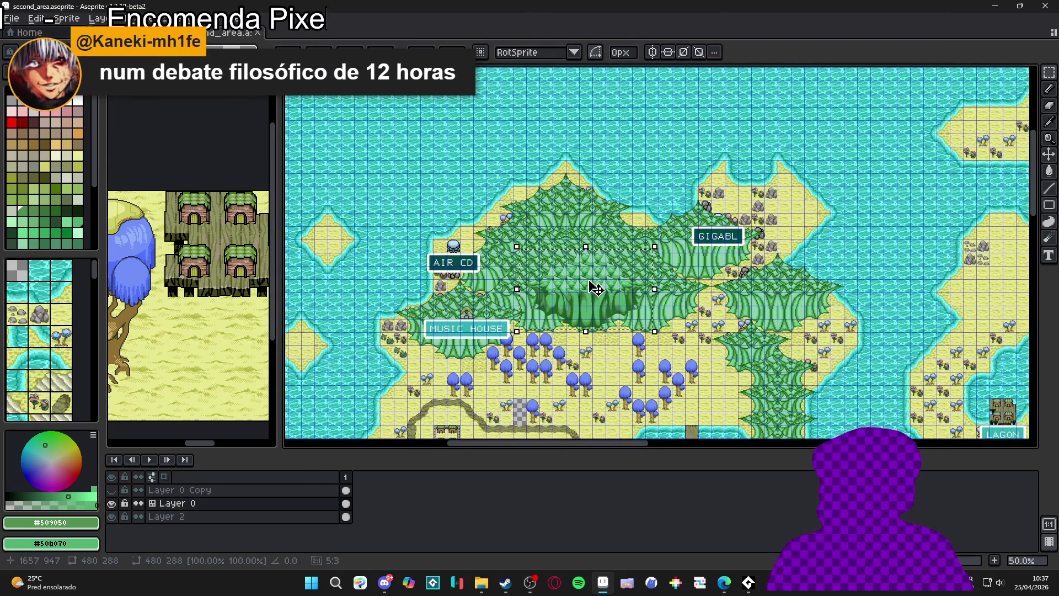
{"action": "scroll", "coordinate": [794, 292], "scroll_direction": "up", "scroll_amount": 3}
{"action": "left_click_drag", "start_coordinate": [782, 276], "coordinate": [709, 362]}
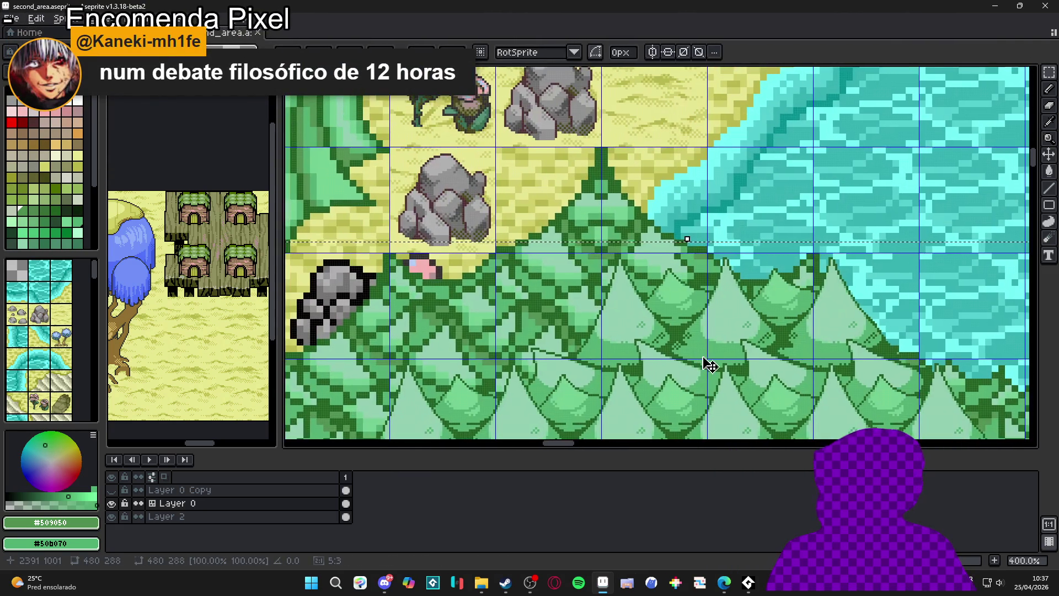
{"action": "mouse_move", "coordinate": [609, 274]}
{"action": "left_mouse_down"}
{"action": "mouse_move", "coordinate": [603, 230]}
{"action": "mouse_move", "coordinate": [561, 229]}
{"action": "mouse_move", "coordinate": [578, 194]}
{"action": "mouse_move", "coordinate": [516, 138]}
{"action": "left_mouse_up"}
{"action": "scroll", "coordinate": [568, 232], "scroll_direction": "down", "scroll_amount": 2}
{"action": "mouse_move", "coordinate": [546, 189]}
{"action": "left_mouse_down"}
{"action": "mouse_move", "coordinate": [555, 206]}
{"action": "mouse_move", "coordinate": [603, 217]}
{"action": "left_mouse_up"}
{"action": "scroll", "coordinate": [775, 320], "scroll_direction": "up", "scroll_amount": 2}
{"action": "left_click_drag", "start_coordinate": [851, 327], "coordinate": [608, 294]}
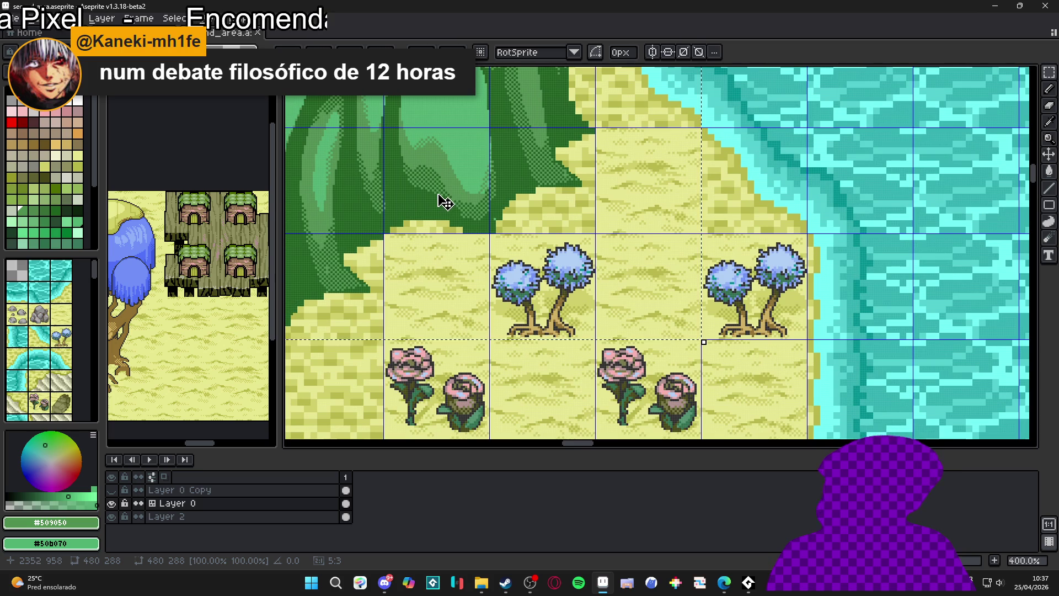
{"action": "scroll", "coordinate": [445, 202], "scroll_direction": "down", "scroll_amount": 2}
{"action": "mouse_move", "coordinate": [456, 207]}
{"action": "left_mouse_down"}
{"action": "mouse_move", "coordinate": [634, 373]}
{"action": "mouse_move", "coordinate": [615, 315]}
{"action": "mouse_move", "coordinate": [667, 281]}
{"action": "left_mouse_up"}
{"action": "key", "text": "Return"}
Undo the forest placement and turn the tile grid off
{"action": "scroll", "coordinate": [656, 284], "scroll_direction": "down", "scroll_amount": 1}
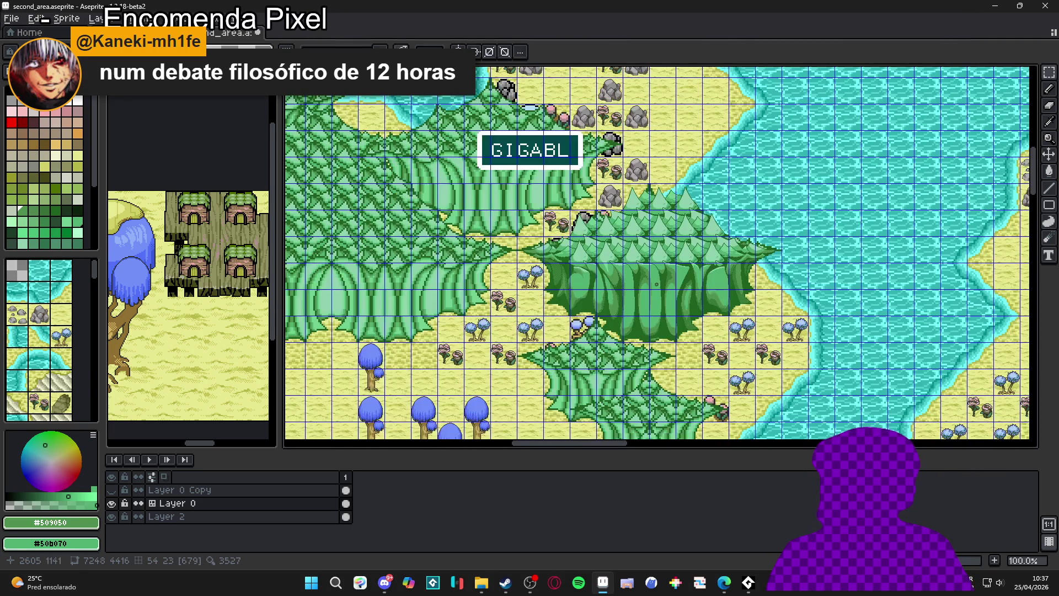
{"action": "scroll", "coordinate": [607, 270], "scroll_direction": "down", "scroll_amount": 1}
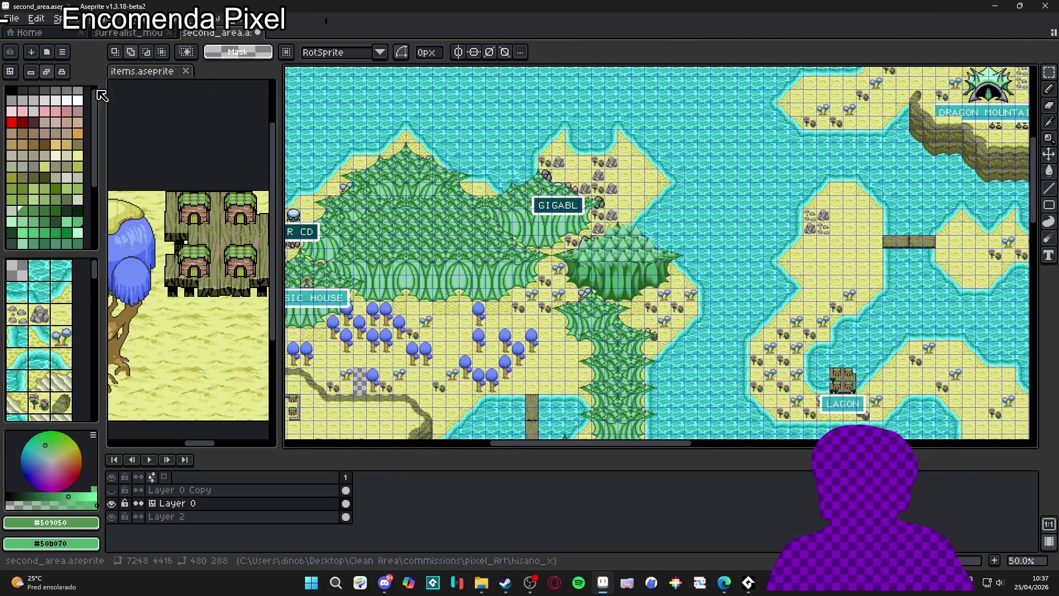
{"action": "key", "text": "ctrl+z"}
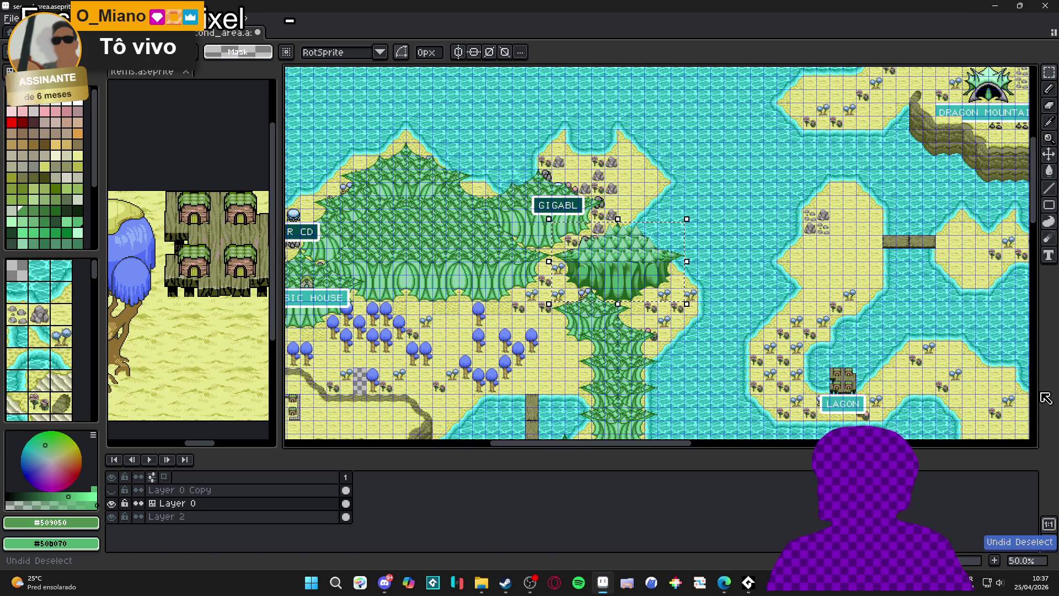
{"action": "key", "text": "ctrl+z"}
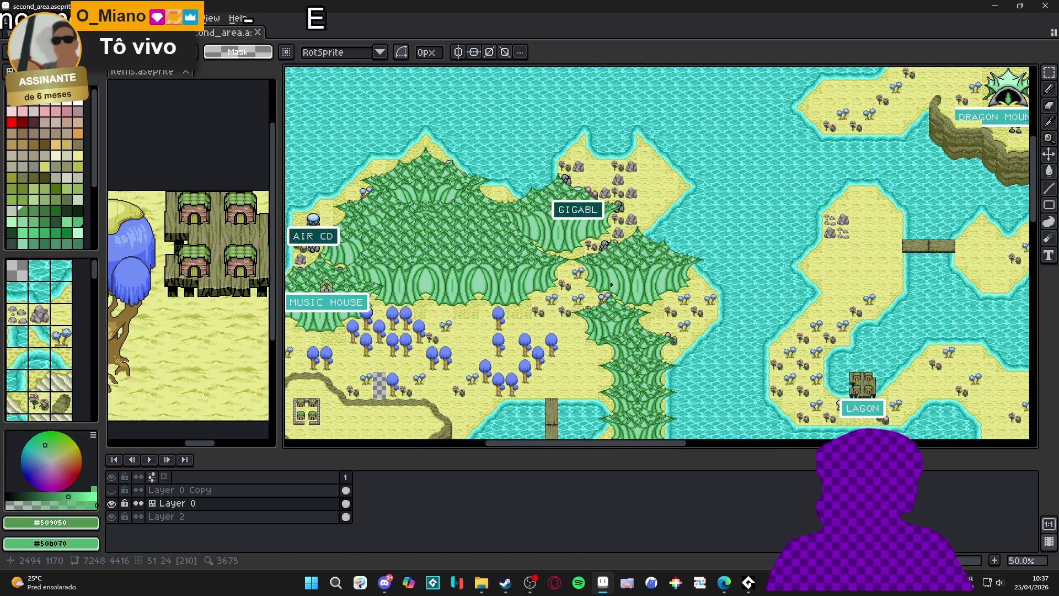
{"action": "key", "text": "ctrl+apostrophe"}
{"action": "key", "text": "ctrl+apostrophe"}
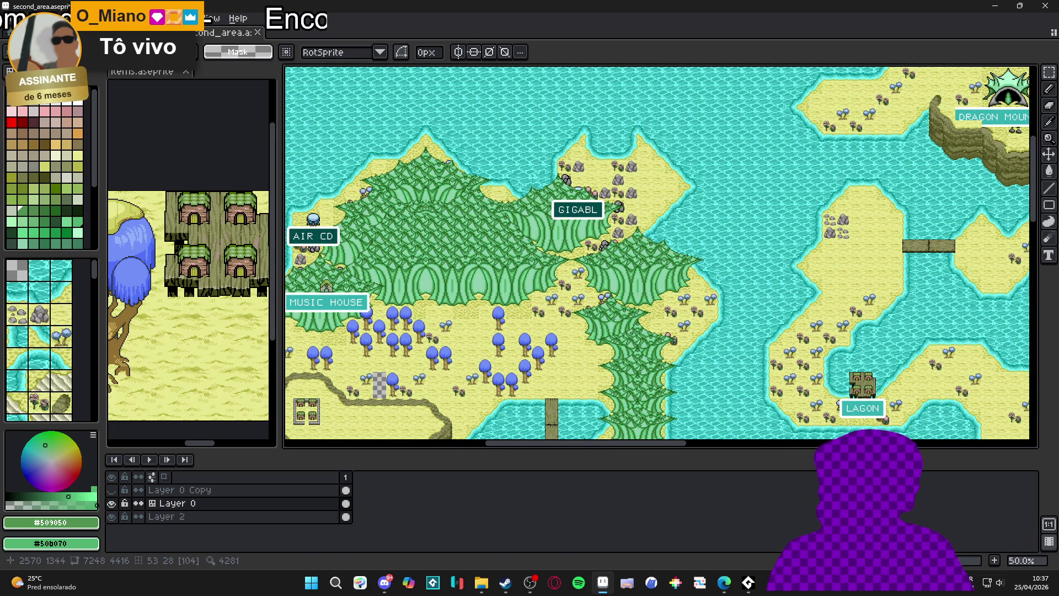
Zoom in on the sandy ground between the river and GIGABL
{"action": "scroll", "coordinate": [632, 333], "scroll_direction": "up", "scroll_amount": 2}
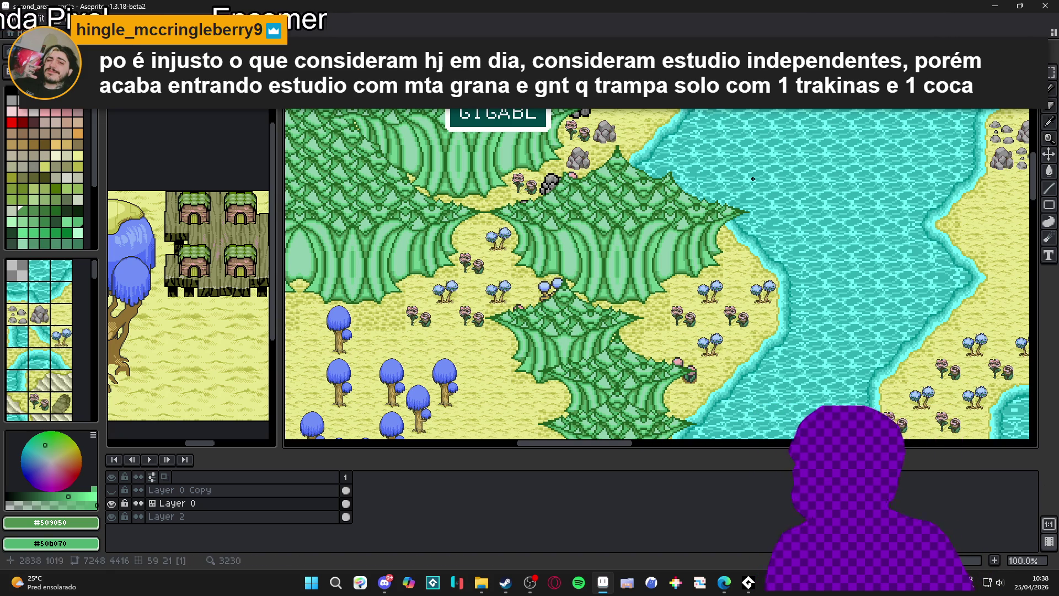
Paste the copied pine-canopy clump and drag it onto the sandy island below the bridge
{"action": "scroll", "coordinate": [590, 276], "scroll_direction": "down", "scroll_amount": 3}
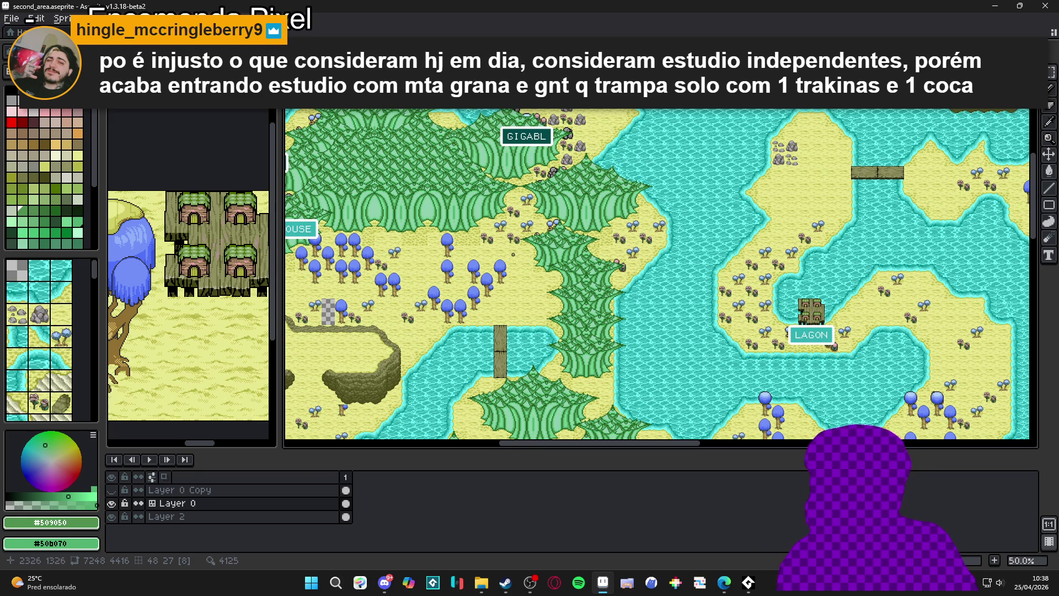
{"action": "scroll", "coordinate": [507, 309], "scroll_direction": "down", "scroll_amount": 2}
{"action": "scroll", "coordinate": [518, 357], "scroll_direction": "up", "scroll_amount": 2}
{"action": "scroll", "coordinate": [546, 193], "scroll_direction": "down", "scroll_amount": 2}
{"action": "key", "text": "ctrl+v"}
{"action": "scroll", "coordinate": [601, 278], "scroll_direction": "up", "scroll_amount": 1}
{"action": "mouse_move", "coordinate": [651, 276]}
{"action": "left_mouse_down"}
{"action": "mouse_move", "coordinate": [688, 264]}
{"action": "mouse_move", "coordinate": [430, 331]}
{"action": "mouse_move", "coordinate": [440, 329]}
{"action": "left_mouse_up"}
{"action": "scroll", "coordinate": [440, 329], "scroll_direction": "up", "scroll_amount": 1}
{"action": "scroll", "coordinate": [452, 326], "scroll_direction": "up", "scroll_amount": 1}
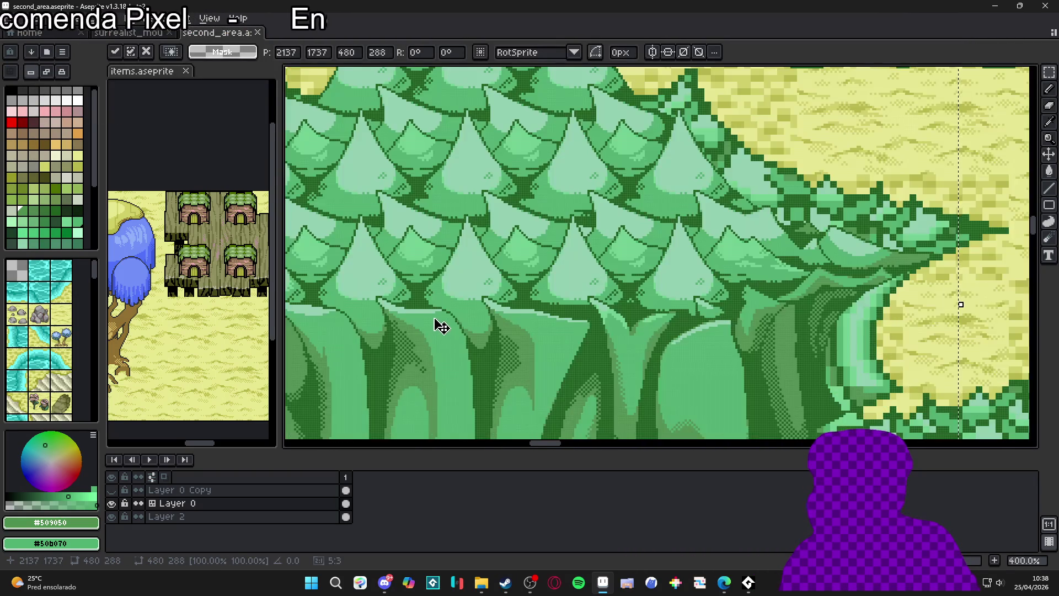
{"action": "scroll", "coordinate": [485, 323], "scroll_direction": "down", "scroll_amount": 1}
{"action": "scroll", "coordinate": [490, 206], "scroll_direction": "up", "scroll_amount": 2}
{"action": "scroll", "coordinate": [504, 230], "scroll_direction": "down", "scroll_amount": 2}
{"action": "scroll", "coordinate": [483, 294], "scroll_direction": "up", "scroll_amount": 2}
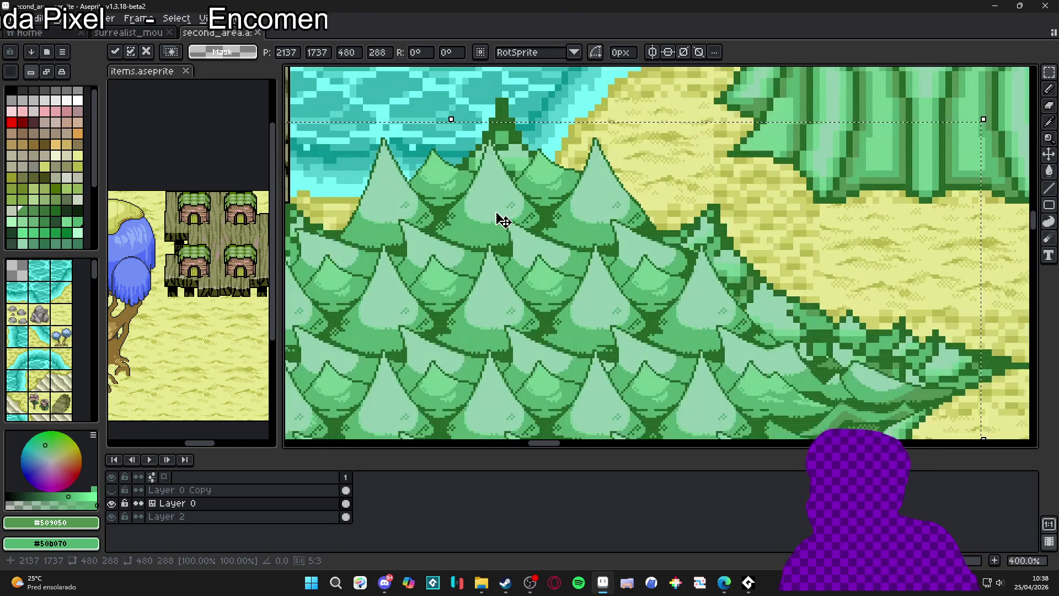
Show the tile grid, shift and nudge the clump one pixel down to fit the tiles, and commit it
{"action": "key", "text": "ctrl+apostrophe"}
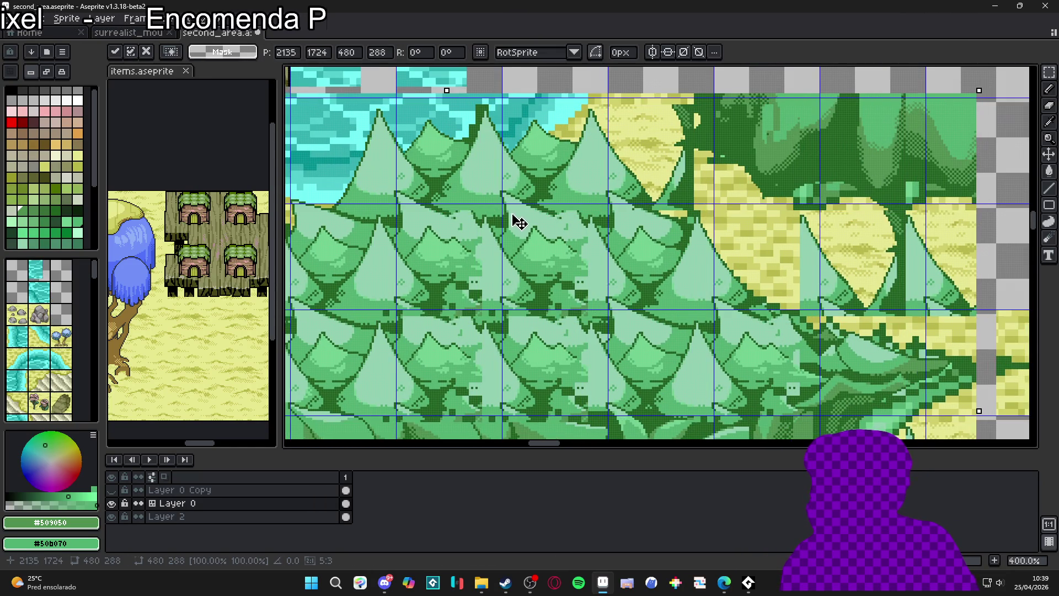
{"action": "key", "text": "Return"}
{"action": "mouse_move", "coordinate": [559, 245]}
{"action": "left_mouse_down"}
{"action": "mouse_move", "coordinate": [557, 221]}
{"action": "mouse_move", "coordinate": [584, 170]}
{"action": "mouse_move", "coordinate": [517, 246]}
{"action": "mouse_move", "coordinate": [477, 263]}
{"action": "mouse_move", "coordinate": [473, 235]}
{"action": "left_mouse_up"}
{"action": "scroll", "coordinate": [466, 232], "scroll_direction": "up", "scroll_amount": 2}
{"action": "scroll", "coordinate": [466, 232], "scroll_direction": "left", "scroll_amount": 5}
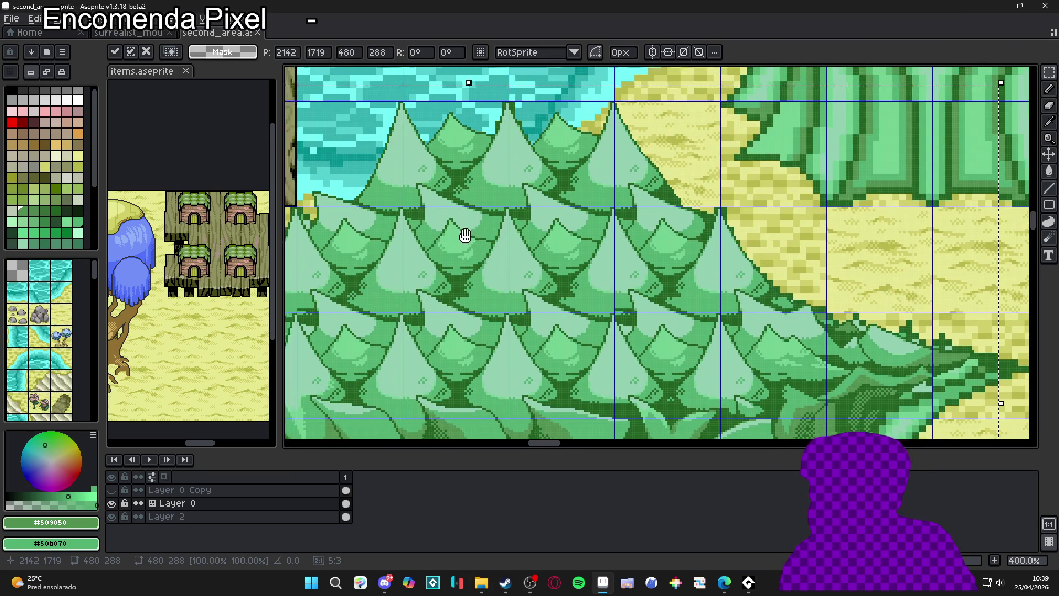
{"action": "scroll", "coordinate": [657, 301], "scroll_direction": "left", "scroll_amount": 3}
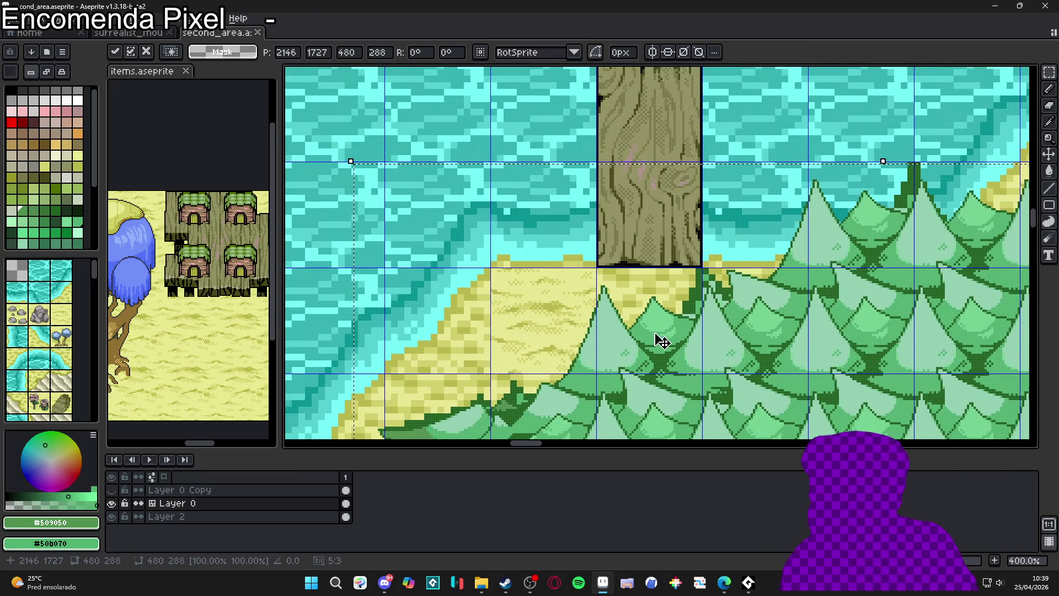
{"action": "scroll", "coordinate": [692, 338], "scroll_direction": "down", "scroll_amount": 1}
{"action": "scroll", "coordinate": [685, 338], "scroll_direction": "down", "scroll_amount": 2}
{"action": "scroll", "coordinate": [645, 314], "scroll_direction": "up", "scroll_amount": 1}
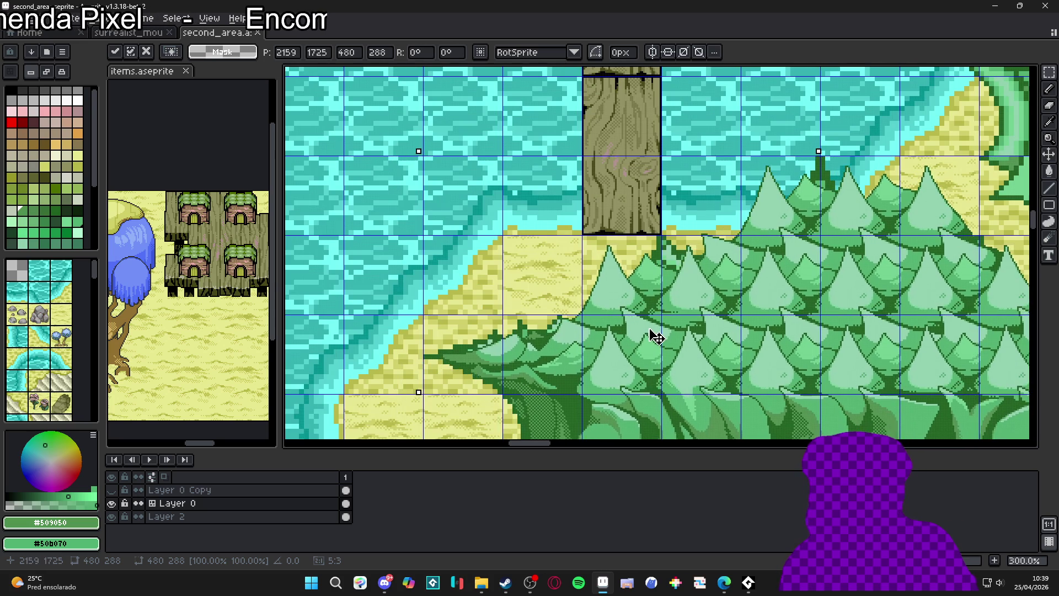
{"action": "scroll", "coordinate": [651, 342], "scroll_direction": "up", "scroll_amount": 2}
{"action": "scroll", "coordinate": [642, 335], "scroll_direction": "down", "scroll_amount": 1}
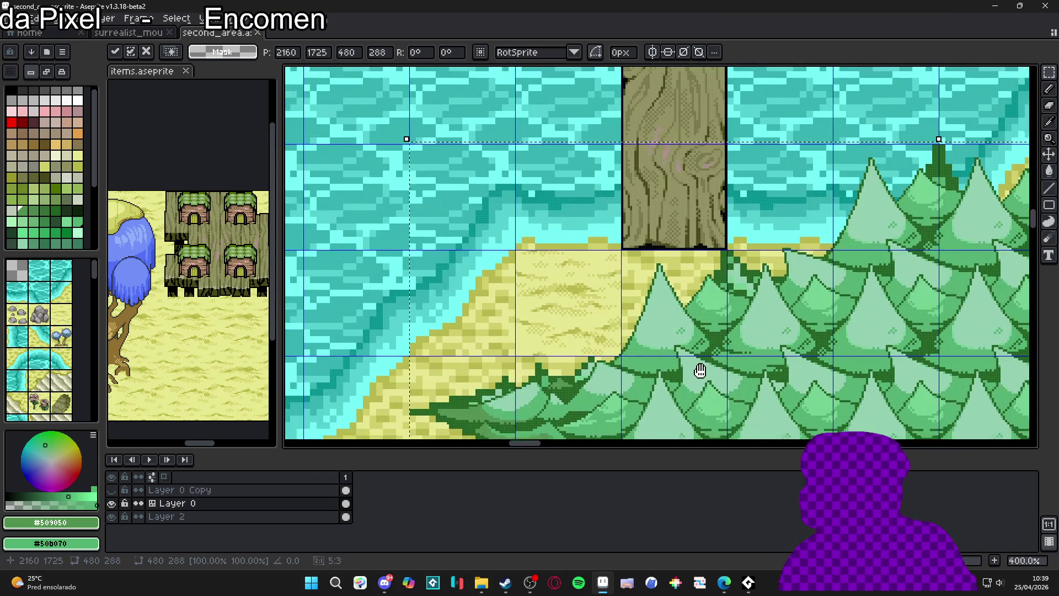
{"action": "key", "text": "Down"}
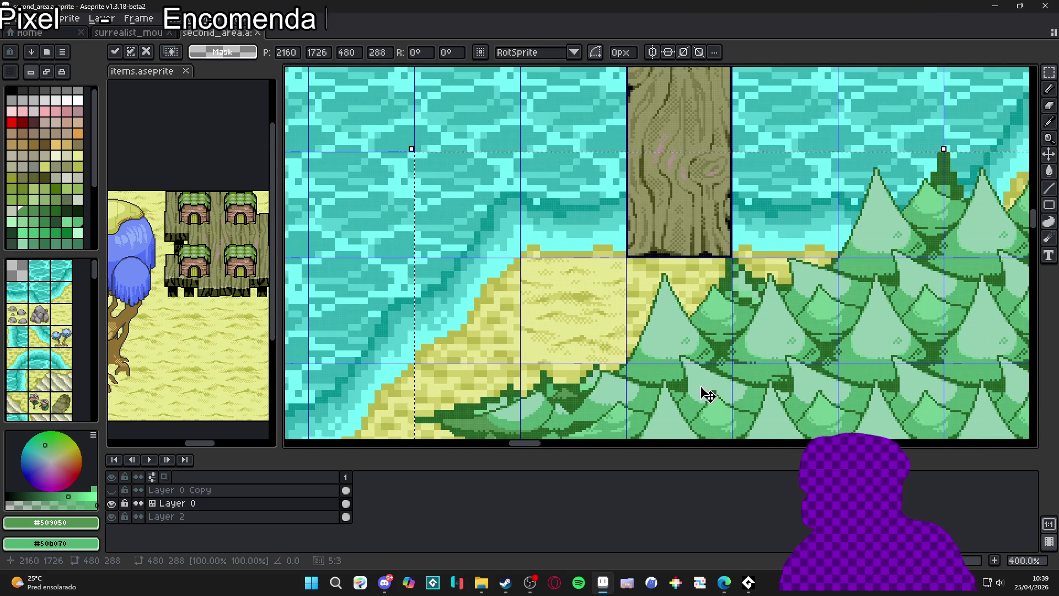
{"action": "scroll", "coordinate": [702, 395], "scroll_direction": "down", "scroll_amount": 2}
{"action": "left_click_drag", "start_coordinate": [726, 390], "coordinate": [560, 239]}
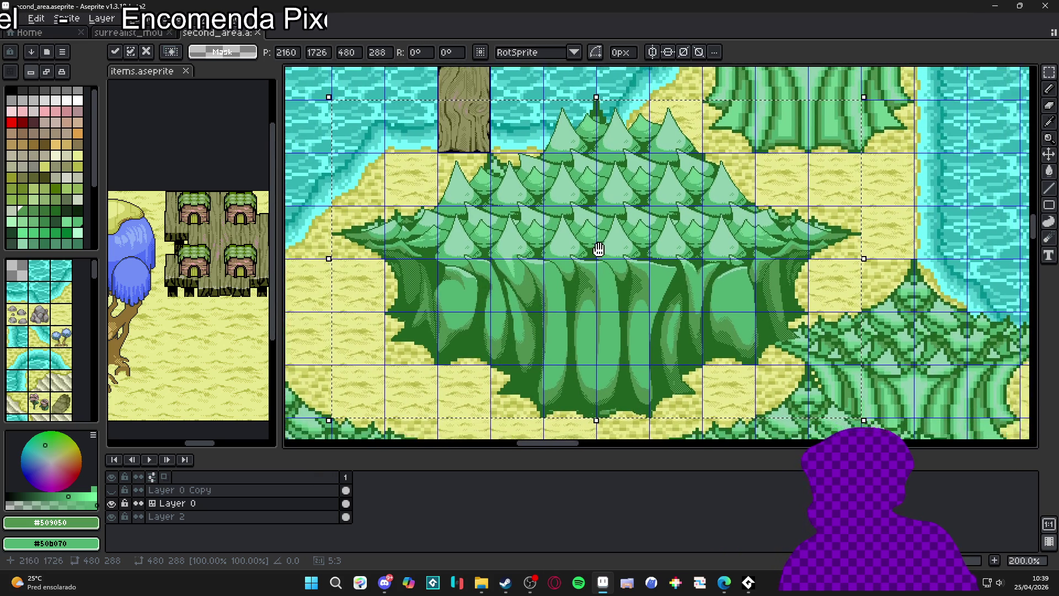
{"action": "key", "text": "Return"}
{"action": "scroll", "coordinate": [576, 235], "scroll_direction": "down", "scroll_amount": 1}
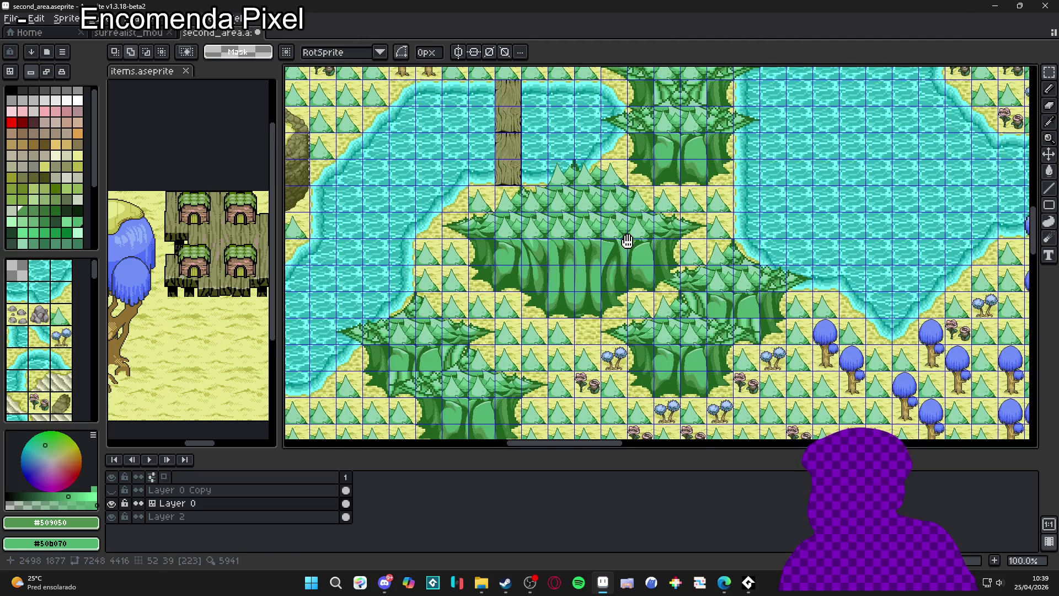
{"action": "scroll", "coordinate": [585, 310], "scroll_direction": "up", "scroll_amount": 3}
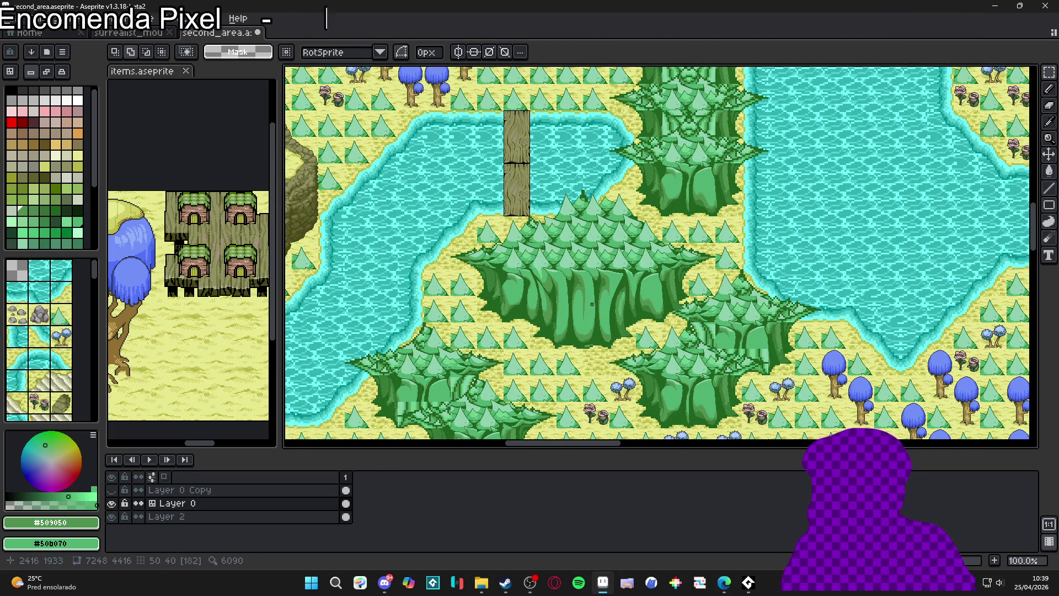
{"action": "scroll", "coordinate": [598, 307], "scroll_direction": "down", "scroll_amount": 2}
{"action": "scroll", "coordinate": [579, 283], "scroll_direction": "up", "scroll_amount": 2}
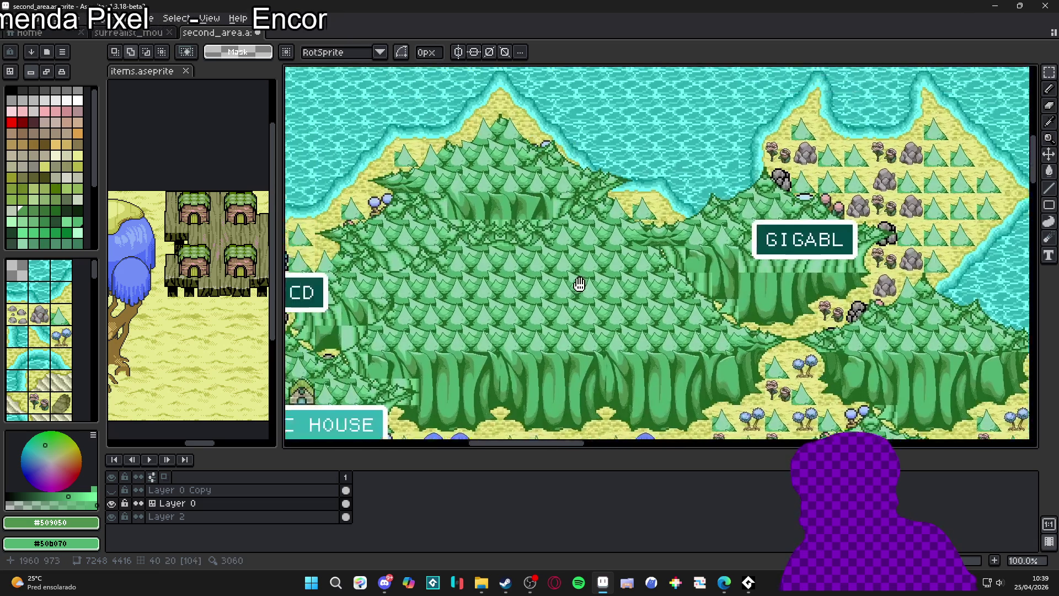
{"action": "left_click_drag", "start_coordinate": [580, 283], "coordinate": [610, 305]}
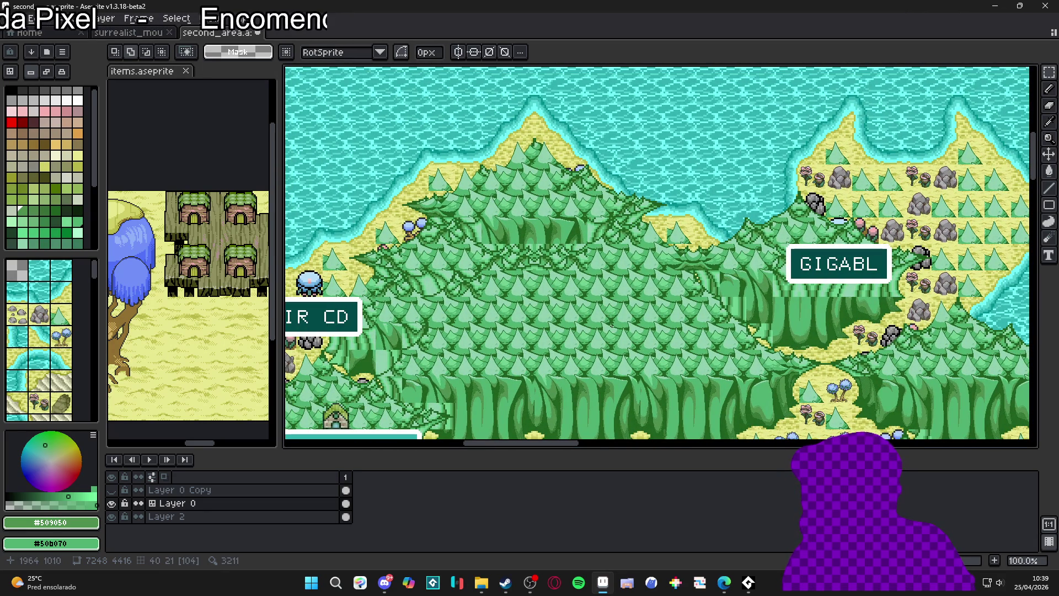
At the forest cave, undo the deselect and the last tile edit, then return to surrealist_mountain
{"action": "scroll", "coordinate": [611, 324], "scroll_direction": "down", "scroll_amount": 2}
{"action": "left_click_drag", "start_coordinate": [611, 325], "coordinate": [489, 170]}
{"action": "scroll", "coordinate": [490, 171], "scroll_direction": "up", "scroll_amount": 1}
{"action": "left_click_drag", "start_coordinate": [607, 408], "coordinate": [525, 366]}
{"action": "scroll", "coordinate": [525, 367], "scroll_direction": "up", "scroll_amount": 4}
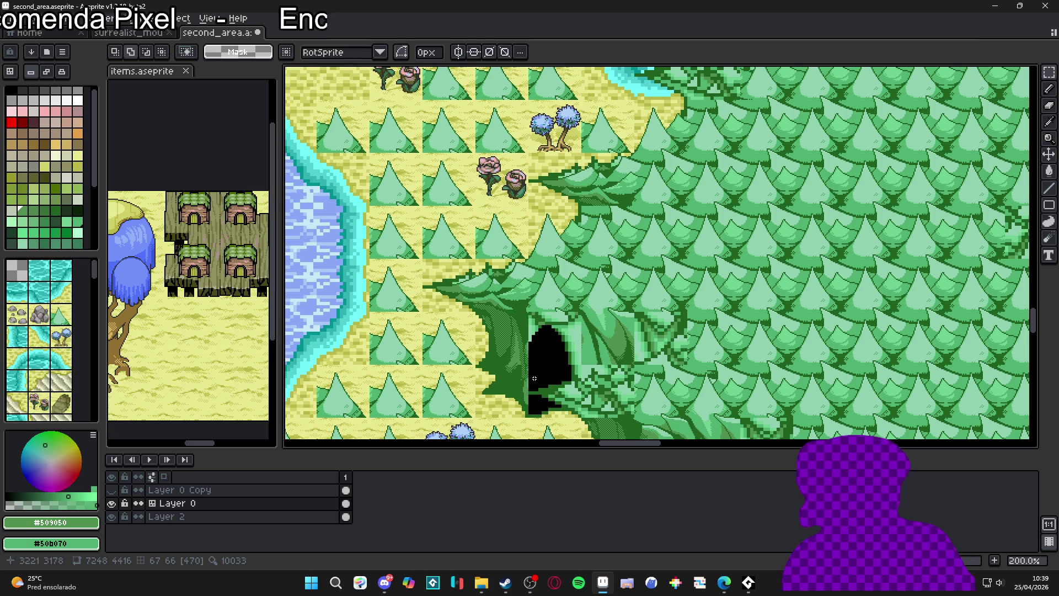
{"action": "scroll", "coordinate": [534, 378], "scroll_direction": "down", "scroll_amount": 1}
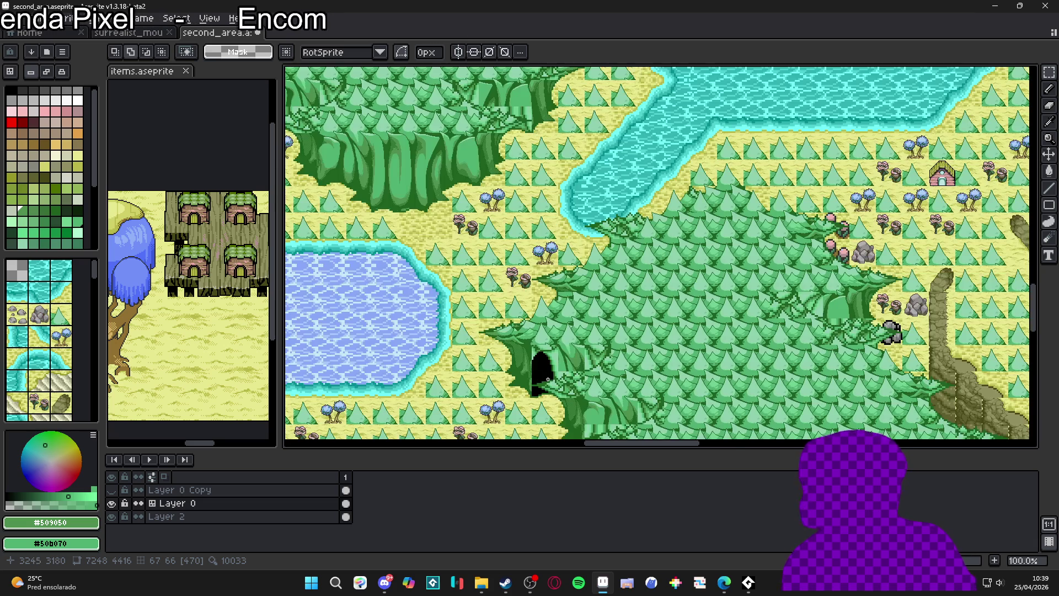
{"action": "key", "text": "ctrl+z"}
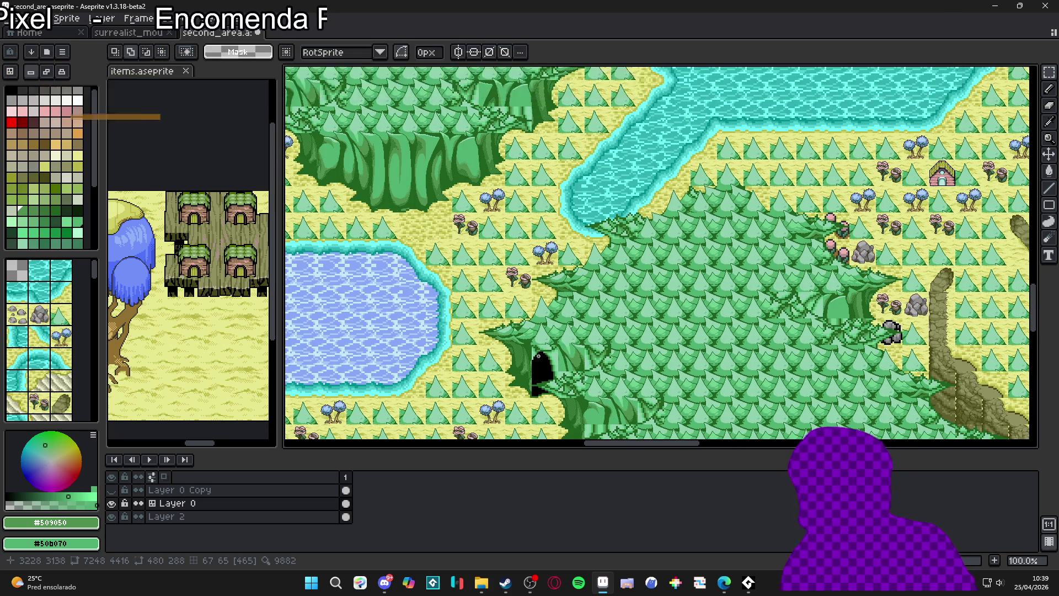
{"action": "key", "text": "ctrl+z"}
{"action": "left_click", "coordinate": [110, 33]}
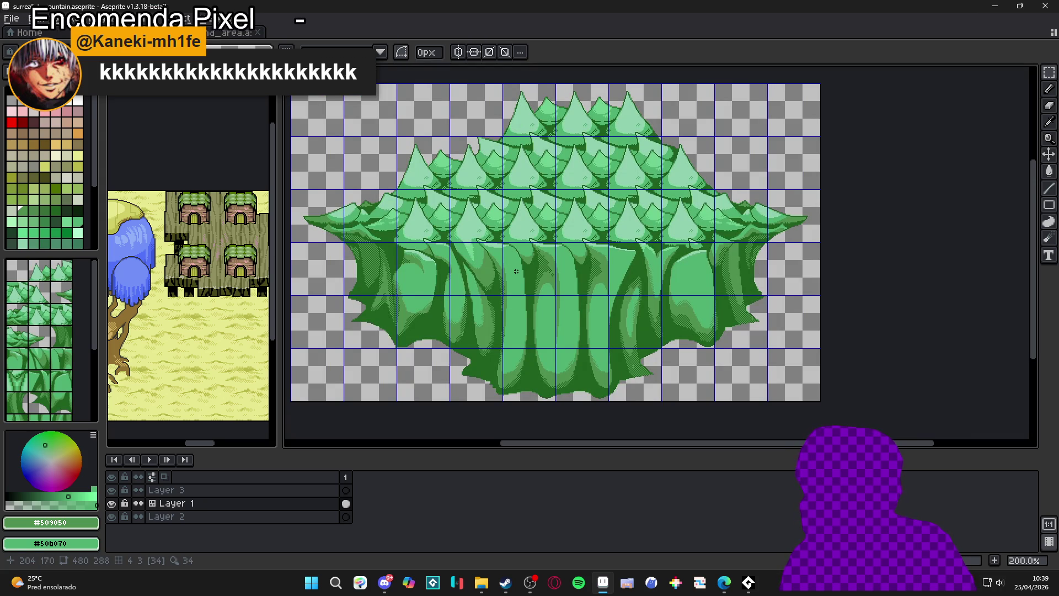
{"action": "key", "text": "ctrl+Tab"}
{"action": "scroll", "coordinate": [657, 232], "scroll_direction": "down", "scroll_amount": 2}
{"action": "left_click_drag", "start_coordinate": [673, 231], "coordinate": [644, 143]}
{"action": "scroll", "coordinate": [644, 142], "scroll_direction": "down", "scroll_amount": 2}
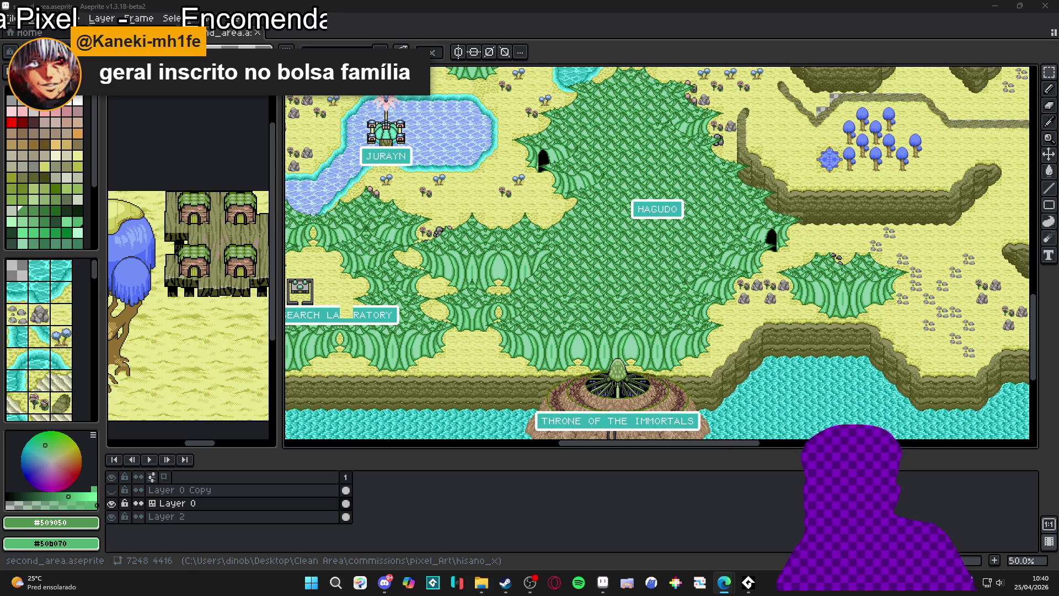
{"action": "key", "text": "alt+Tab"}
{"action": "left_click_drag", "start_coordinate": [528, 33], "coordinate": [528, 12]}
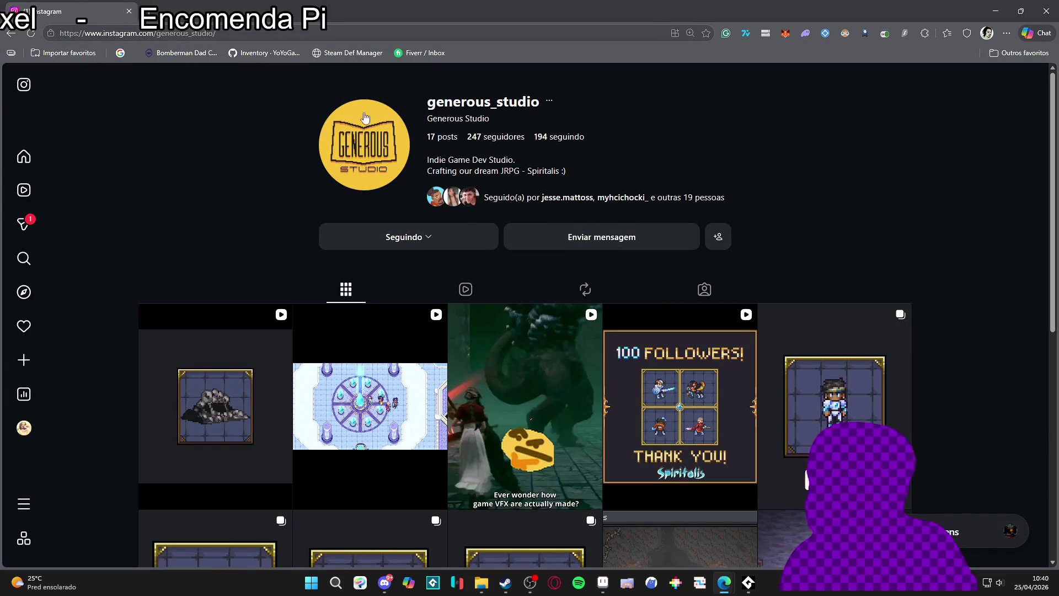
Open the Sloth Blob enemy post, like it, and close it
{"action": "left_click", "coordinate": [206, 371]}
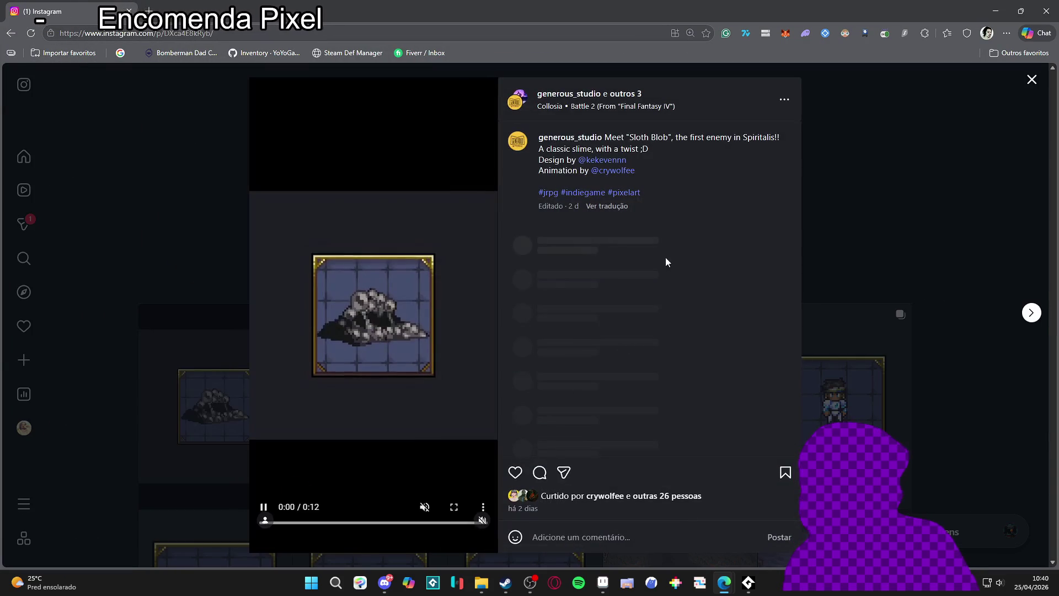
{"action": "left_click", "coordinate": [515, 472]}
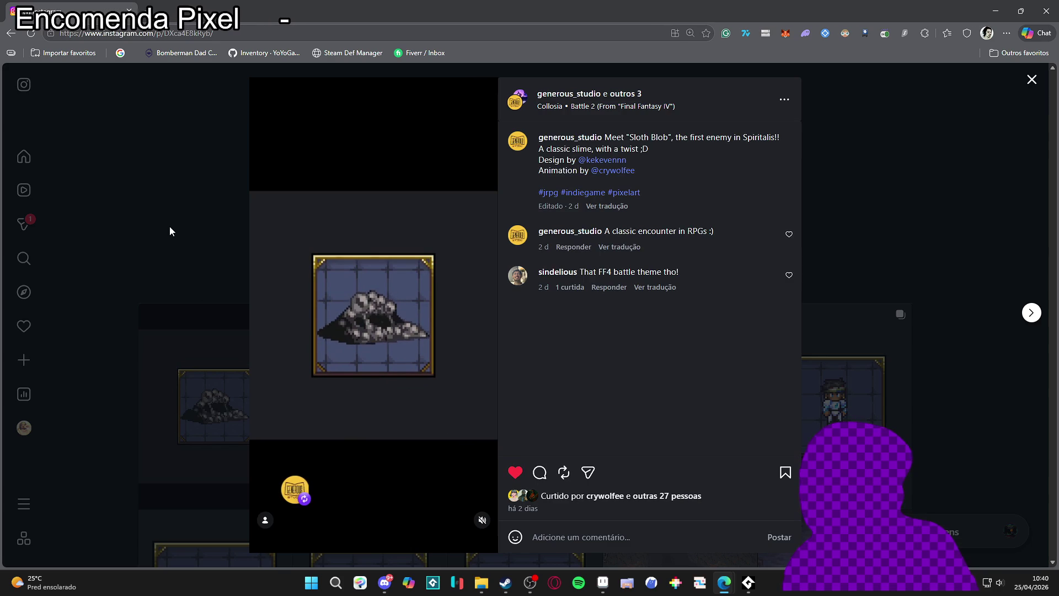
{"action": "left_click", "coordinate": [163, 207]}
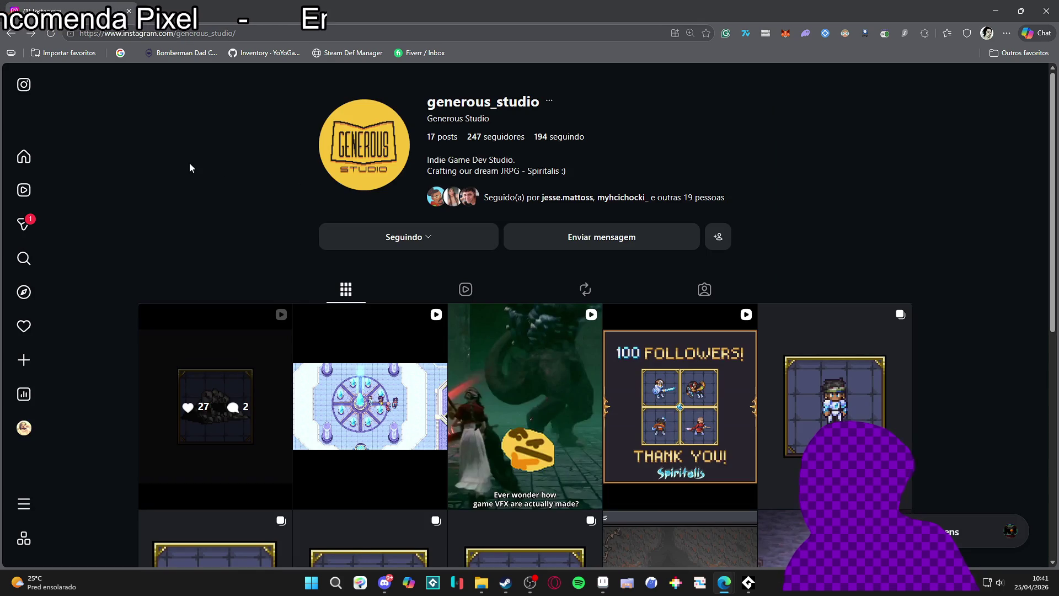
Select the profile's address-bar URL, then switch back to Aseprite
{"action": "key", "text": "ctrl+l"}
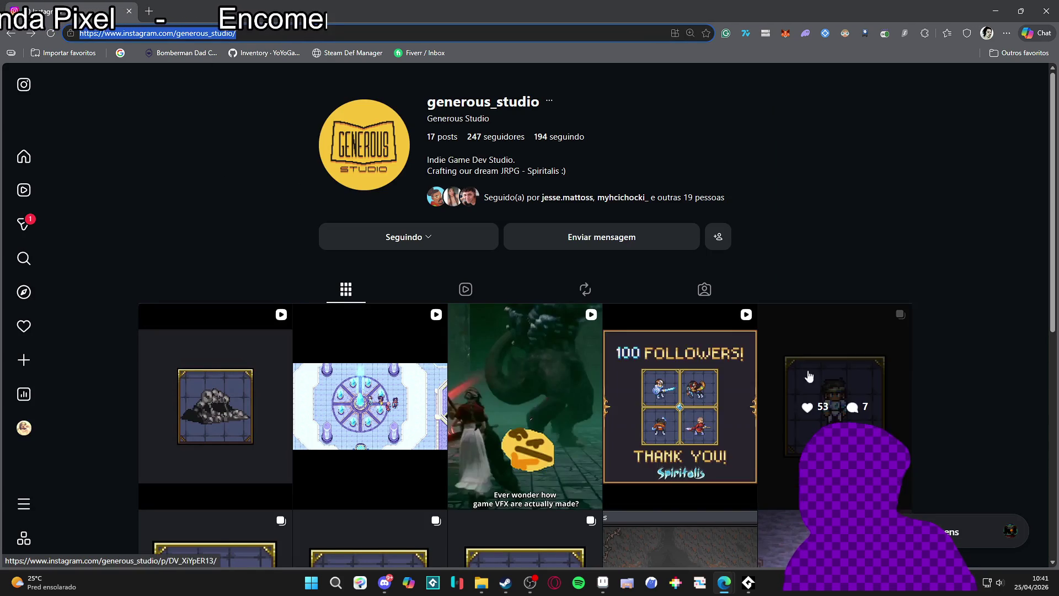
{"action": "scroll", "coordinate": [303, 425], "scroll_direction": "down", "scroll_amount": 3}
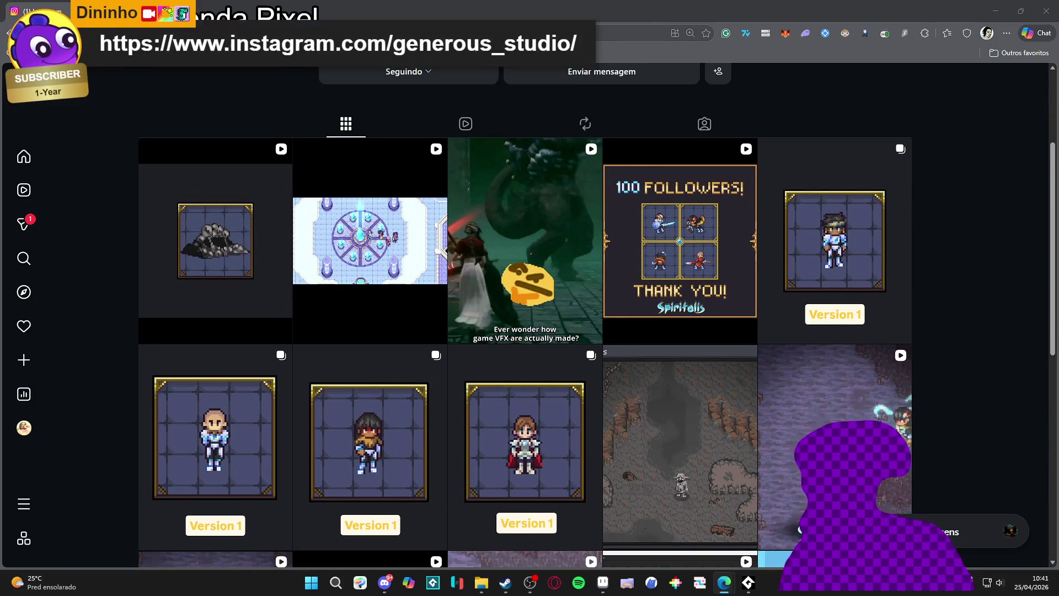
{"action": "scroll", "coordinate": [721, 229], "scroll_direction": "up", "scroll_amount": 3}
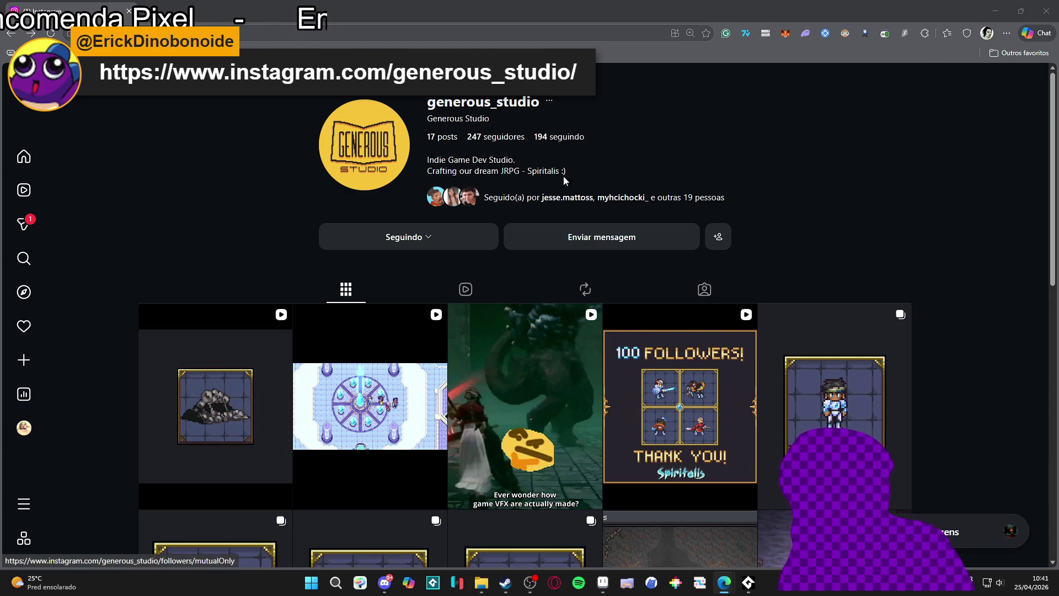
{"action": "scroll", "coordinate": [821, 157], "scroll_direction": "down", "scroll_amount": 7}
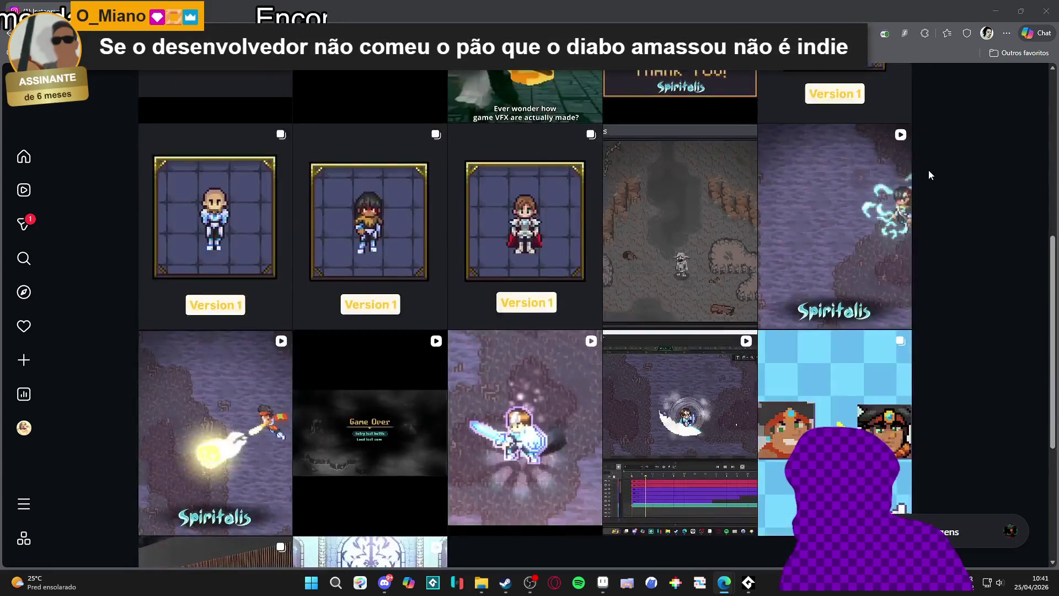
{"action": "scroll", "coordinate": [929, 170], "scroll_direction": "down", "scroll_amount": 2}
{"action": "key", "text": "alt+Tab"}
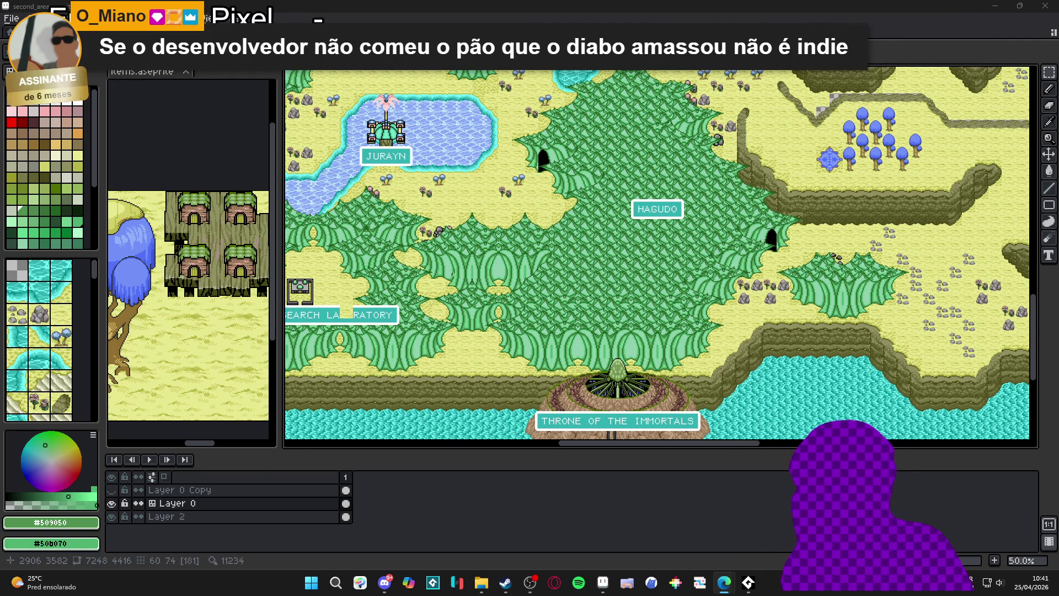
View the map below the Throne of the Immortals, then switch to the surrealist_mountain.aseprite tab
{"action": "left_click_drag", "start_coordinate": [528, 299], "coordinate": [529, 121]}
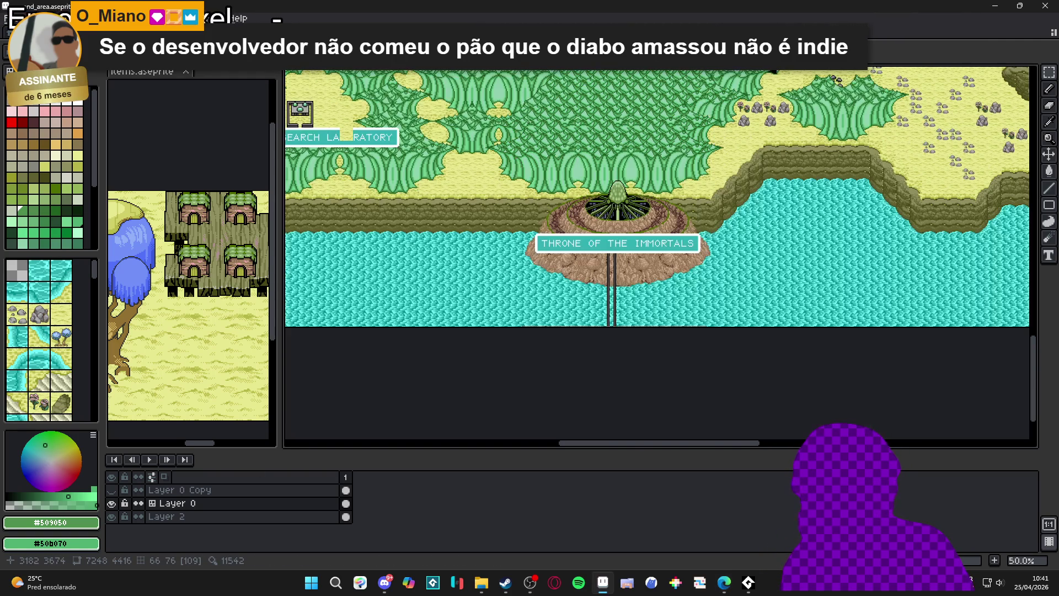
{"action": "scroll", "coordinate": [558, 200], "scroll_direction": "up", "scroll_amount": 1}
{"action": "scroll", "coordinate": [558, 199], "scroll_direction": "up", "scroll_amount": 2}
{"action": "scroll", "coordinate": [559, 200], "scroll_direction": "down", "scroll_amount": 1}
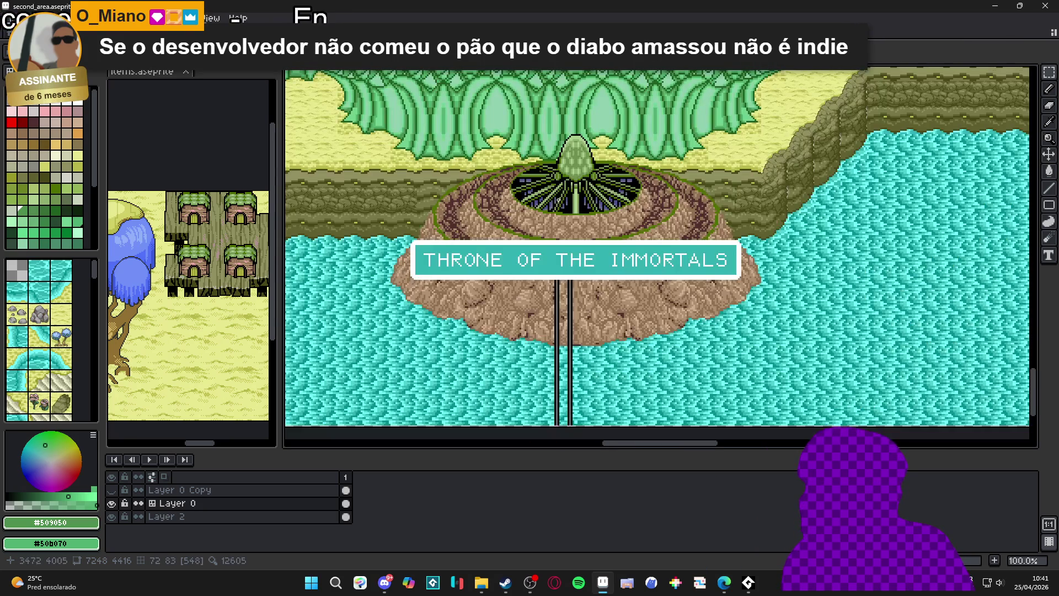
{"action": "scroll", "coordinate": [559, 206], "scroll_direction": "up", "scroll_amount": 1}
{"action": "scroll", "coordinate": [566, 186], "scroll_direction": "down", "scroll_amount": 1}
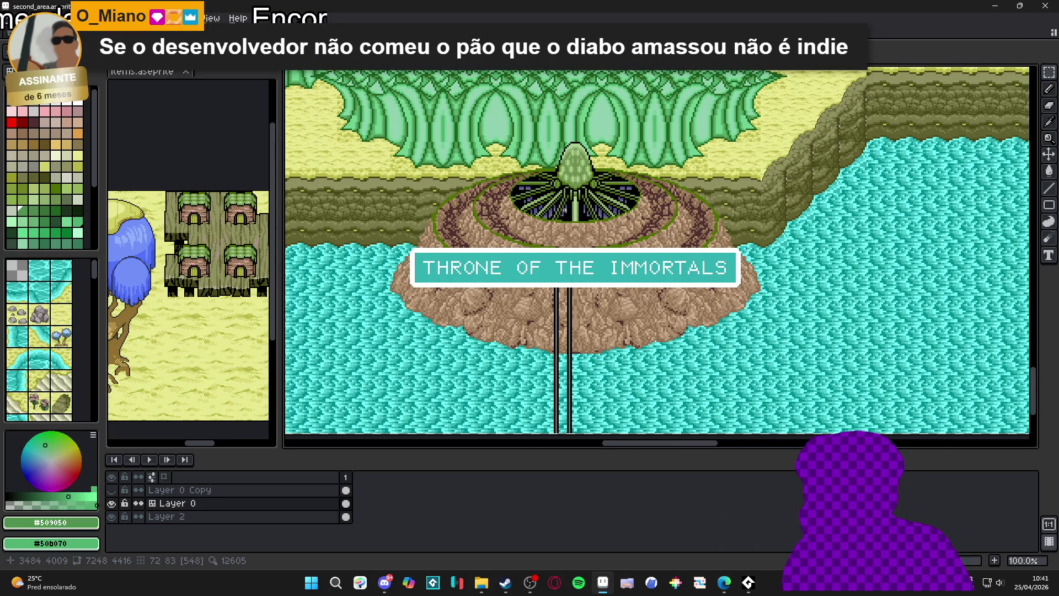
{"action": "scroll", "coordinate": [548, 231], "scroll_direction": "down", "scroll_amount": 1}
{"action": "scroll", "coordinate": [479, 229], "scroll_direction": "up", "scroll_amount": 5}
{"action": "scroll", "coordinate": [410, 228], "scroll_direction": "left", "scroll_amount": 3}
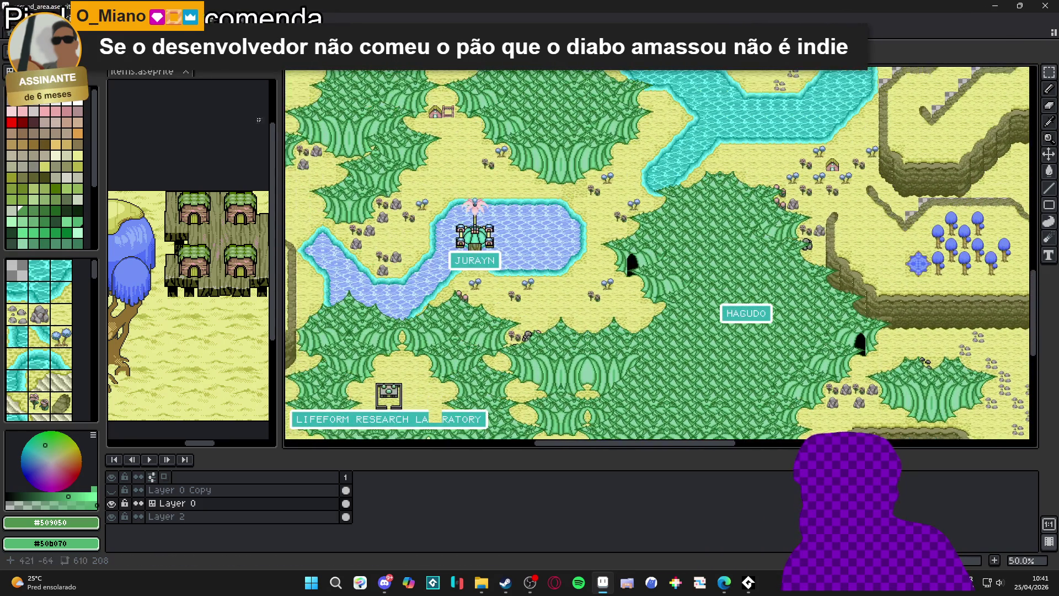
{"action": "key", "text": "ctrl+Tab"}
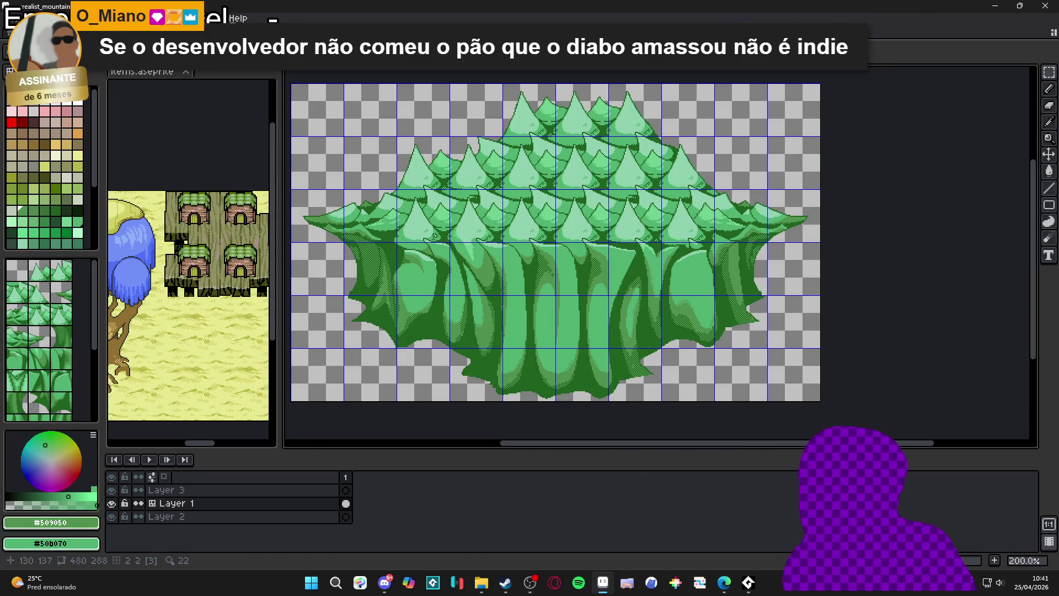
Switch to the second_area map and navigate to the pine forest area at 100% zoom
{"action": "scroll", "coordinate": [498, 247], "scroll_direction": "up", "scroll_amount": 1}
{"action": "scroll", "coordinate": [498, 248], "scroll_direction": "left", "scroll_amount": 1}
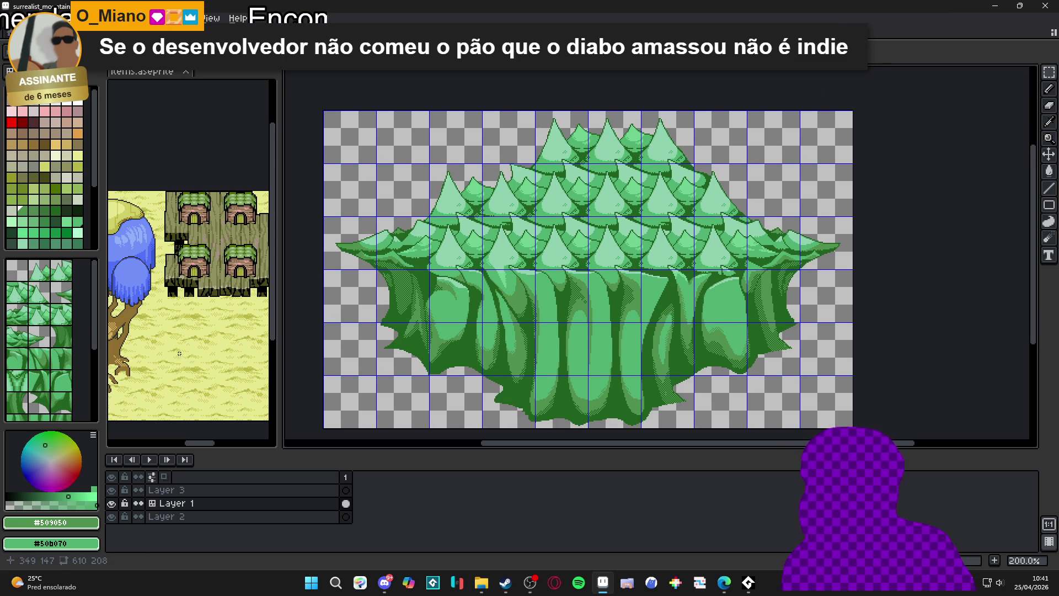
{"action": "scroll", "coordinate": [75, 343], "scroll_direction": "down", "scroll_amount": 3}
{"action": "scroll", "coordinate": [75, 343], "scroll_direction": "down", "scroll_amount": 2}
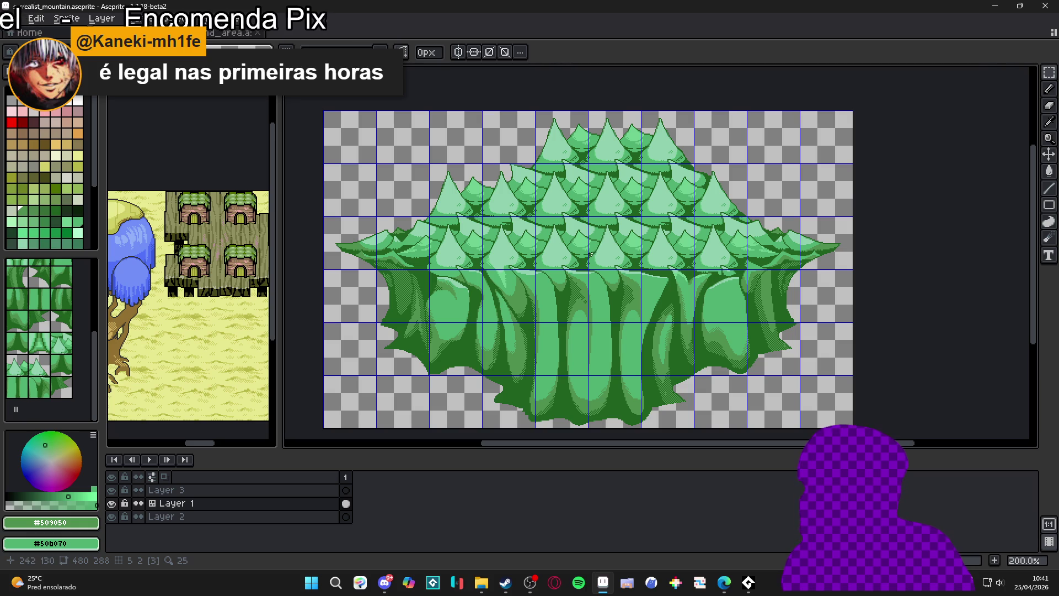
{"action": "left_click", "coordinate": [217, 34]}
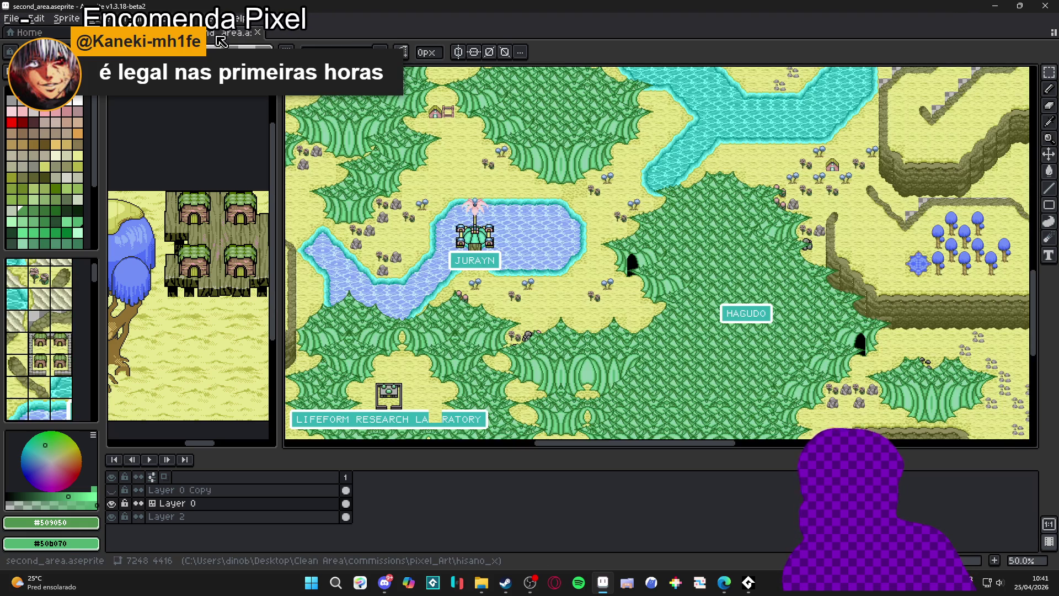
{"action": "mouse_move", "coordinate": [692, 231]}
{"action": "left_mouse_down"}
{"action": "mouse_move", "coordinate": [624, 222]}
{"action": "mouse_move", "coordinate": [458, 109]}
{"action": "mouse_move", "coordinate": [633, 184]}
{"action": "mouse_move", "coordinate": [758, 212]}
{"action": "mouse_move", "coordinate": [714, 231]}
{"action": "mouse_move", "coordinate": [640, 209]}
{"action": "left_mouse_up"}
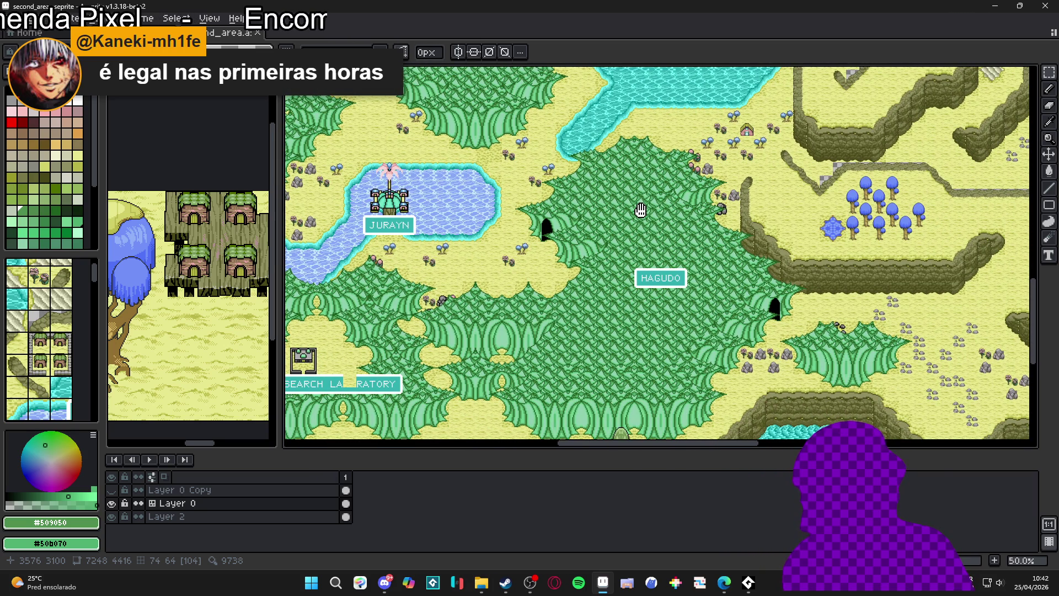
{"action": "scroll", "coordinate": [614, 227], "scroll_direction": "up", "scroll_amount": 5}
{"action": "scroll", "coordinate": [614, 227], "scroll_direction": "left", "scroll_amount": 4}
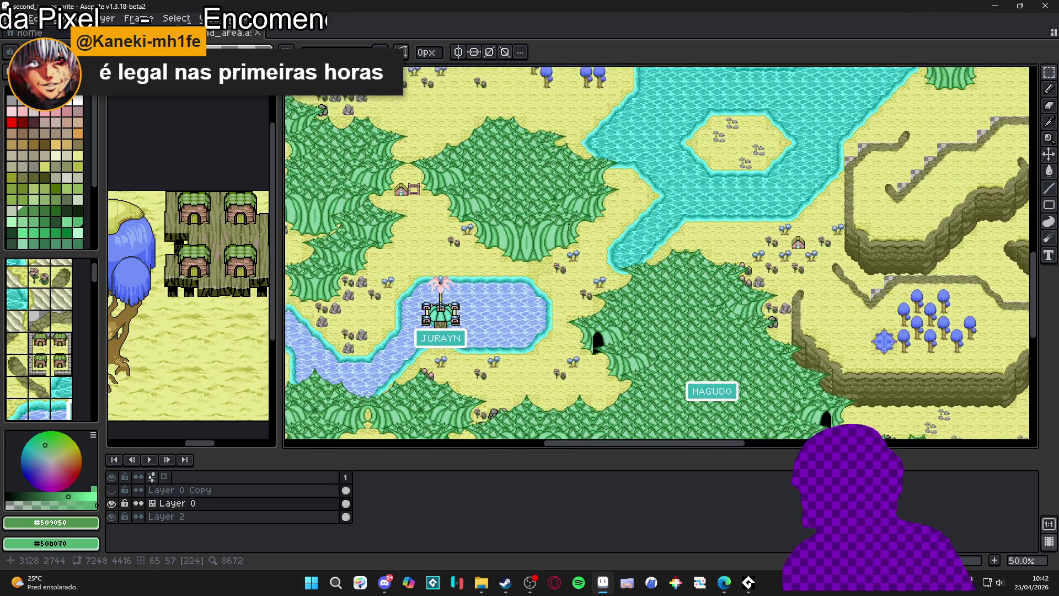
{"action": "scroll", "coordinate": [515, 217], "scroll_direction": "up", "scroll_amount": 4}
{"action": "scroll", "coordinate": [515, 217], "scroll_direction": "right", "scroll_amount": 1}
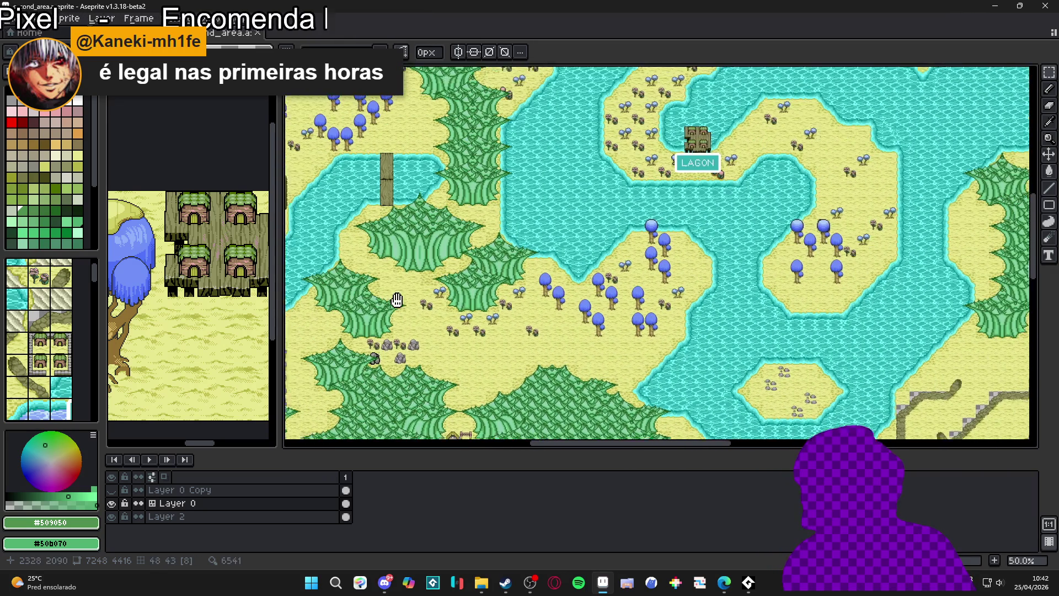
{"action": "key", "text": "2"}
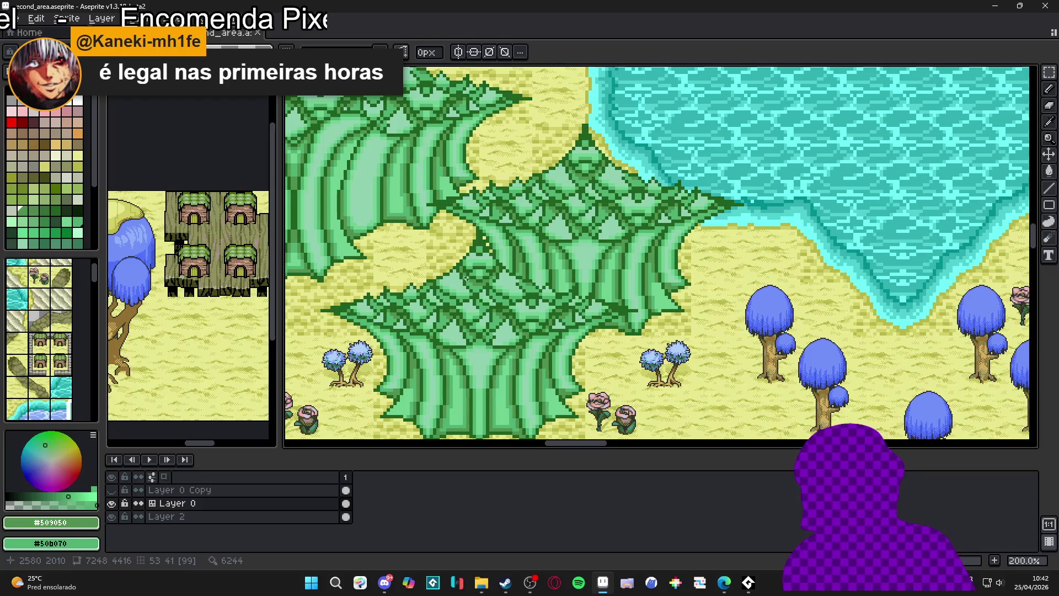
{"action": "key", "text": "1"}
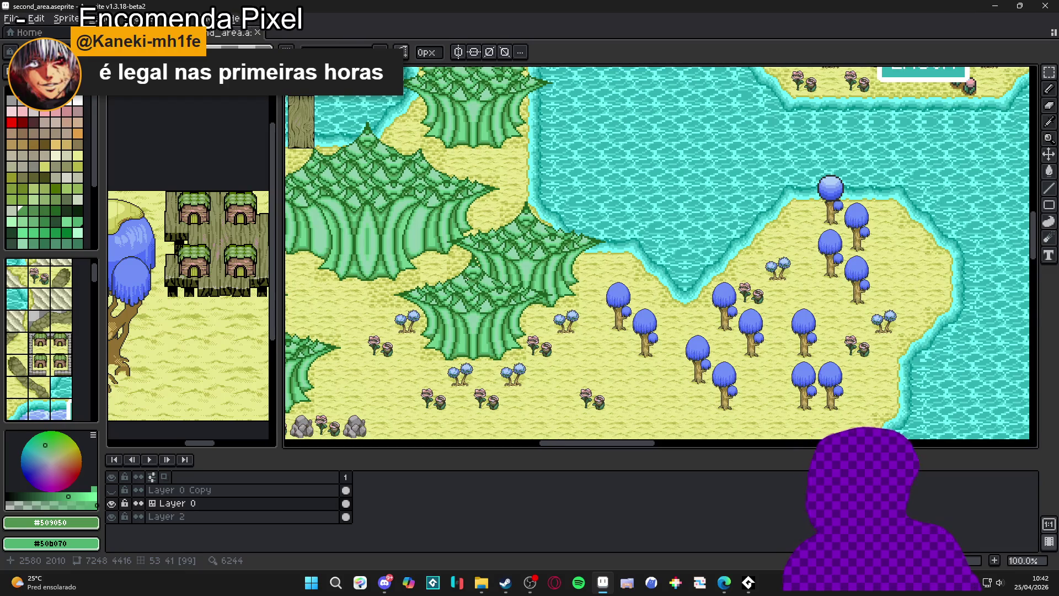
Show the tile grid and marquee-select a 288x192 block around the pine trees
{"action": "key", "text": "ctrl+apostrophe"}
{"action": "key", "text": "ctrl"}
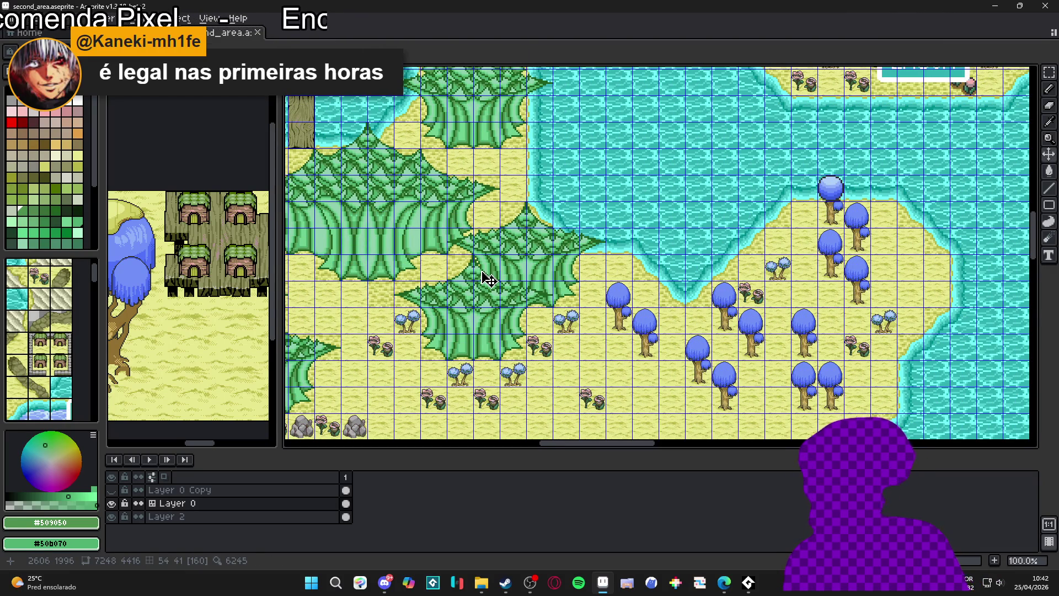
{"action": "key", "text": "m"}
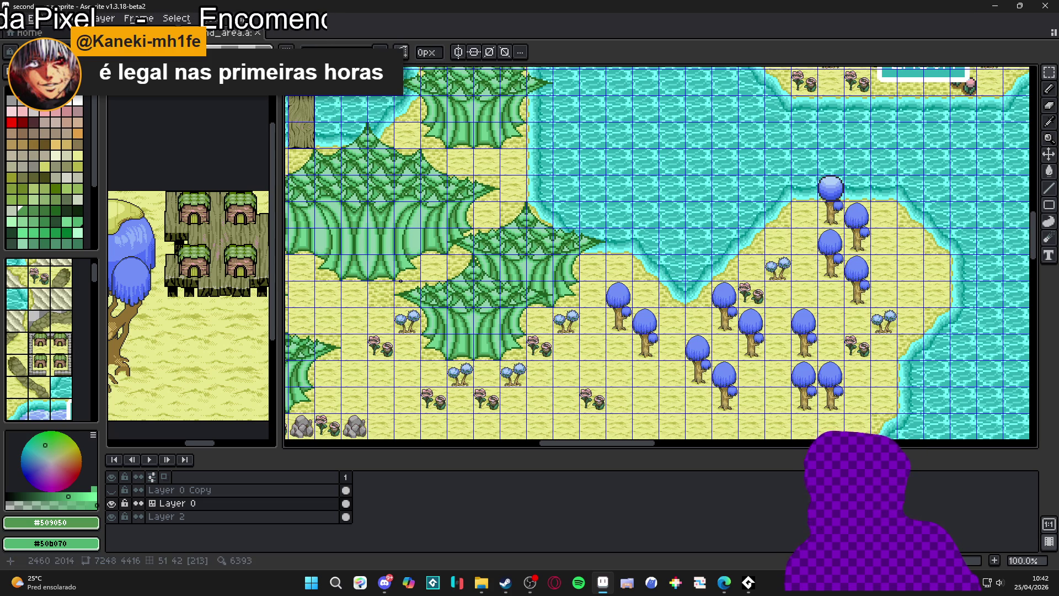
{"action": "left_click_drag", "start_coordinate": [408, 275], "coordinate": [551, 386]}
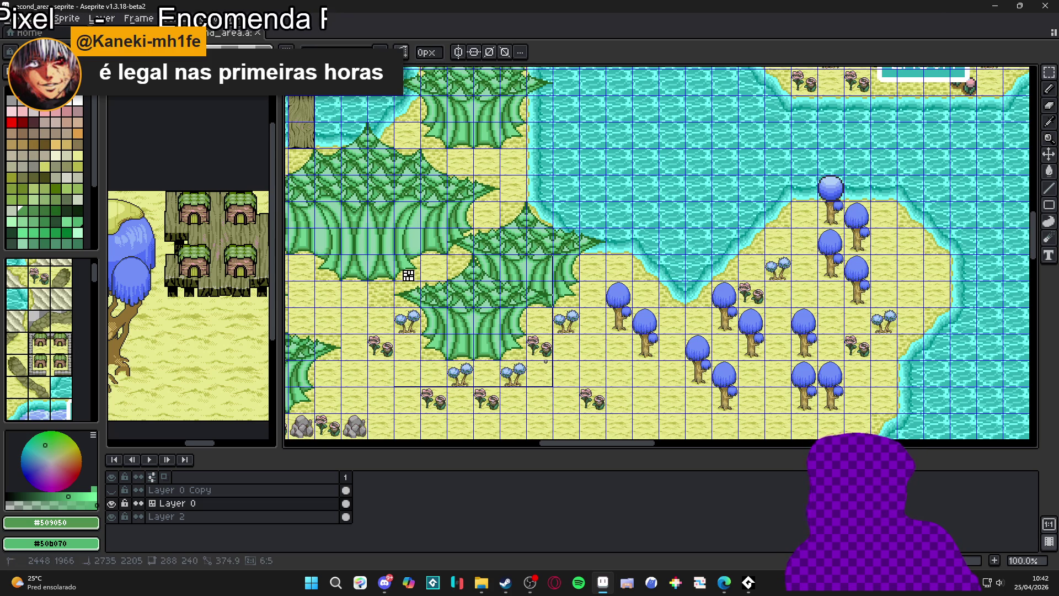
{"action": "key", "text": "ctrl+d"}
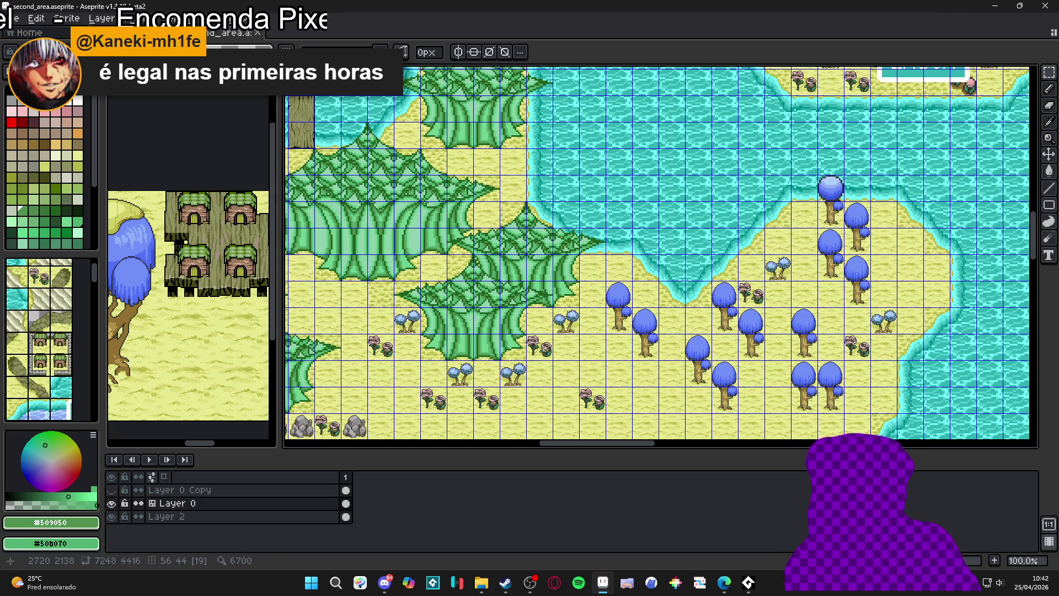
{"action": "left_click_drag", "start_coordinate": [393, 252], "coordinate": [555, 361]}
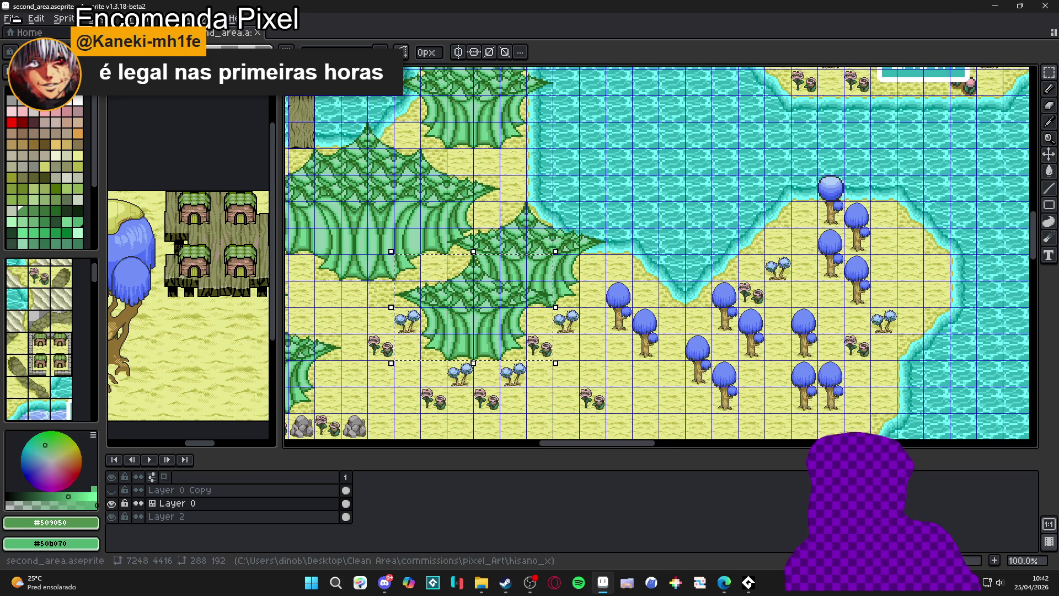
Create a new 288x192 sprite from File > New Sprite
{"action": "left_click", "coordinate": [11, 18]}
{"action": "left_click", "coordinate": [22, 31]}
{"action": "left_click", "coordinate": [493, 403]}
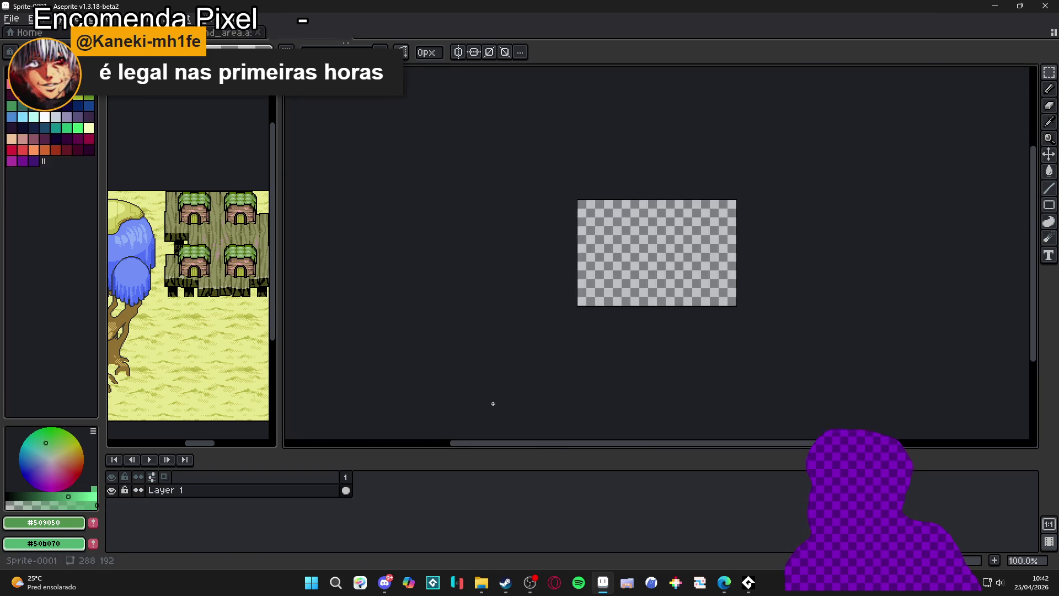
Paste the copied forest patch into Sprite-0001 and center it in view
{"action": "key", "text": "ctrl+v"}
{"action": "scroll", "coordinate": [669, 267], "scroll_direction": "up", "scroll_amount": 1}
{"action": "left_click_drag", "start_coordinate": [668, 267], "coordinate": [558, 314]}
{"action": "scroll", "coordinate": [557, 314], "scroll_direction": "down", "scroll_amount": 1}
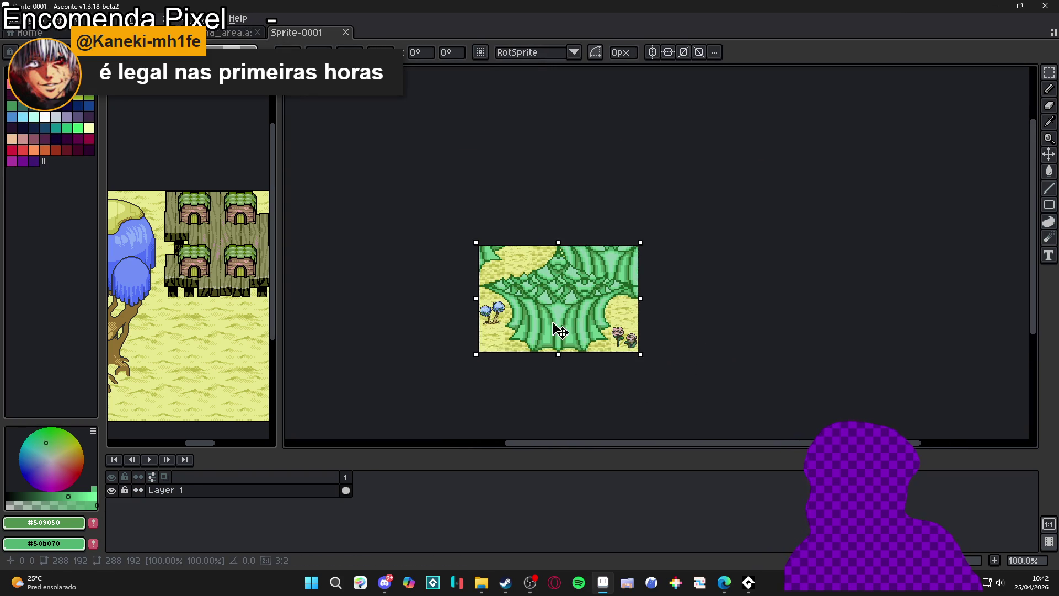
Add Layer 2 above Layer 1, then switch back to the second_area map
{"action": "left_click", "coordinate": [316, 494]}
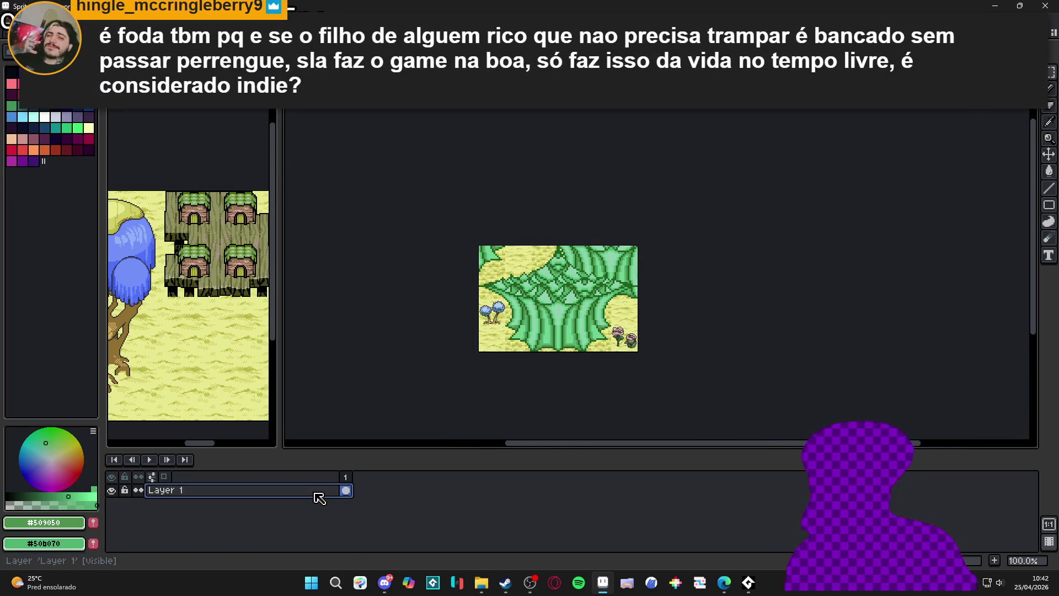
{"action": "key", "text": "shift+n"}
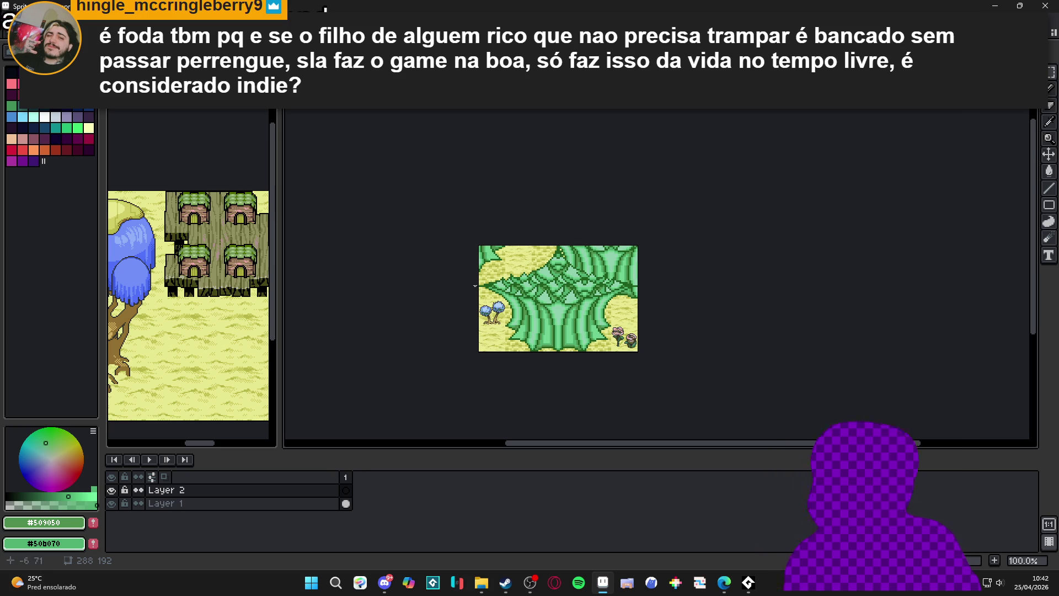
{"action": "key", "text": "ctrl+Tab"}
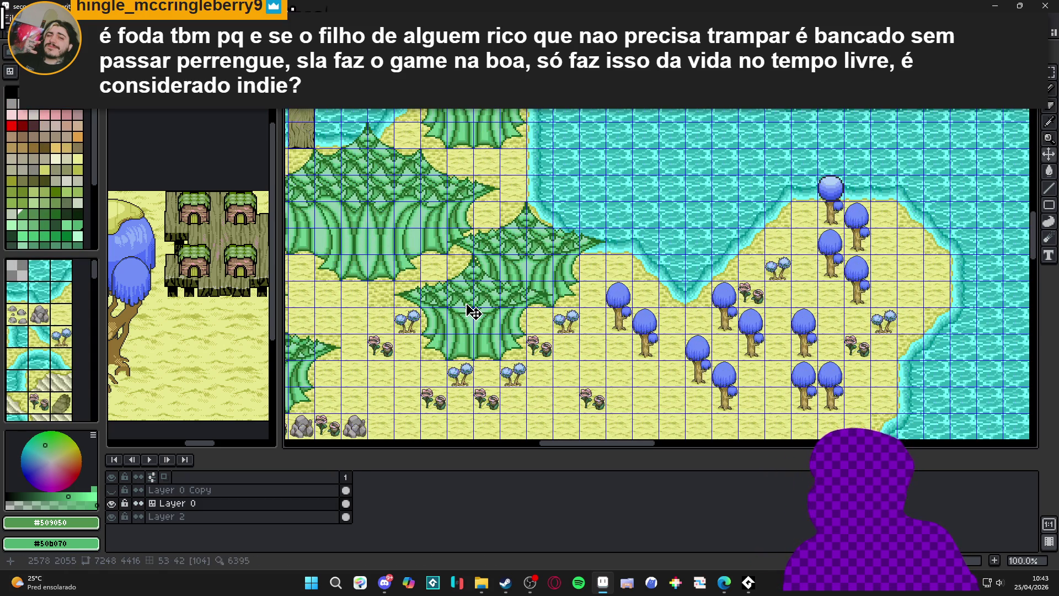
Compare surrealist_mountain side by side with the other documents, then close the split view
{"action": "key", "text": "ctrl+Tab"}
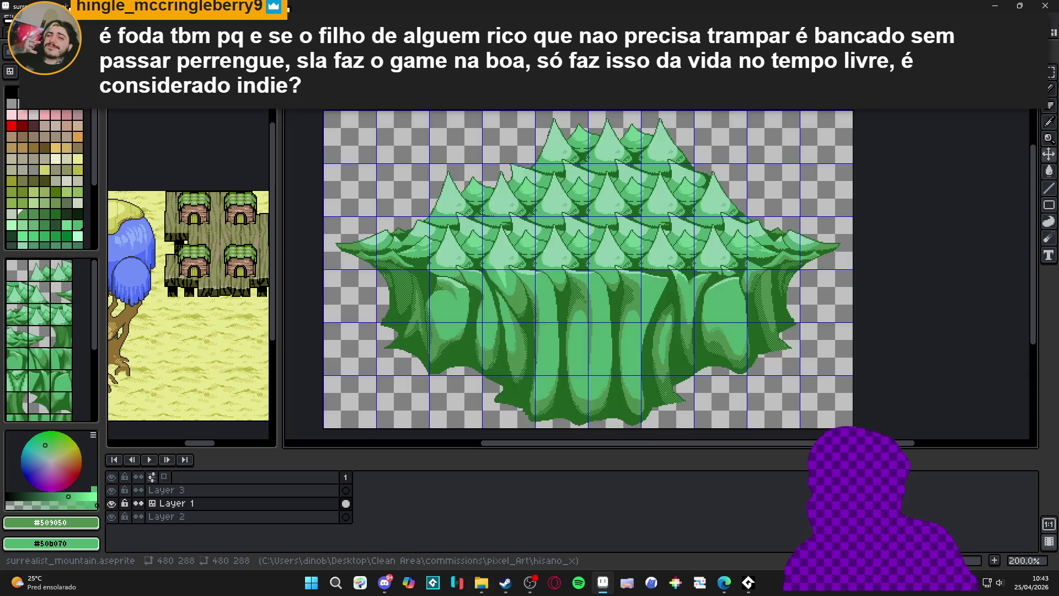
{"action": "left_click_drag", "start_coordinate": [166, 26], "coordinate": [309, 187]}
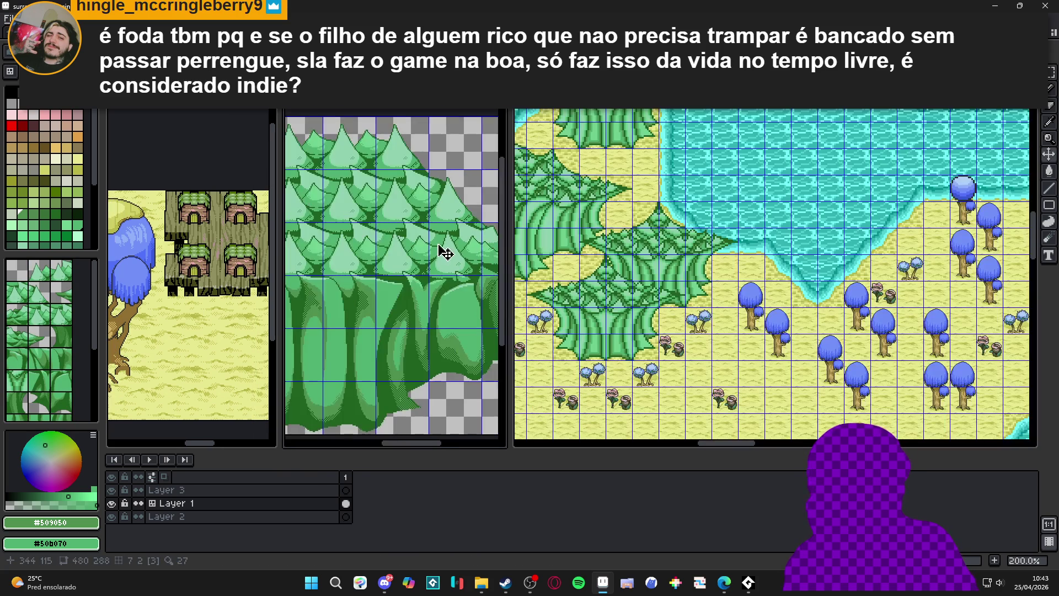
{"action": "scroll", "coordinate": [416, 274], "scroll_direction": "down", "scroll_amount": 1}
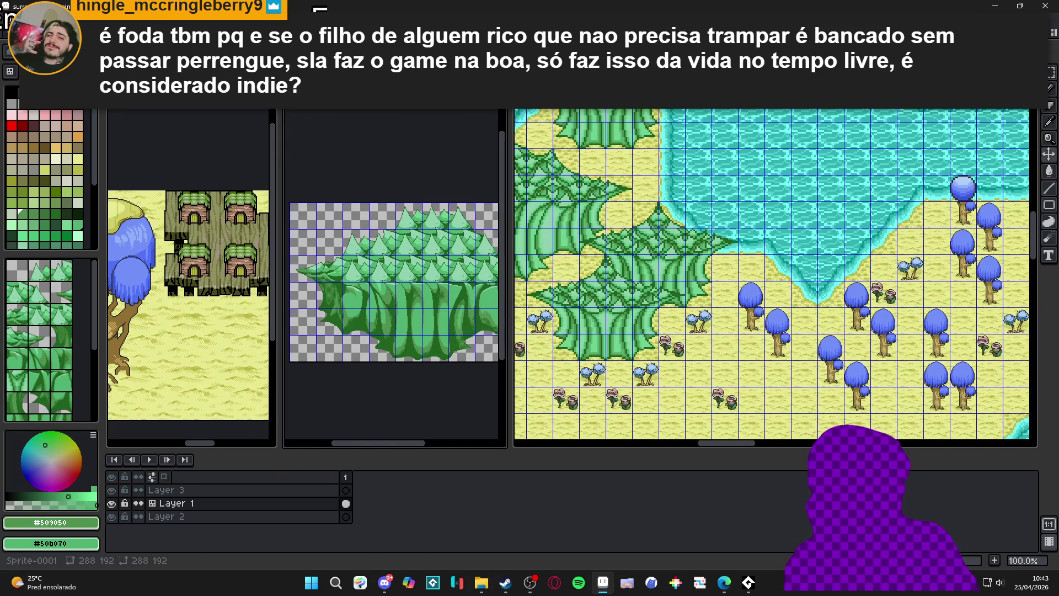
{"action": "key", "text": "ctrl+Tab"}
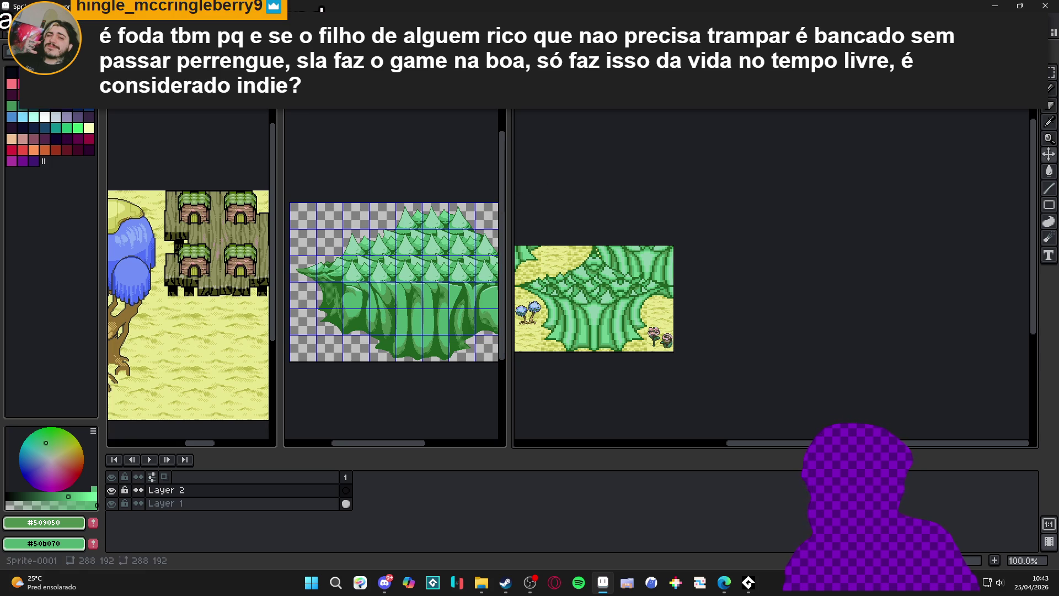
{"action": "key", "text": "ctrl+Tab"}
{"action": "key", "text": "ctrl+w"}
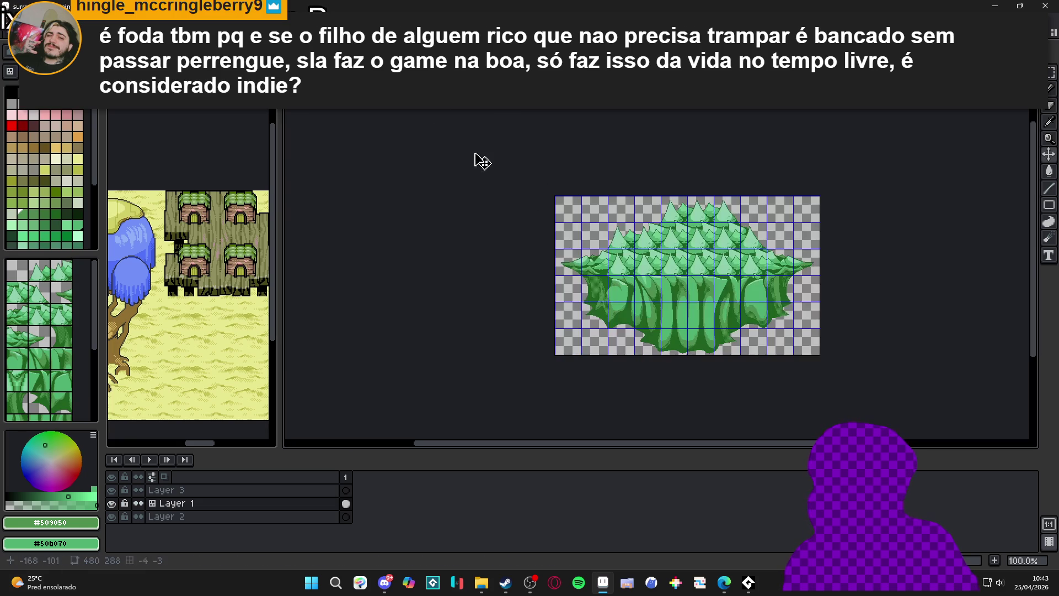
Resize the canvas from 480x288 to 1882x922 via Canvas Size, growing it right and down
{"action": "left_click_drag", "start_coordinate": [666, 286], "coordinate": [487, 308]}
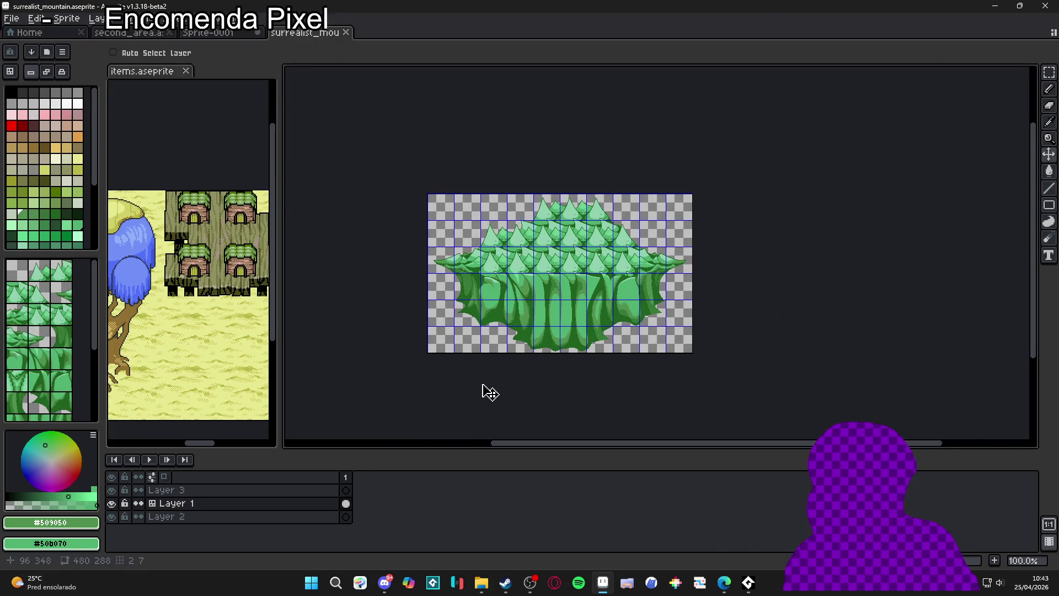
{"action": "left_click_drag", "start_coordinate": [482, 390], "coordinate": [395, 295]}
{"action": "scroll", "coordinate": [397, 298], "scroll_direction": "down", "scroll_amount": 1}
{"action": "key", "text": "ctrl+alt+c"}
{"action": "mouse_move", "coordinate": [494, 287]}
{"action": "left_mouse_down"}
{"action": "mouse_move", "coordinate": [763, 428]}
{"action": "mouse_move", "coordinate": [893, 463]}
{"action": "left_mouse_up"}
{"action": "left_click", "coordinate": [948, 319]}
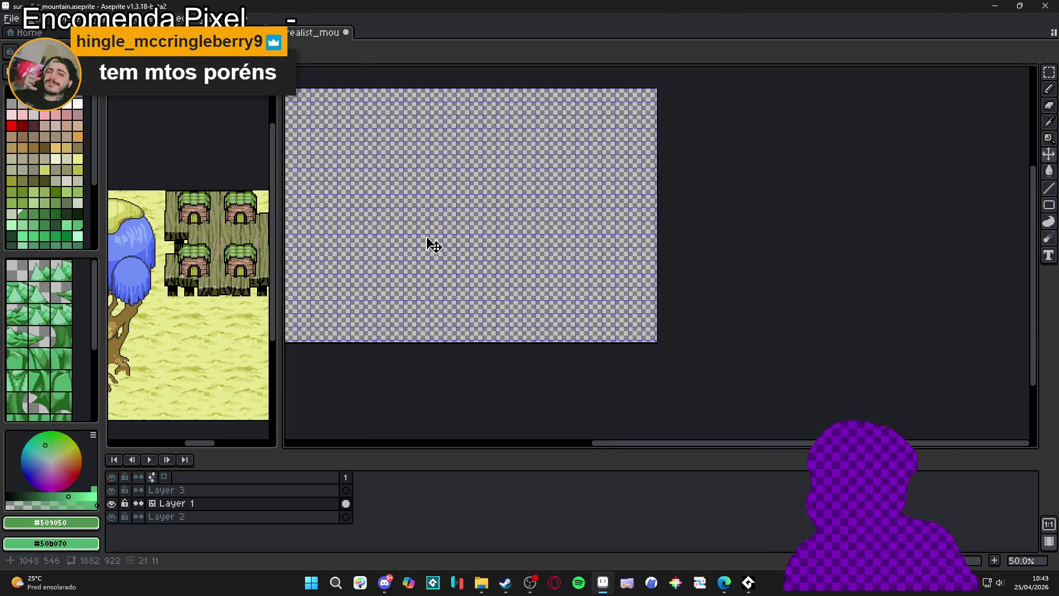
Pick leaf-cluster tiles from the island and stamp one to its right, then switch to Sprite-0001
{"action": "scroll", "coordinate": [515, 285], "scroll_direction": "up", "scroll_amount": 2}
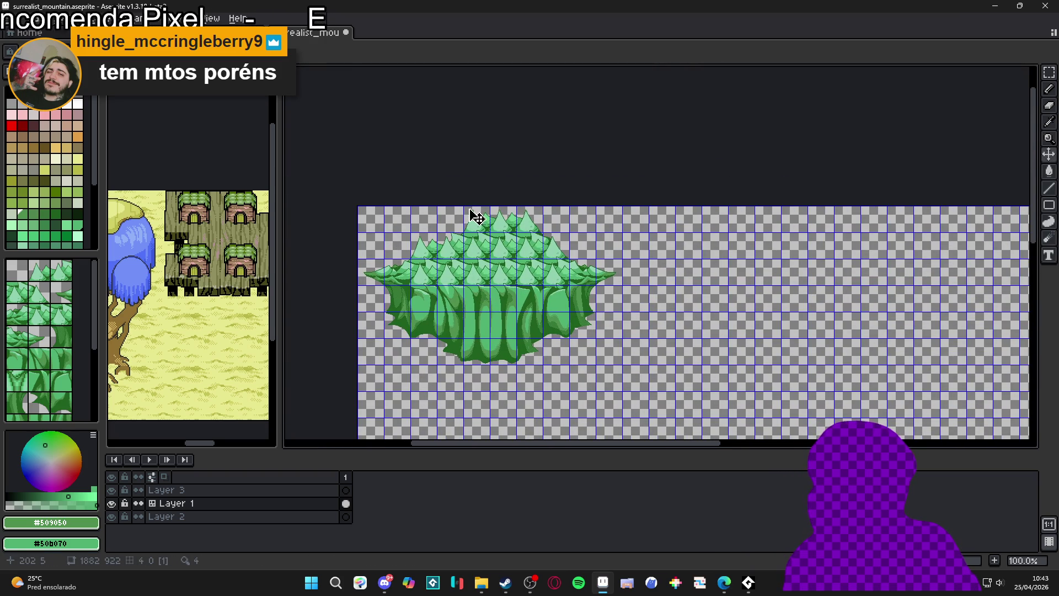
{"action": "left_click", "coordinate": [44, 301]}
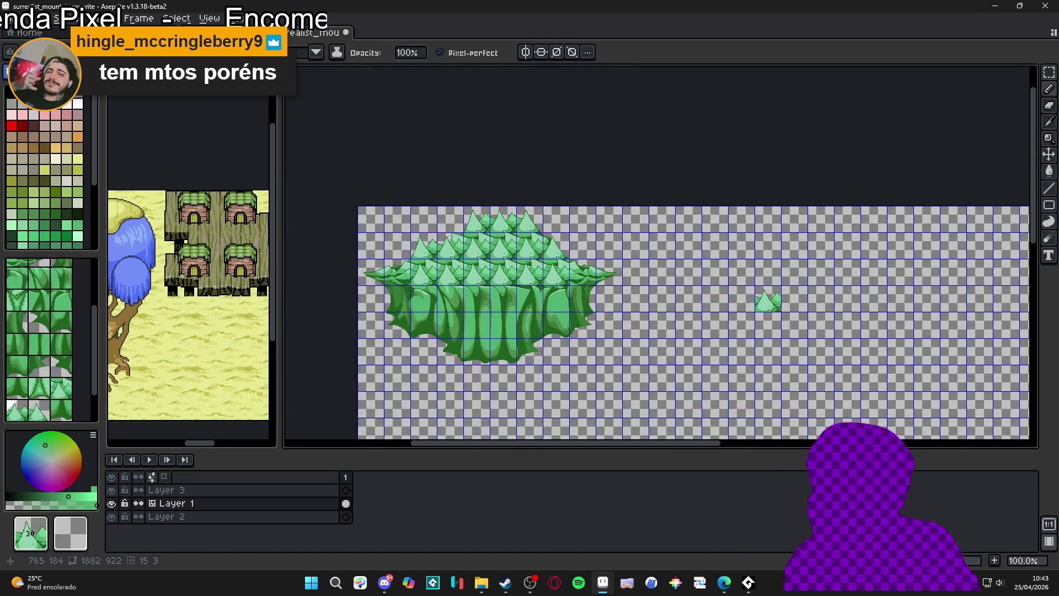
{"action": "left_click_drag", "start_coordinate": [779, 308], "coordinate": [730, 291]}
{"action": "key", "text": "alt"}
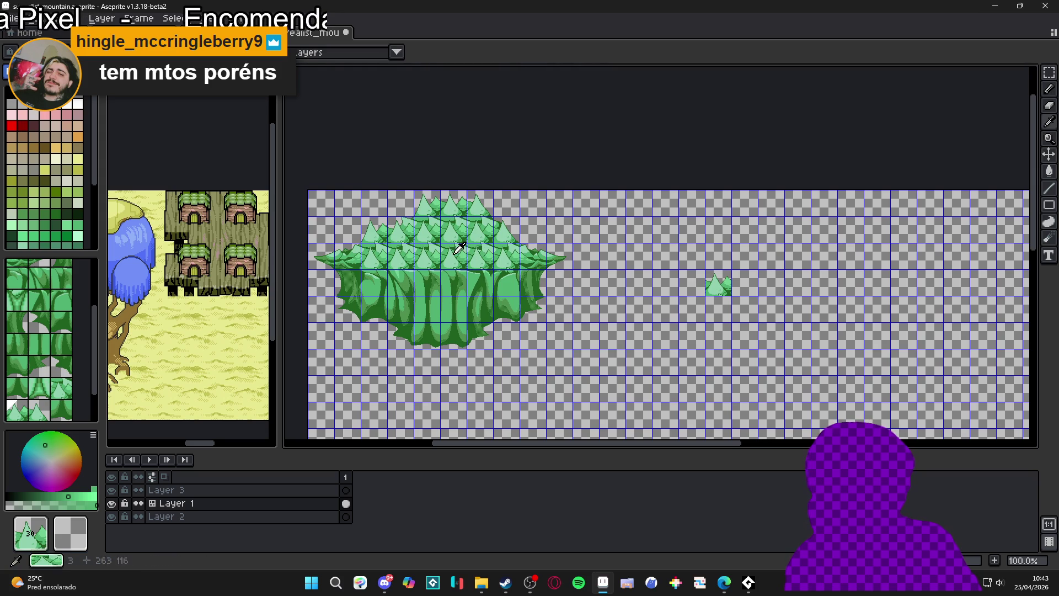
{"action": "left_click", "coordinate": [333, 255], "text": "alt"}
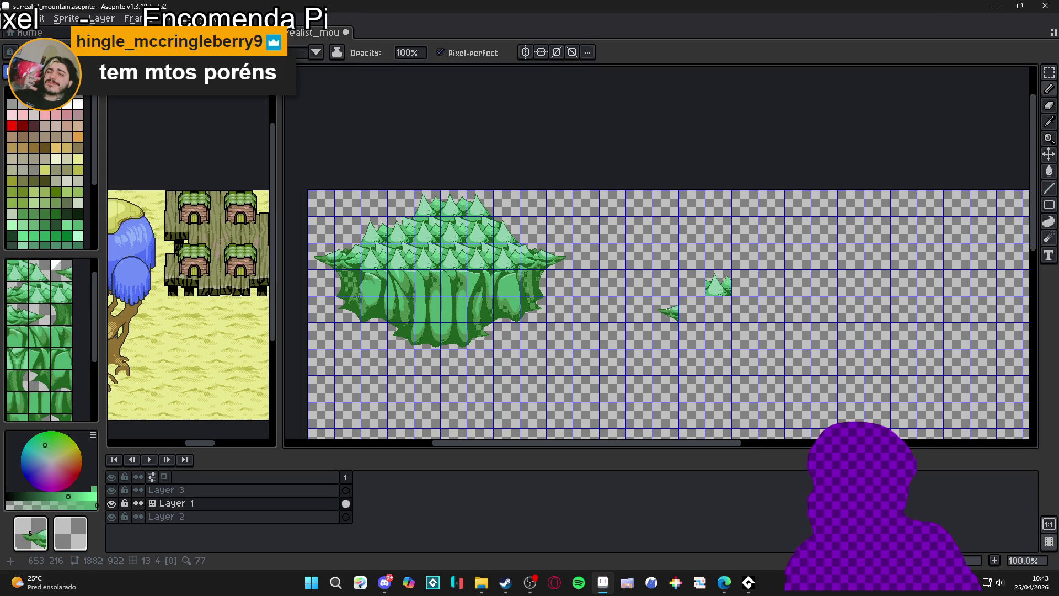
{"action": "left_click", "coordinate": [554, 245], "text": "alt"}
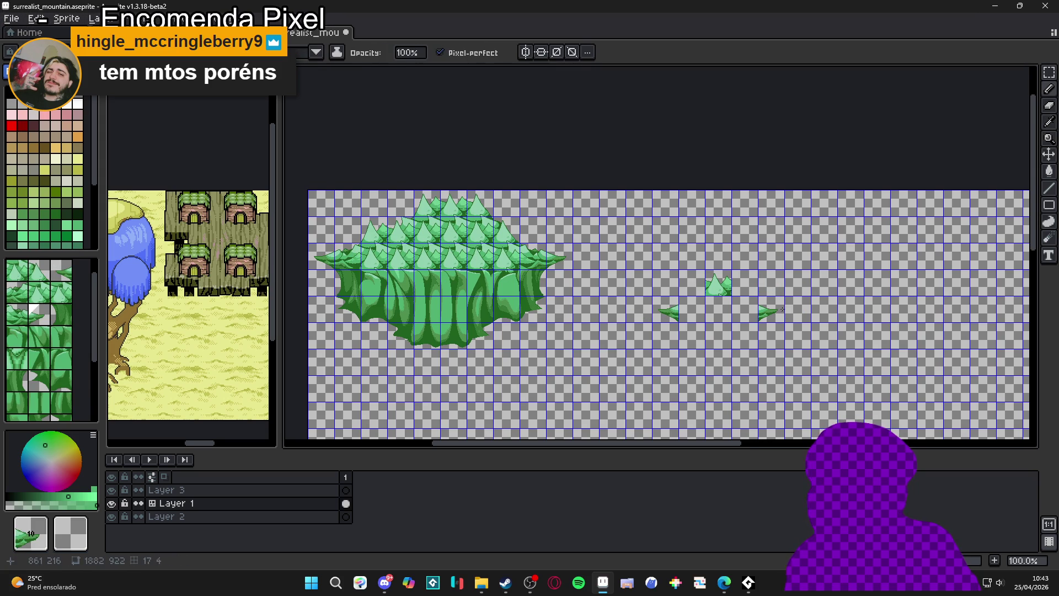
{"action": "left_click", "coordinate": [744, 309]}
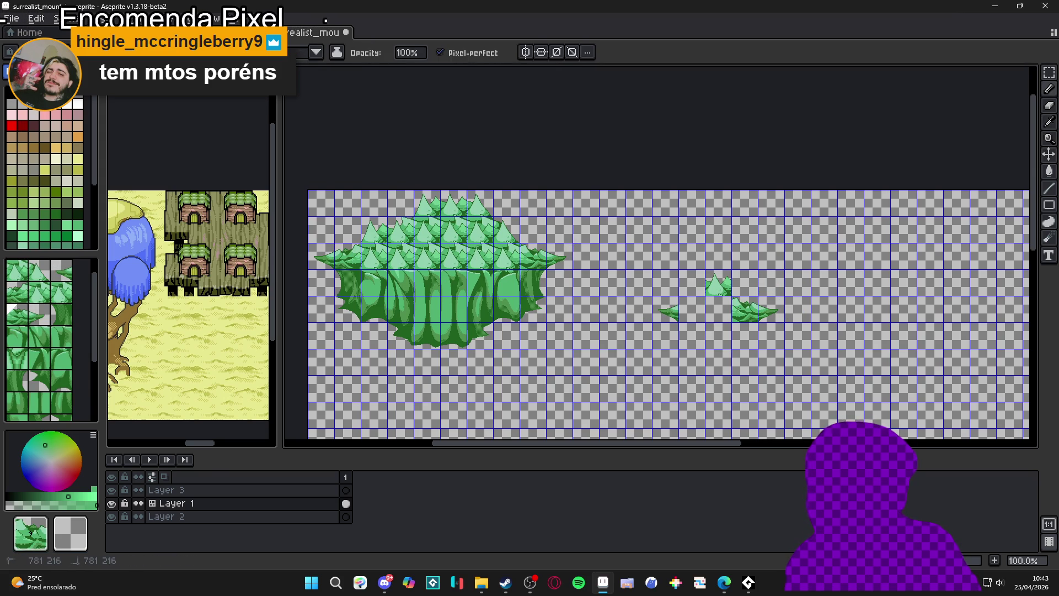
{"action": "key", "text": "ctrl+Tab"}
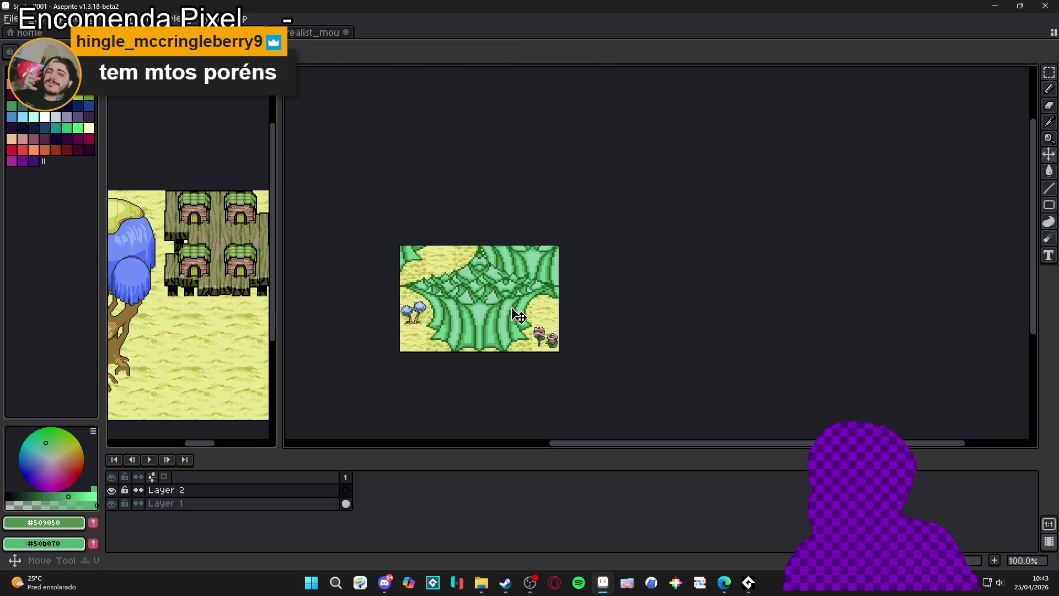
Select Layer 2 in surrealist_mountain and paste the sand-and-tree image
{"action": "left_click", "coordinate": [315, 32]}
{"action": "left_click", "coordinate": [315, 516]}
{"action": "key", "text": "ctrl+v"}
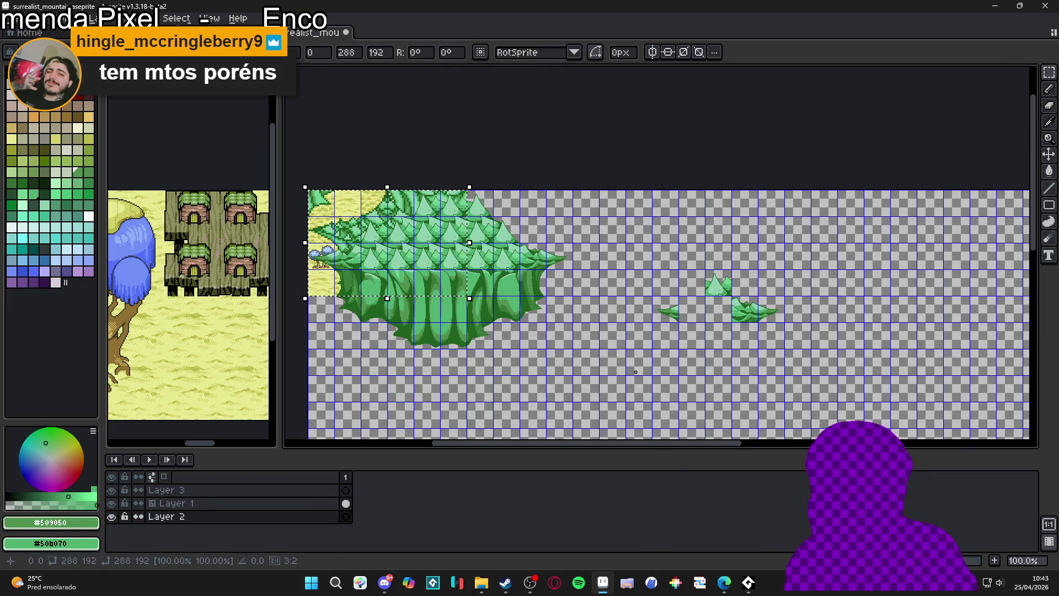
Position the pasted image right of the island with arrow-key nudges and commit it to Layer 2
{"action": "mouse_move", "coordinate": [450, 266]}
{"action": "left_mouse_down"}
{"action": "mouse_move", "coordinate": [505, 269]}
{"action": "mouse_move", "coordinate": [636, 371]}
{"action": "mouse_move", "coordinate": [791, 371]}
{"action": "mouse_move", "coordinate": [767, 372]}
{"action": "left_mouse_up"}
{"action": "left_click_drag", "start_coordinate": [609, 398], "coordinate": [635, 372]}
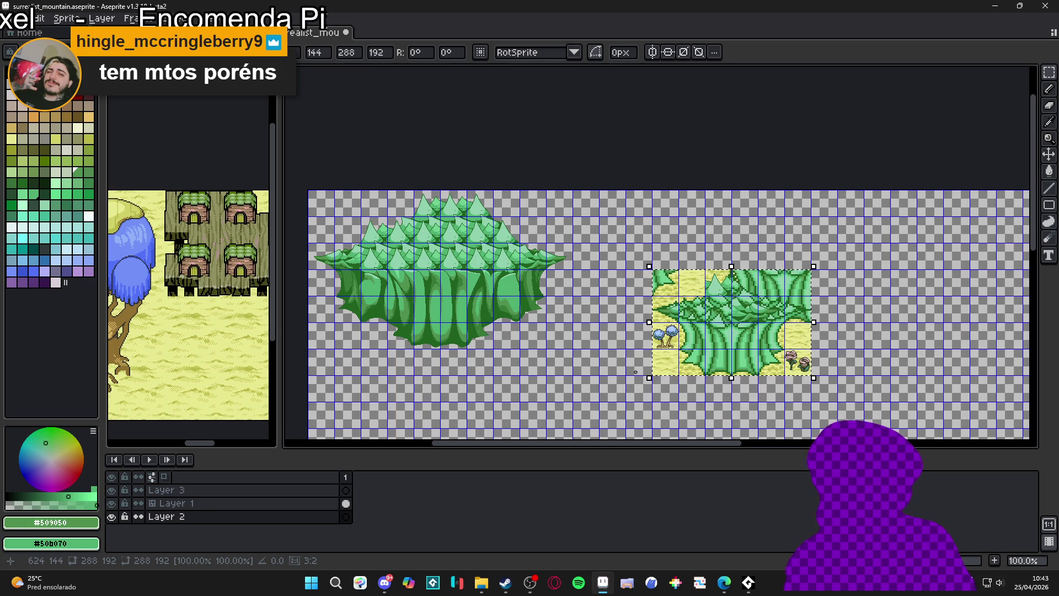
{"action": "key", "text": "Left"}
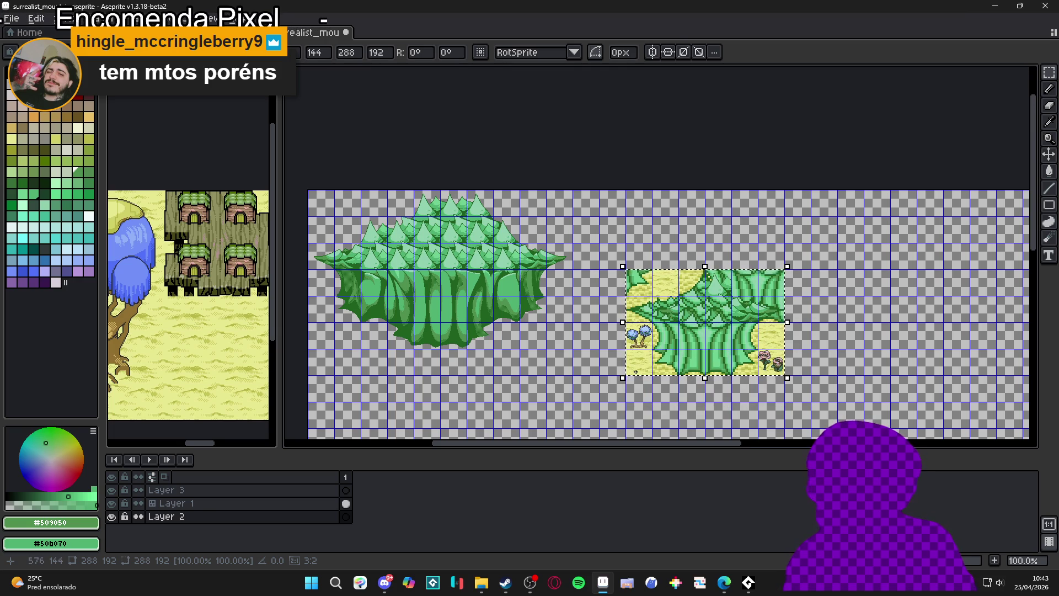
{"action": "key", "text": "Left"}
{"action": "key", "text": "Right"}
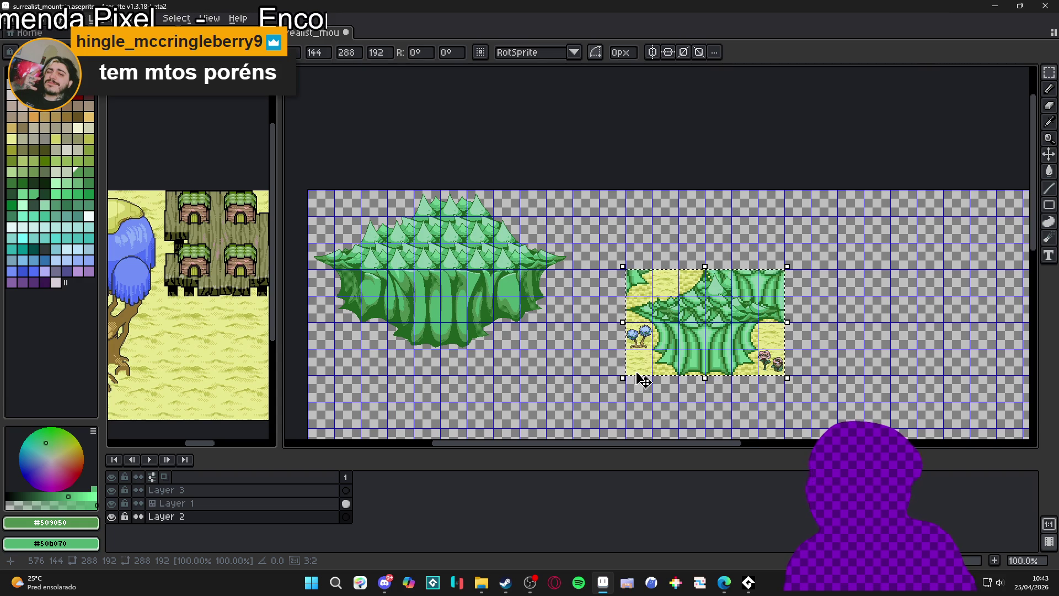
{"action": "key", "text": "Return"}
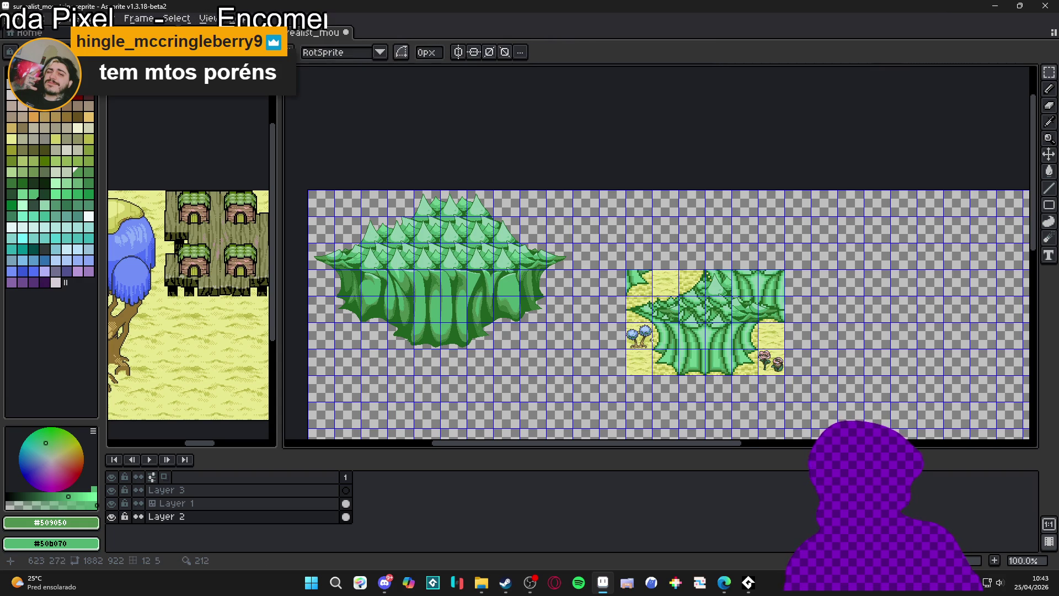
{"action": "key", "text": "e"}
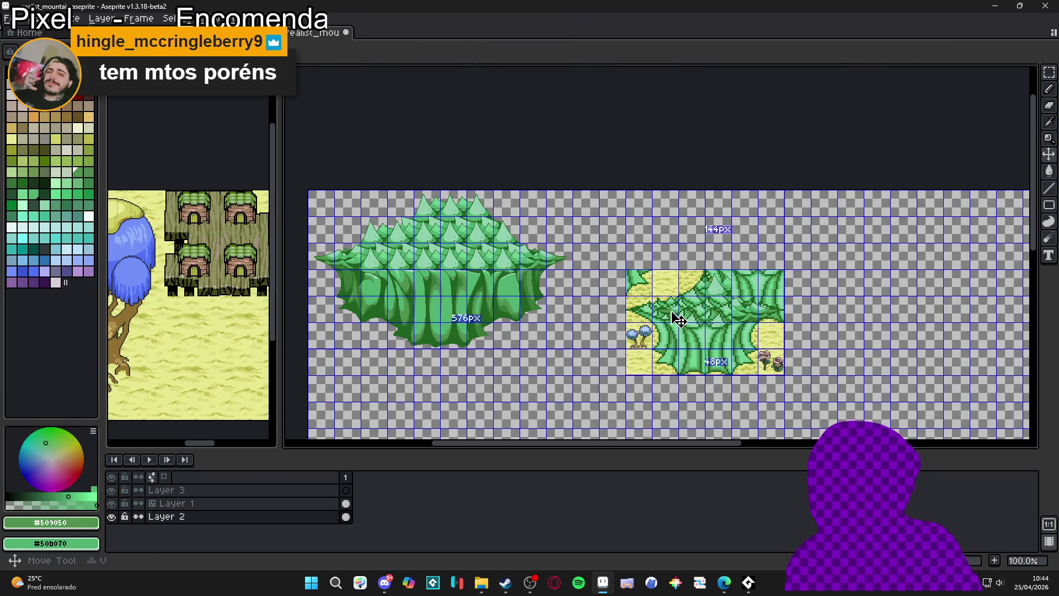
{"action": "key", "text": "alt+Up"}
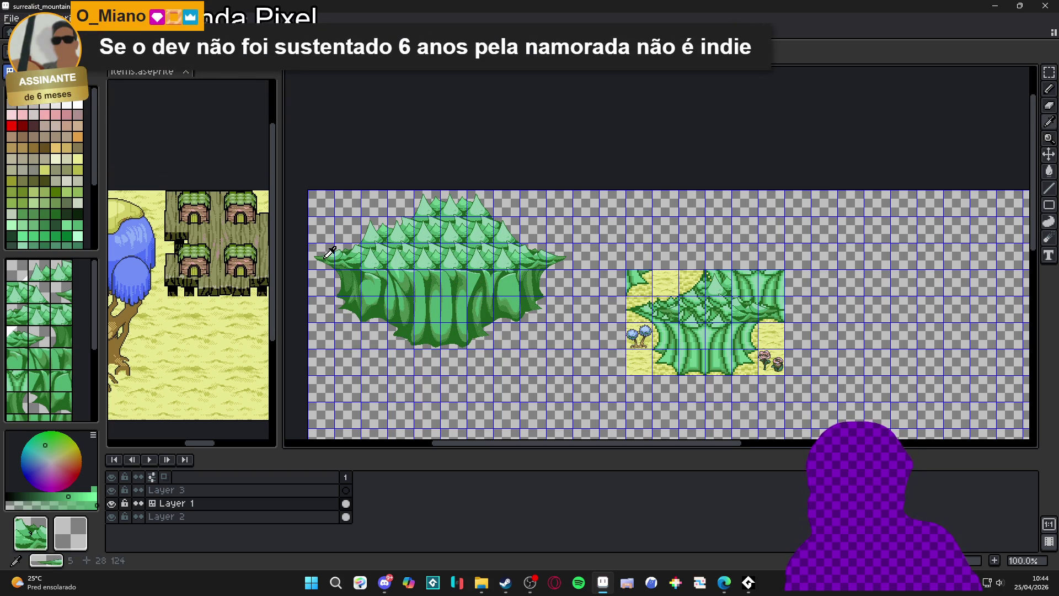
Sample leafy canopy and pine-peak tiles from the island, then open Layer 2's properties
{"action": "left_click", "coordinate": [325, 252], "text": "alt"}
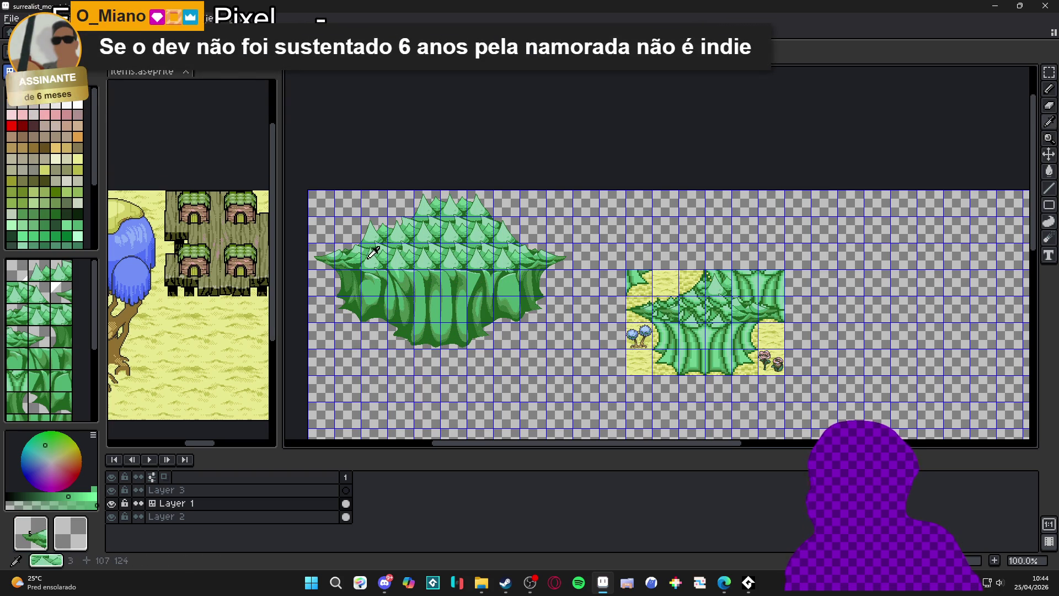
{"action": "left_click", "coordinate": [345, 258], "text": "alt"}
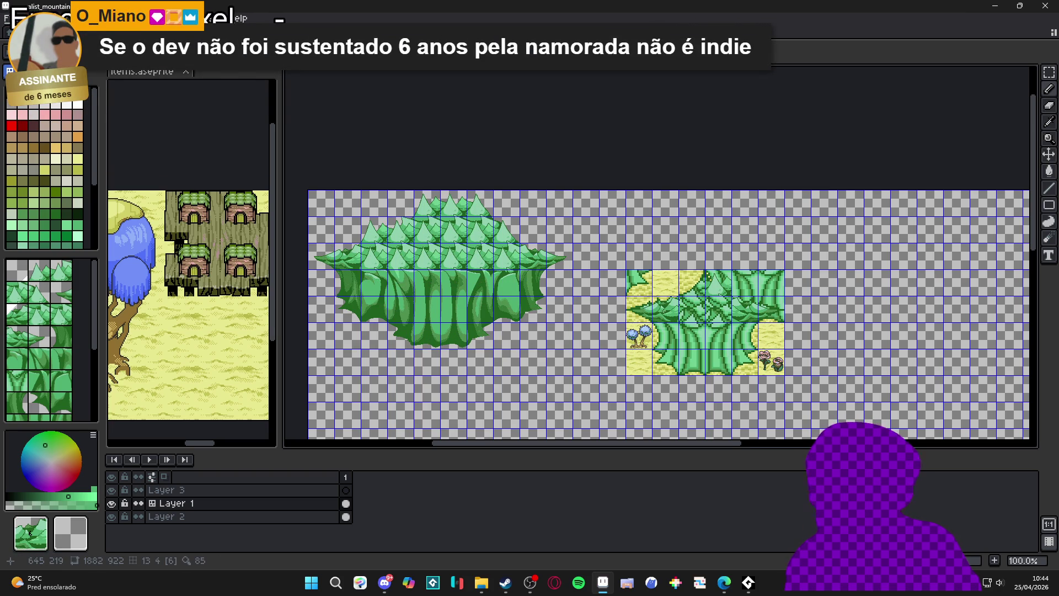
{"action": "left_click", "coordinate": [453, 256], "text": "alt"}
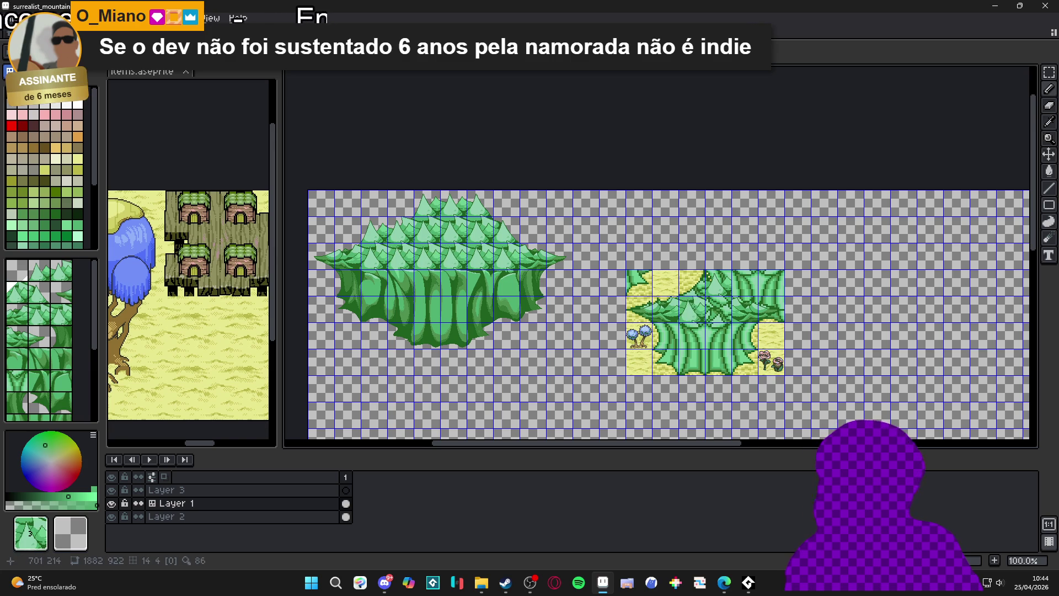
{"action": "left_click", "coordinate": [381, 217], "text": "alt"}
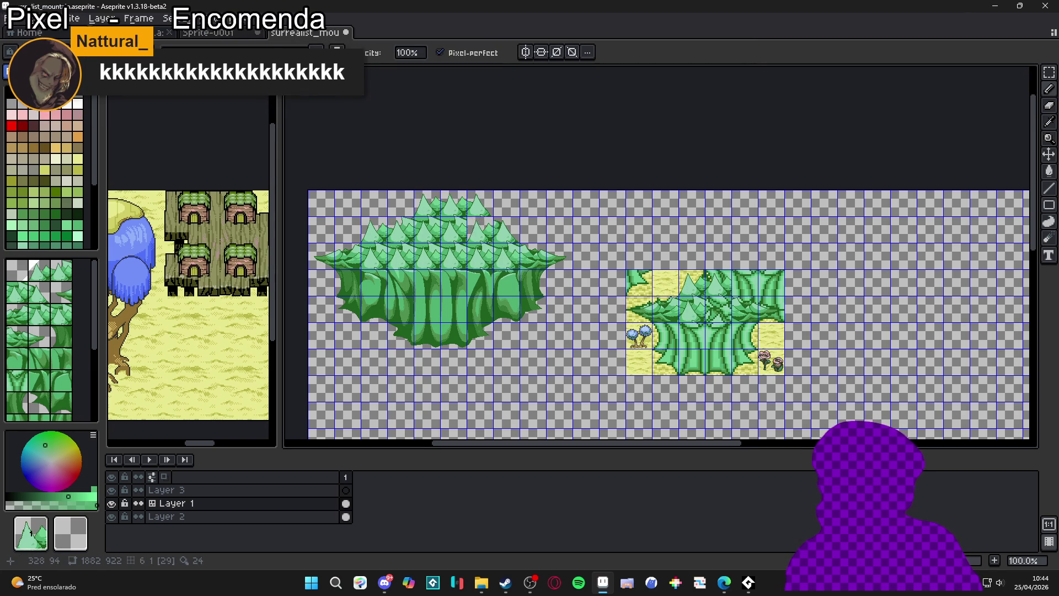
{"action": "left_click", "coordinate": [459, 232], "text": "alt"}
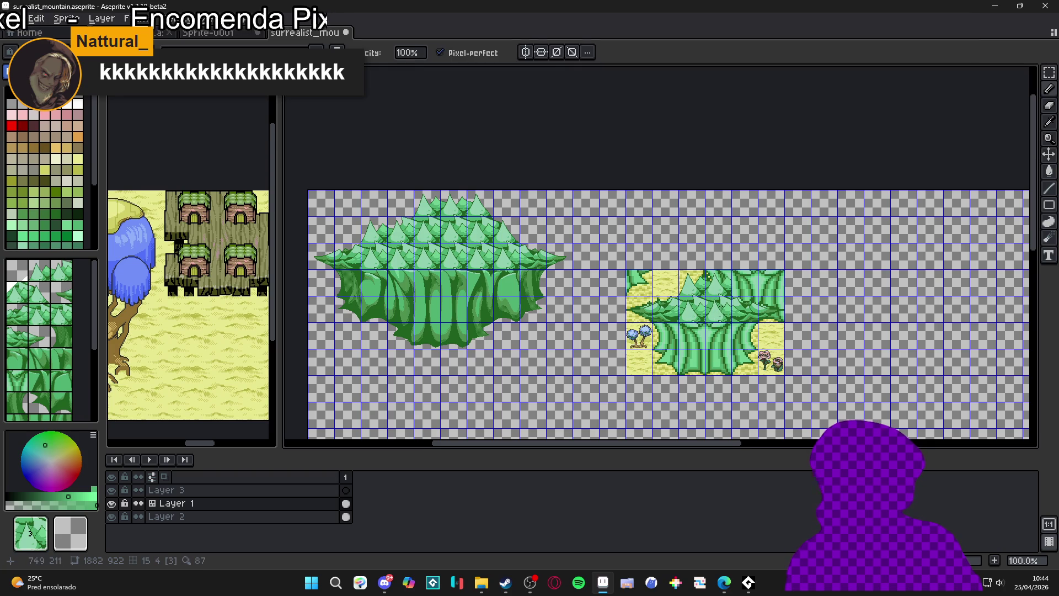
{"action": "double_click", "coordinate": [259, 517]}
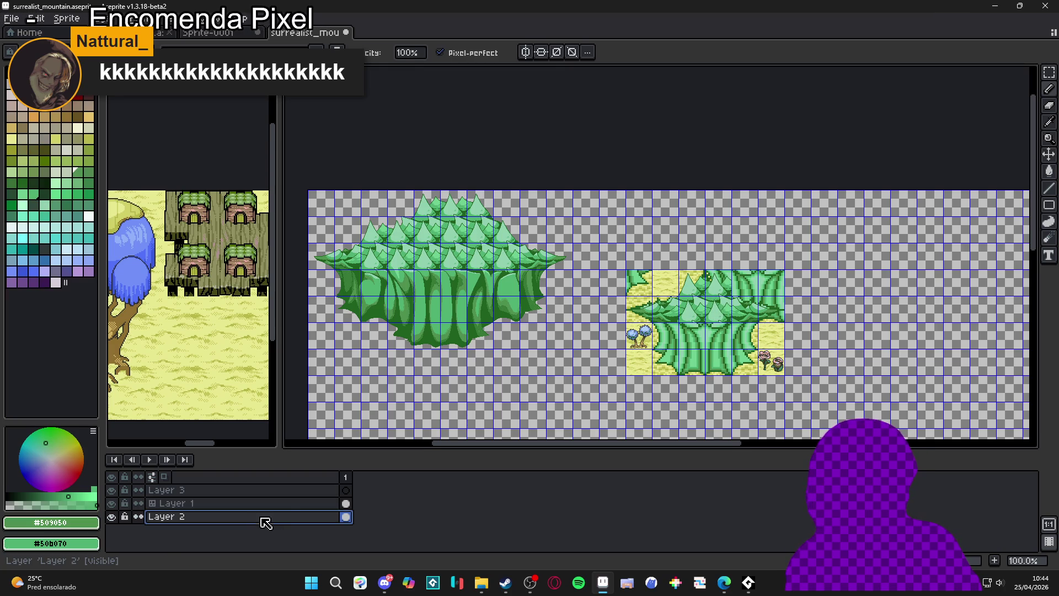
Fade Layer 2's reference tree to 33% opacity and zoom in on the island edge
{"action": "left_click", "coordinate": [874, 286]}
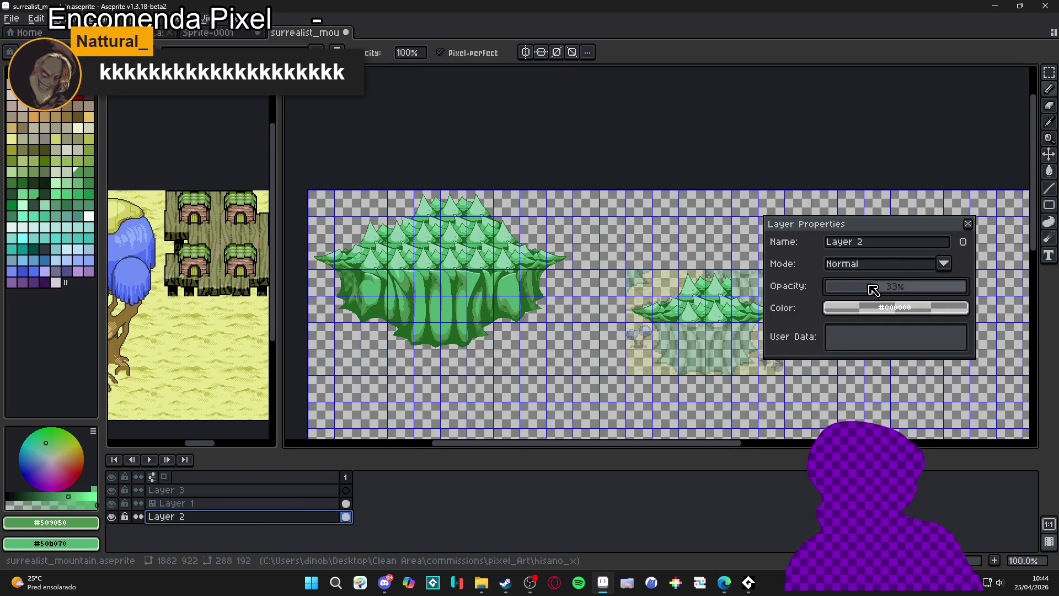
{"action": "left_click", "coordinate": [968, 224]}
{"action": "scroll", "coordinate": [761, 338], "scroll_direction": "up", "scroll_amount": 2}
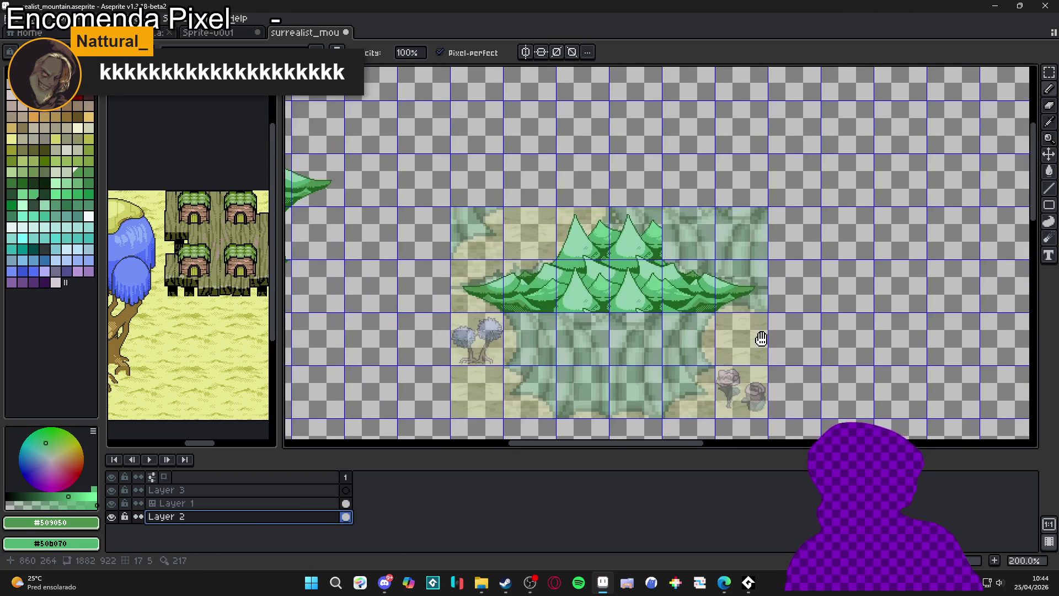
{"action": "left_click_drag", "start_coordinate": [379, 253], "coordinate": [487, 173]}
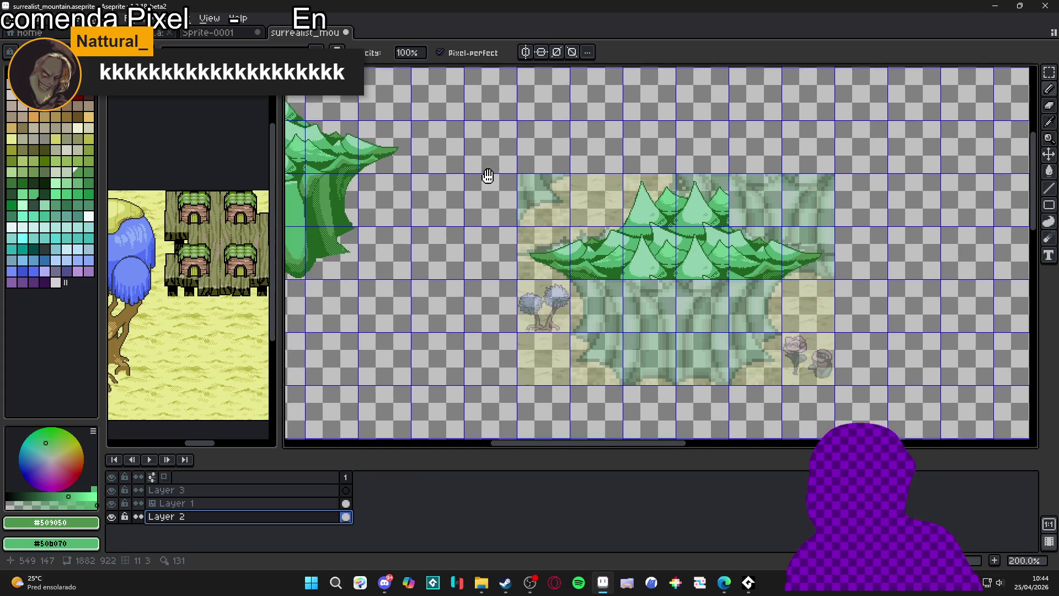
On Layer 1, stamp a dark trunk tile and a trunk-bottom tile on the faded tree's right side
{"action": "left_click", "coordinate": [338, 190], "text": "ctrl"}
{"action": "left_click", "coordinate": [336, 237], "text": "alt"}
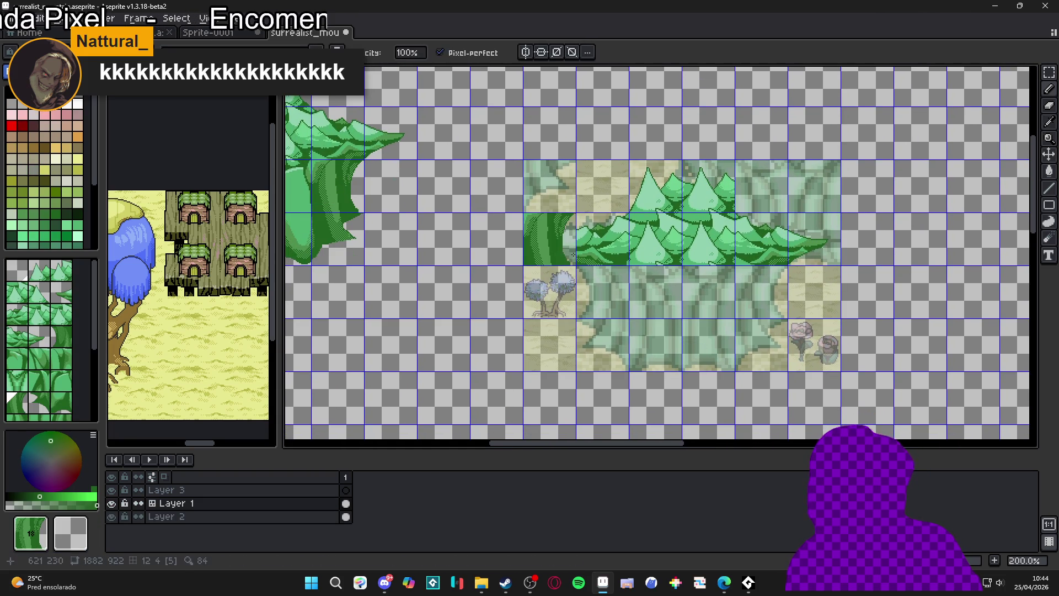
{"action": "left_click", "coordinate": [761, 292]}
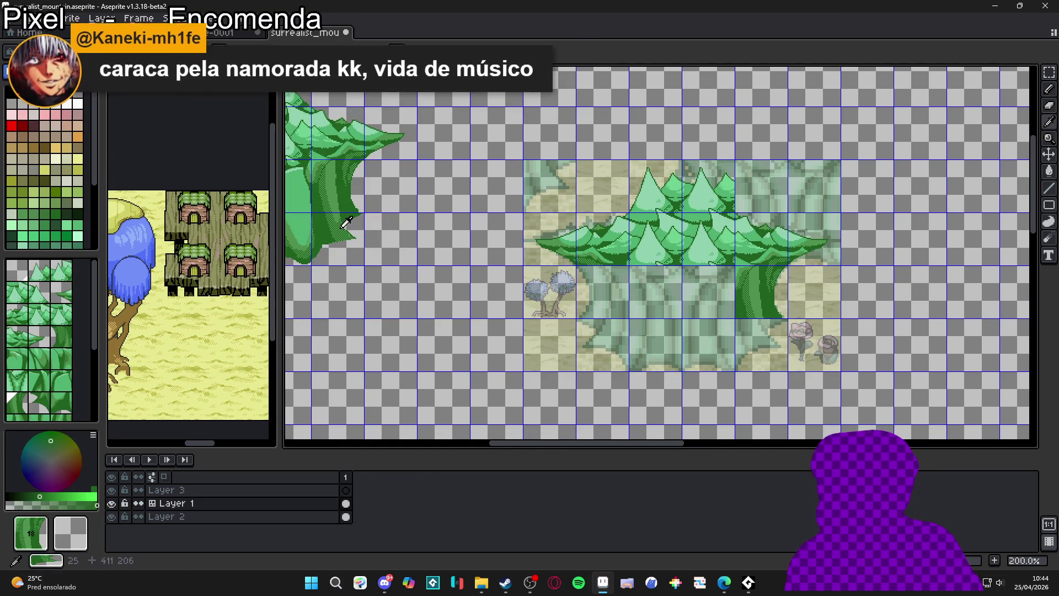
{"action": "left_click", "coordinate": [353, 251], "text": "alt"}
{"action": "left_click", "coordinate": [761, 342]}
{"action": "scroll", "coordinate": [356, 256], "scroll_direction": "left", "scroll_amount": 5}
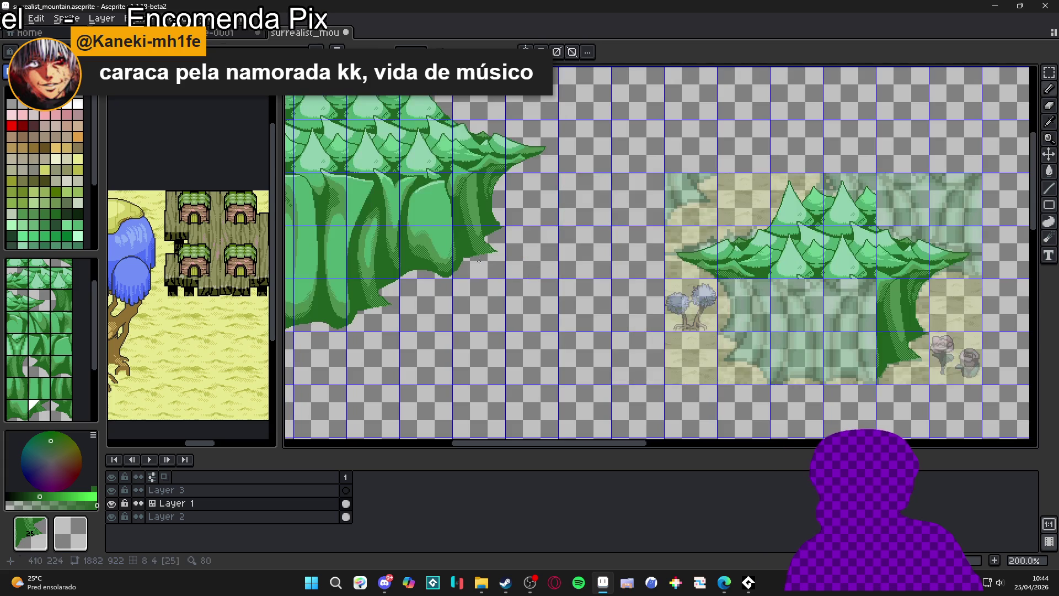
{"action": "left_click", "coordinate": [356, 256], "text": "alt"}
{"action": "scroll", "coordinate": [357, 256], "scroll_direction": "right", "scroll_amount": 4}
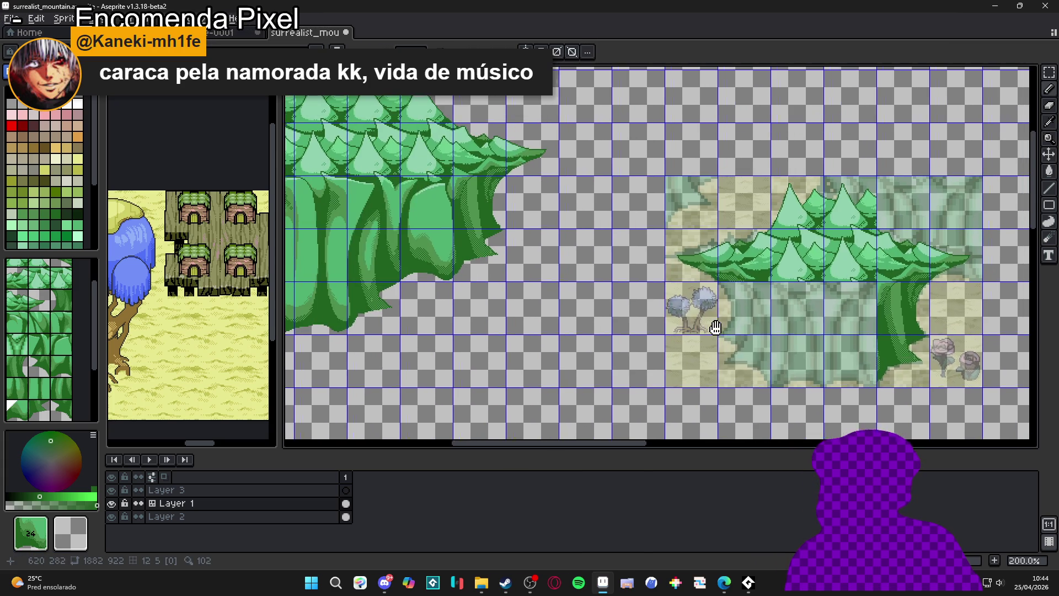
Browse the tileset for trunk tiles and stamp a trunk piece onto the big tree's lower left
{"action": "scroll", "coordinate": [737, 345], "scroll_direction": "left", "scroll_amount": 4}
{"action": "left_click", "coordinate": [394, 314], "text": "alt"}
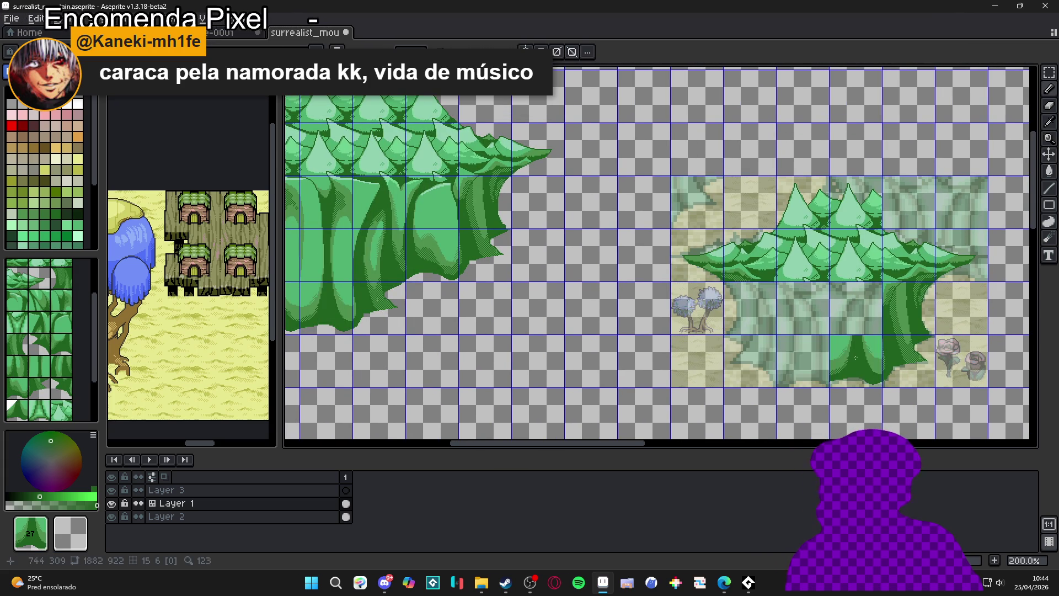
{"action": "scroll", "coordinate": [486, 307], "scroll_direction": "left", "scroll_amount": 4}
{"action": "left_click", "coordinate": [485, 307], "text": "alt"}
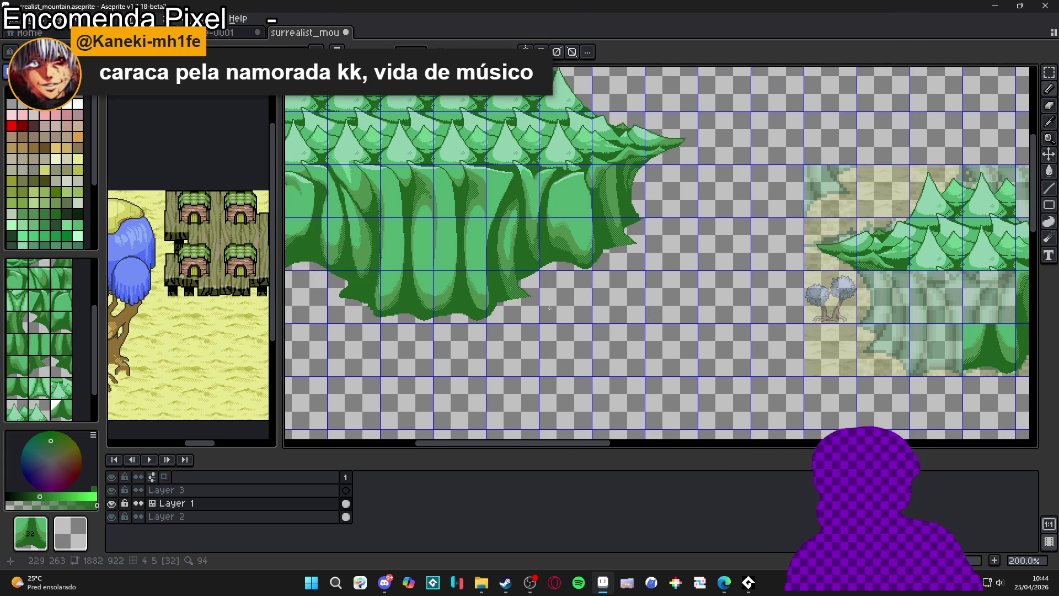
{"action": "scroll", "coordinate": [727, 358], "scroll_direction": "right", "scroll_amount": 7}
{"action": "scroll", "coordinate": [689, 346], "scroll_direction": "up", "scroll_amount": 1}
{"action": "scroll", "coordinate": [689, 345], "scroll_direction": "left", "scroll_amount": 6}
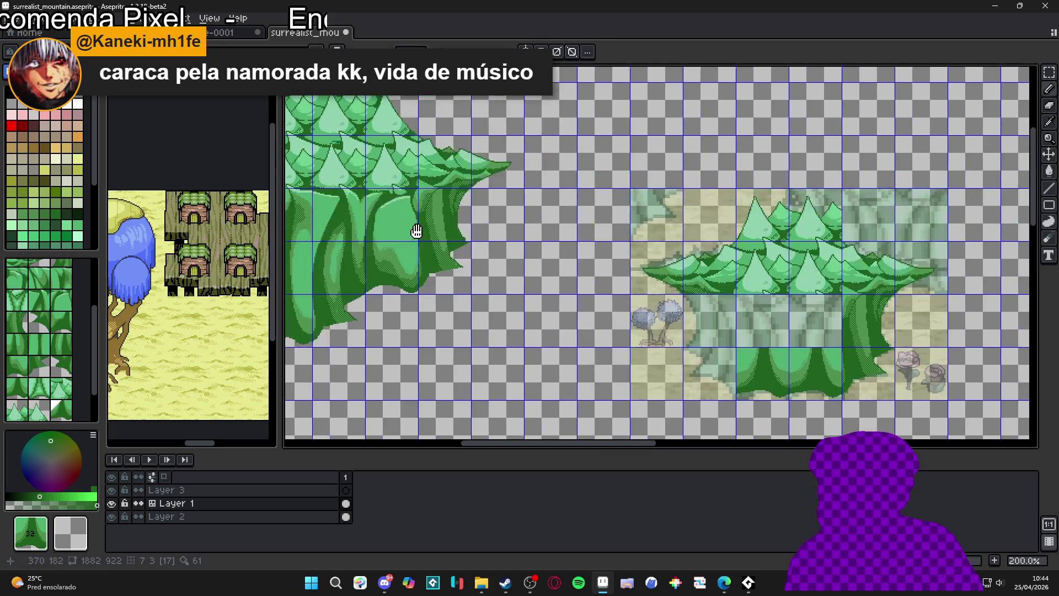
{"action": "left_click", "coordinate": [598, 277], "text": "alt"}
{"action": "scroll", "coordinate": [598, 277], "scroll_direction": "right", "scroll_amount": 7}
{"action": "scroll", "coordinate": [598, 277], "scroll_direction": "down", "scroll_amount": 1}
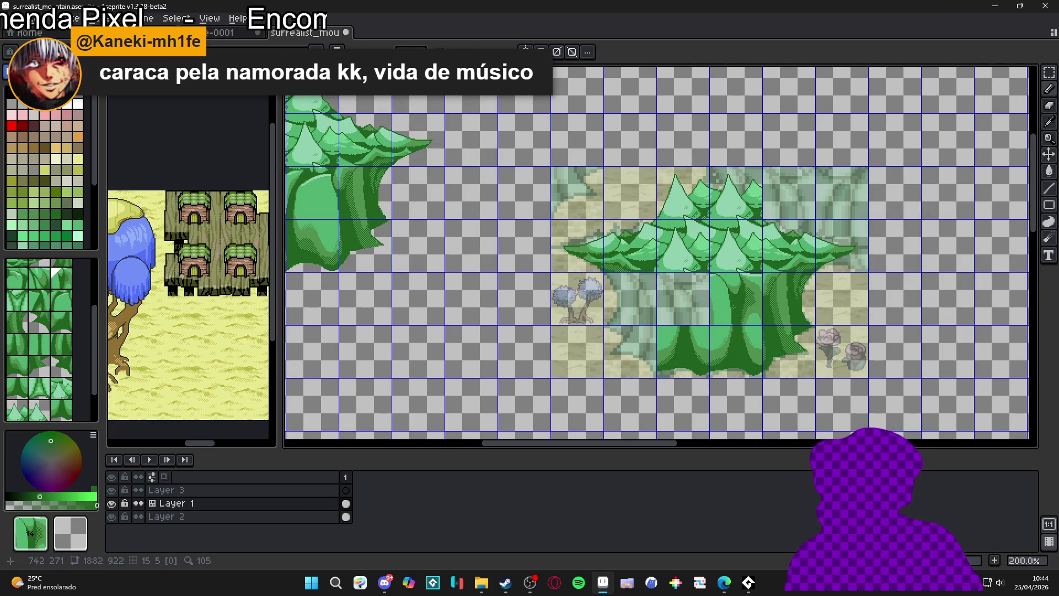
{"action": "scroll", "coordinate": [733, 307], "scroll_direction": "left", "scroll_amount": 3}
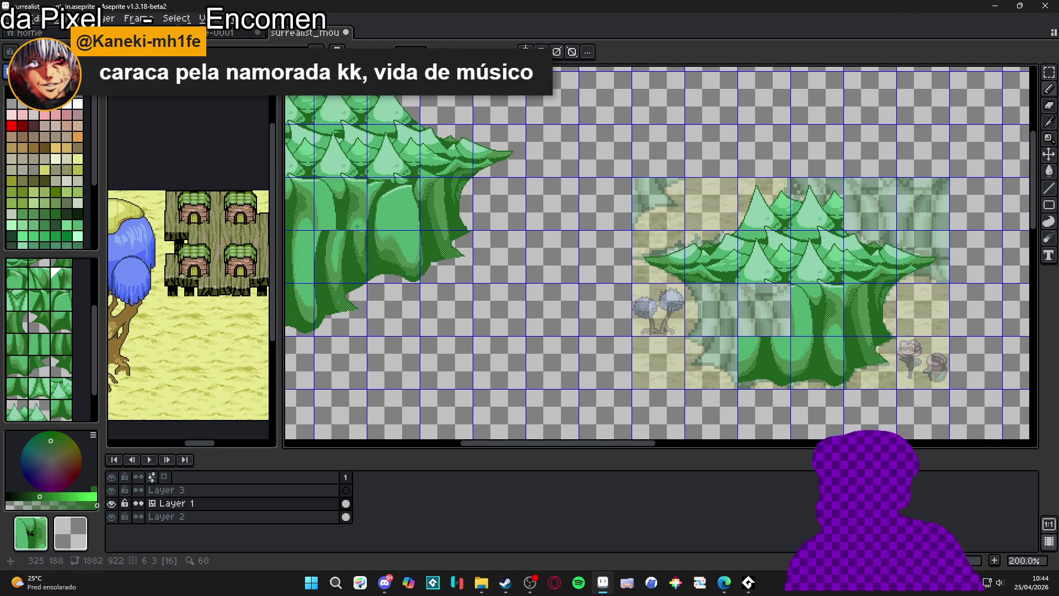
{"action": "scroll", "coordinate": [577, 265], "scroll_direction": "left", "scroll_amount": 6}
{"action": "scroll", "coordinate": [577, 265], "scroll_direction": "up", "scroll_amount": 1}
{"action": "left_click", "coordinate": [493, 261], "text": "alt"}
{"action": "scroll", "coordinate": [482, 257], "scroll_direction": "right", "scroll_amount": 12}
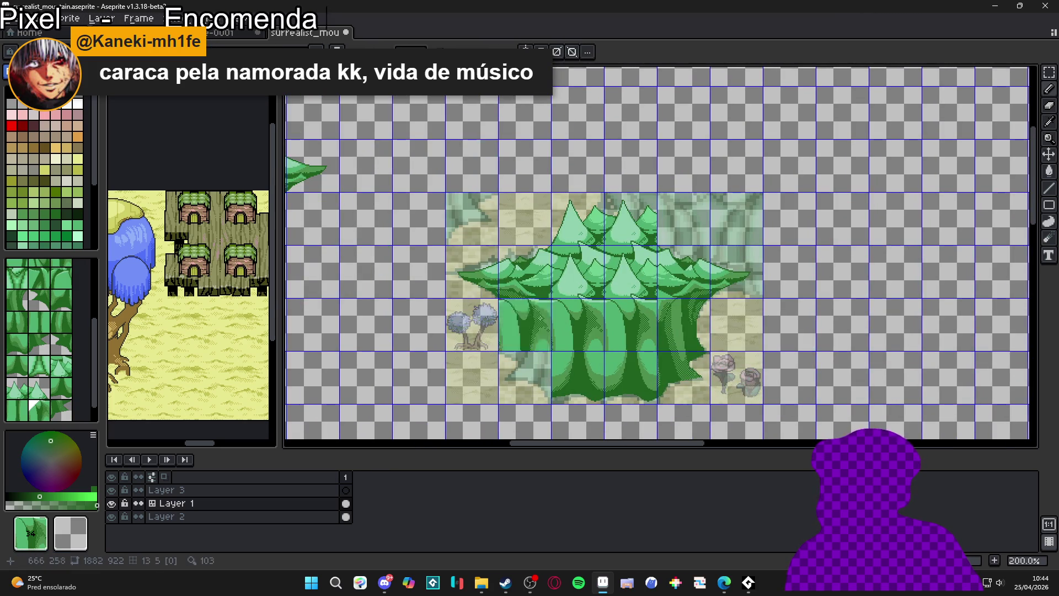
{"action": "scroll", "coordinate": [567, 281], "scroll_direction": "left", "scroll_amount": 16}
{"action": "left_click", "coordinate": [409, 220], "text": "alt"}
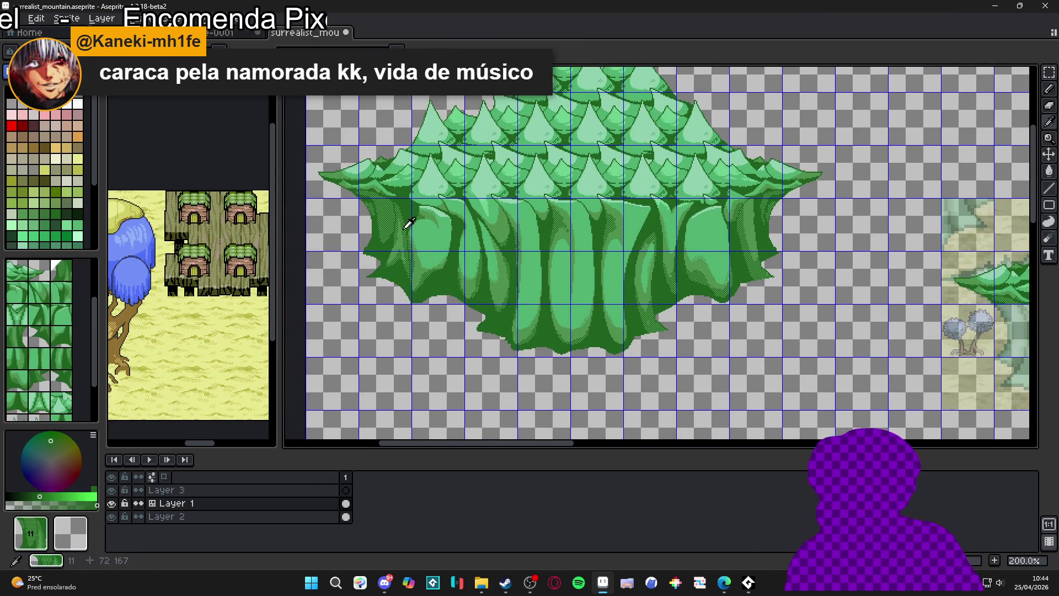
{"action": "scroll", "coordinate": [563, 303], "scroll_direction": "right", "scroll_amount": 14}
{"action": "scroll", "coordinate": [563, 303], "scroll_direction": "down", "scroll_amount": 2}
{"action": "scroll", "coordinate": [573, 305], "scroll_direction": "left", "scroll_amount": 18}
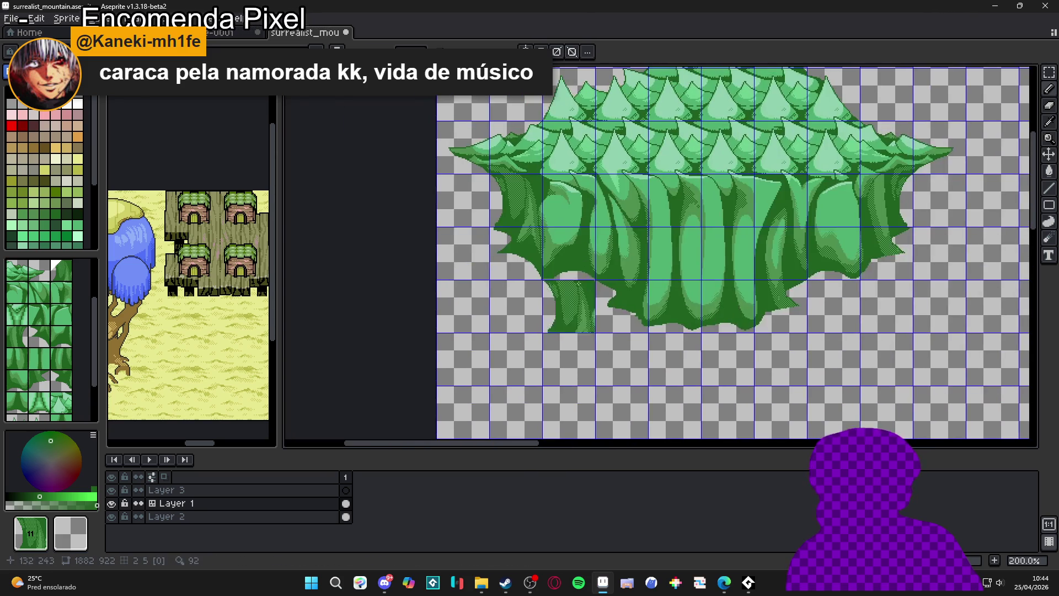
{"action": "left_click", "coordinate": [625, 268], "text": "alt"}
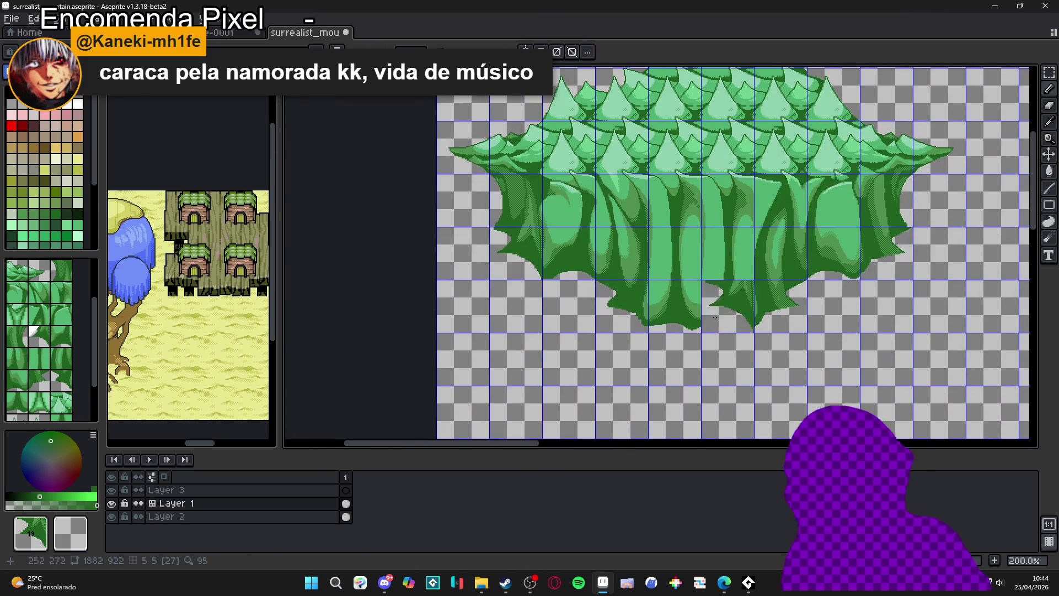
Show the numbered tile grid and frame both tree clusters side by side for comparison
{"action": "scroll", "coordinate": [625, 268], "scroll_direction": "down", "scroll_amount": 2}
{"action": "scroll", "coordinate": [768, 317], "scroll_direction": "right", "scroll_amount": 5}
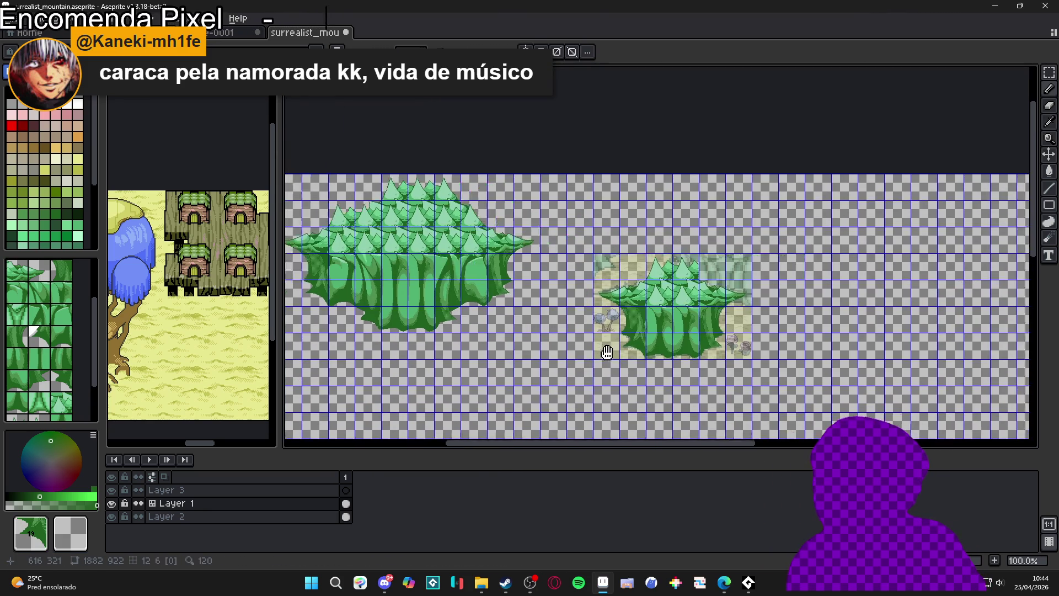
{"action": "scroll", "coordinate": [716, 371], "scroll_direction": "up", "scroll_amount": 2}
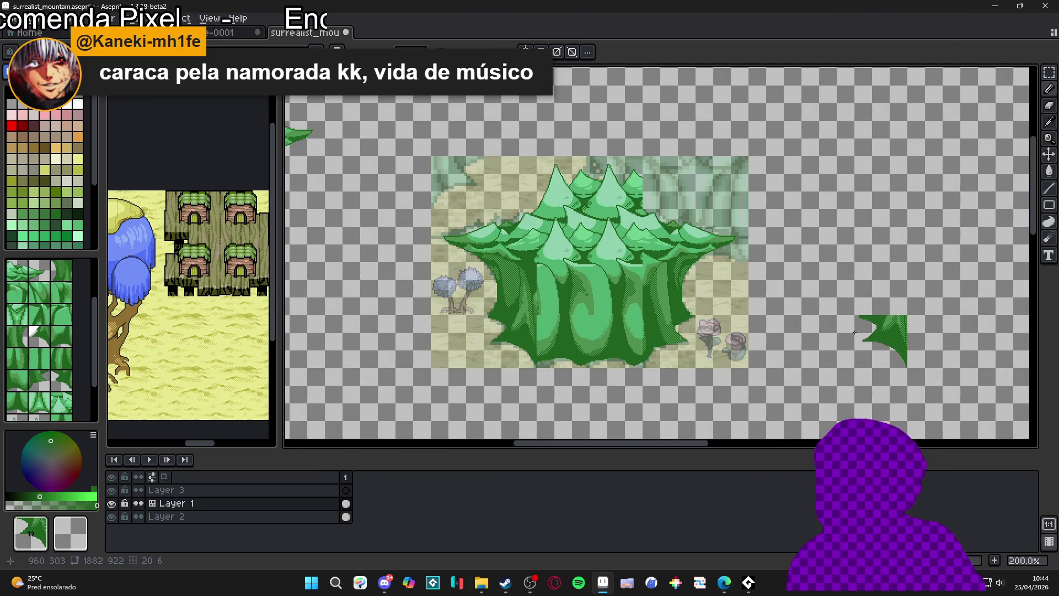
{"action": "key", "text": "ctrl"}
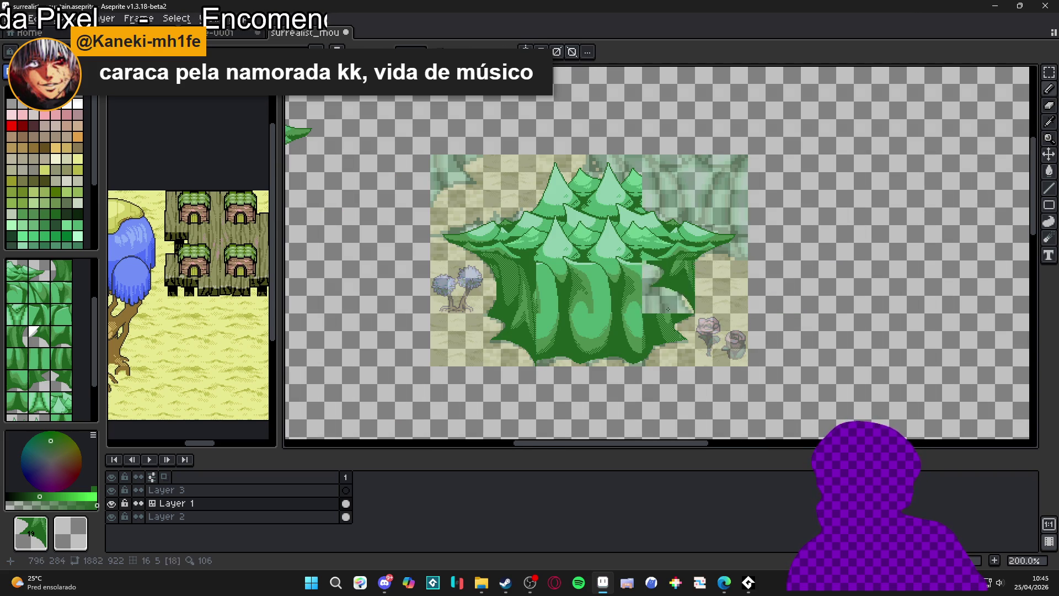
{"action": "scroll", "coordinate": [669, 313], "scroll_direction": "down", "scroll_amount": 2}
{"action": "scroll", "coordinate": [594, 310], "scroll_direction": "up", "scroll_amount": 1}
{"action": "mouse_move", "coordinate": [467, 314]}
{"action": "left_mouse_down"}
{"action": "mouse_move", "coordinate": [618, 323]}
{"action": "mouse_move", "coordinate": [603, 249]}
{"action": "mouse_move", "coordinate": [572, 289]}
{"action": "left_mouse_up"}
{"action": "scroll", "coordinate": [603, 249], "scroll_direction": "down", "scroll_amount": 1}
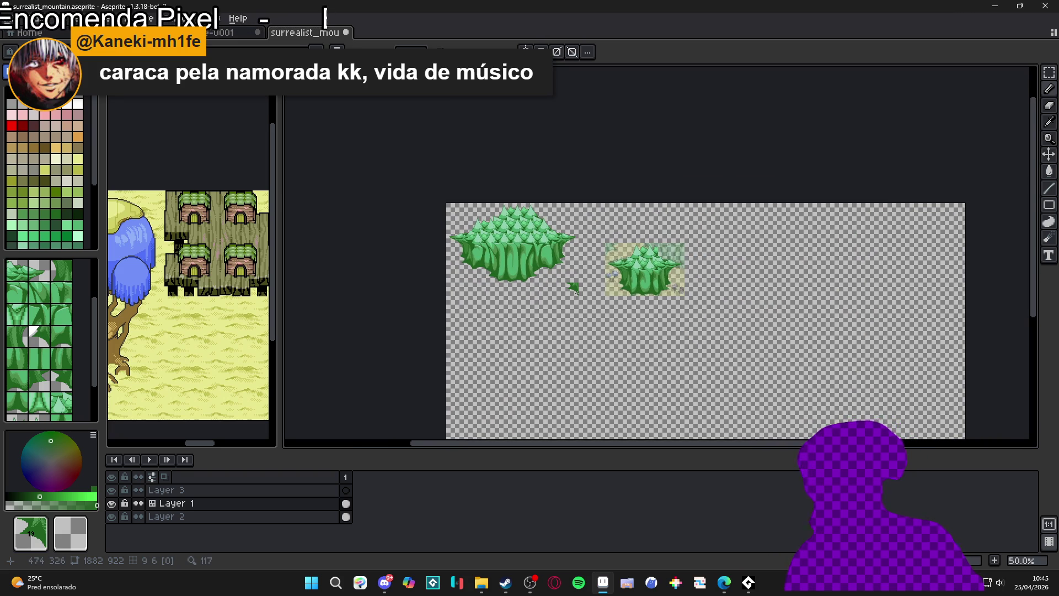
{"action": "scroll", "coordinate": [555, 269], "scroll_direction": "up", "scroll_amount": 1}
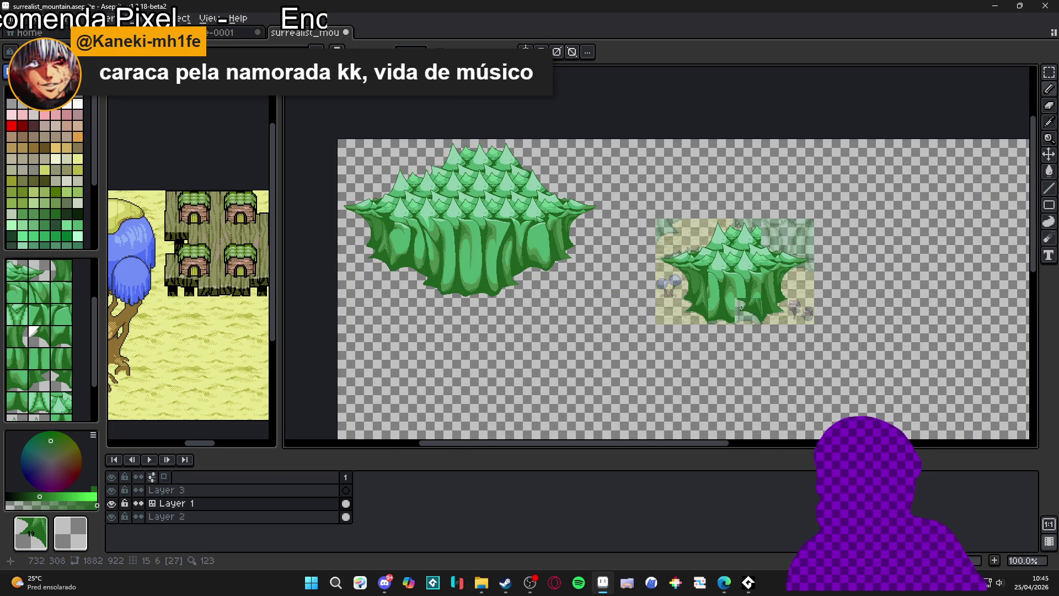
{"action": "scroll", "coordinate": [513, 165], "scroll_direction": "up", "scroll_amount": 1}
{"action": "scroll", "coordinate": [557, 253], "scroll_direction": "right", "scroll_amount": 5}
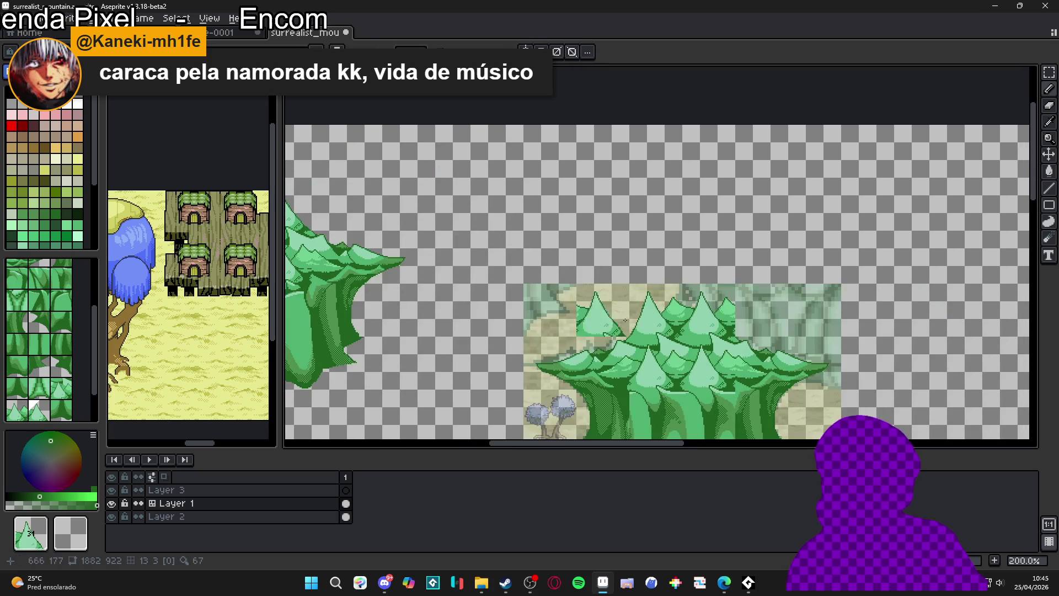
{"action": "scroll", "coordinate": [754, 316], "scroll_direction": "down", "scroll_amount": 1}
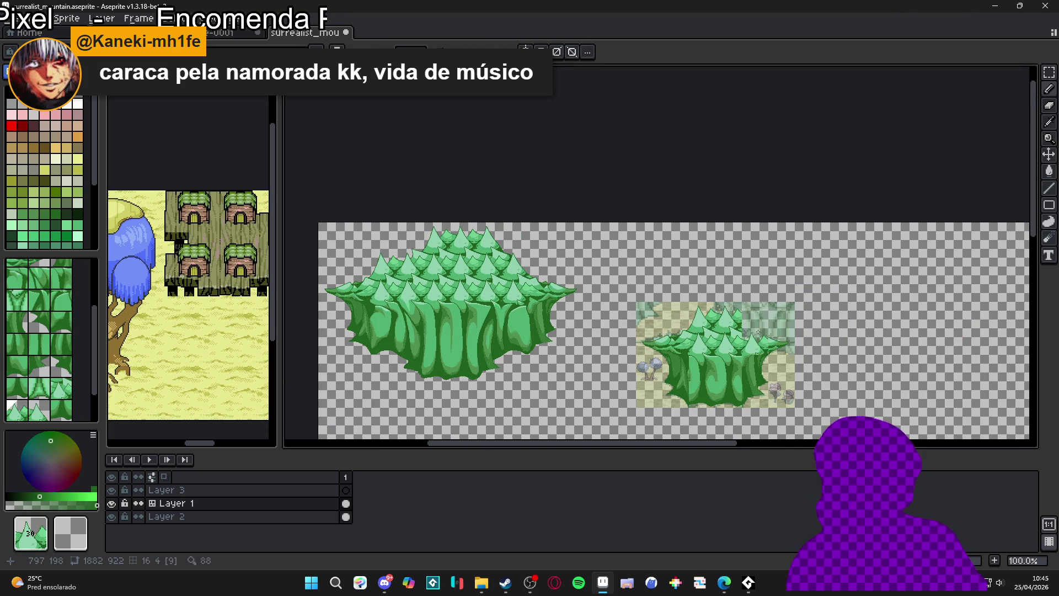
{"action": "scroll", "coordinate": [781, 254], "scroll_direction": "right", "scroll_amount": 2}
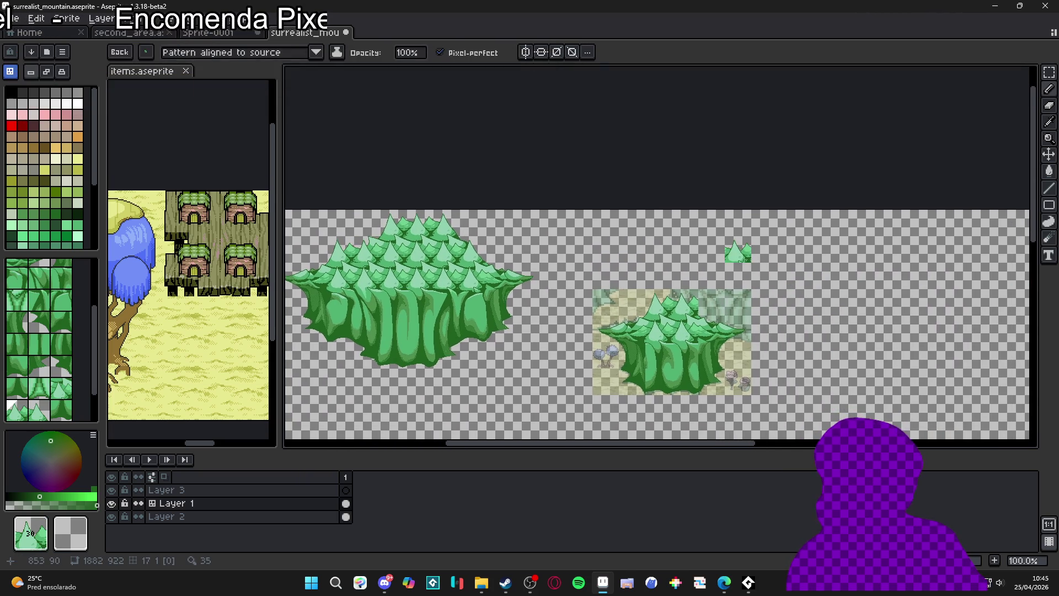
{"action": "scroll", "coordinate": [718, 237], "scroll_direction": "down", "scroll_amount": 1}
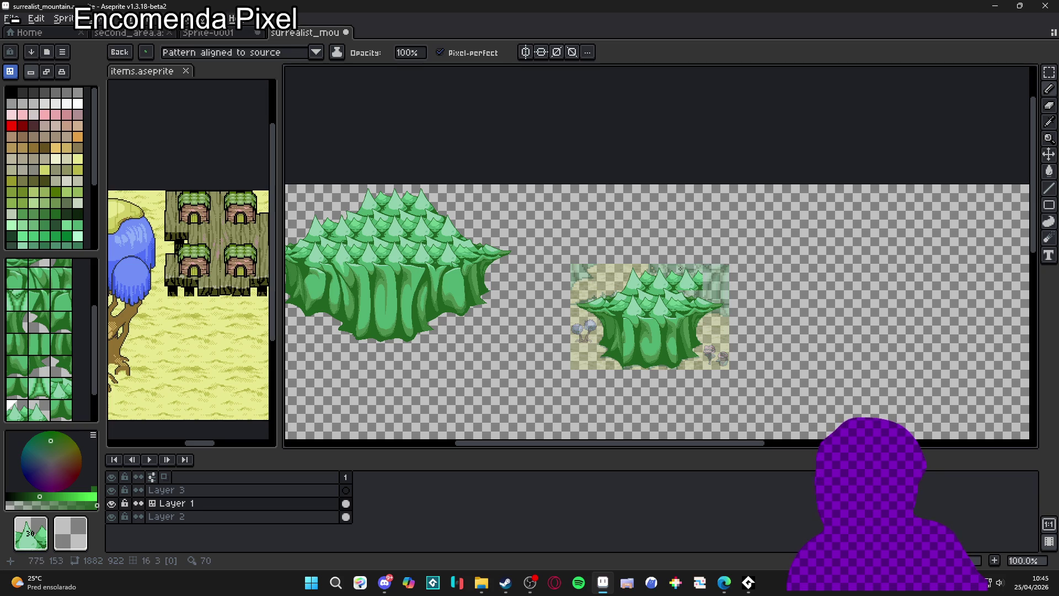
{"action": "key", "text": "Escape"}
{"action": "scroll", "coordinate": [644, 292], "scroll_direction": "up", "scroll_amount": 3}
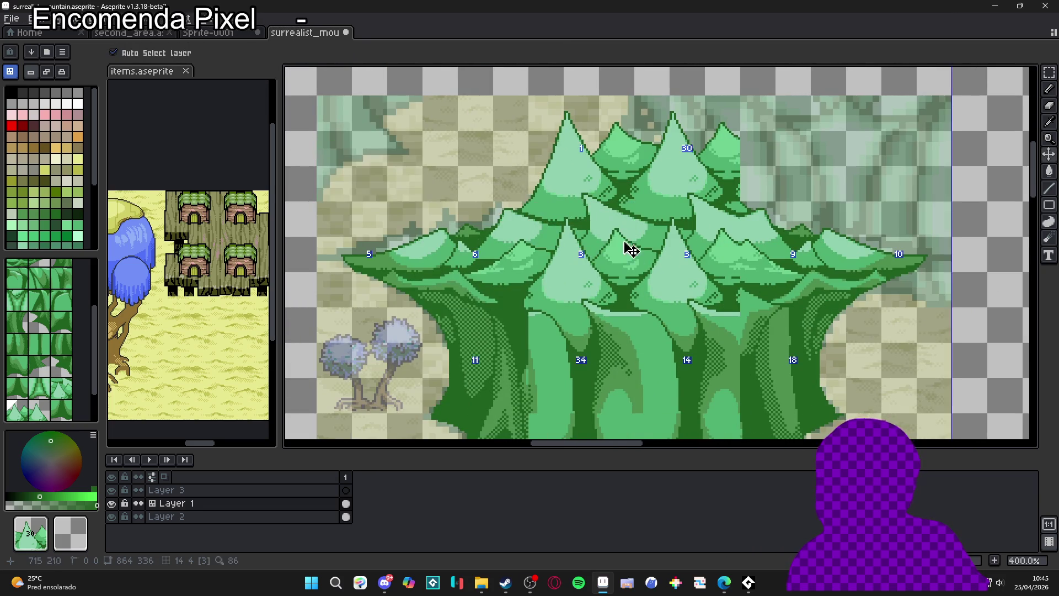
Erase stray pixels off the small canopy's upper right, then eyedrop pale green #90d0b0
{"action": "key", "text": "ctrl+apostrophe"}
{"action": "key", "text": "v"}
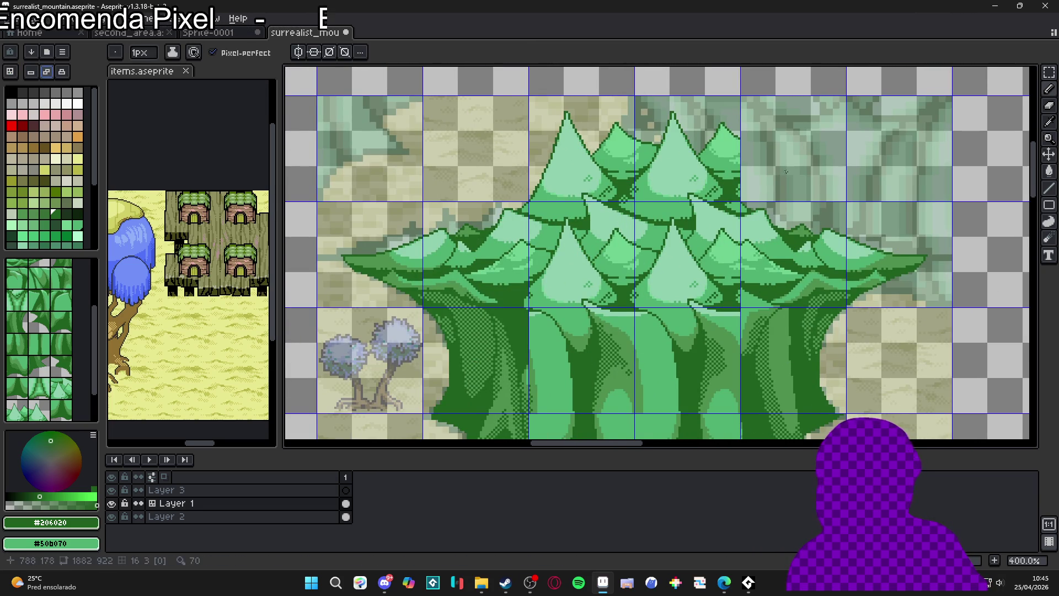
{"action": "scroll", "coordinate": [699, 165], "scroll_direction": "right", "scroll_amount": 1}
{"action": "key", "text": "e"}
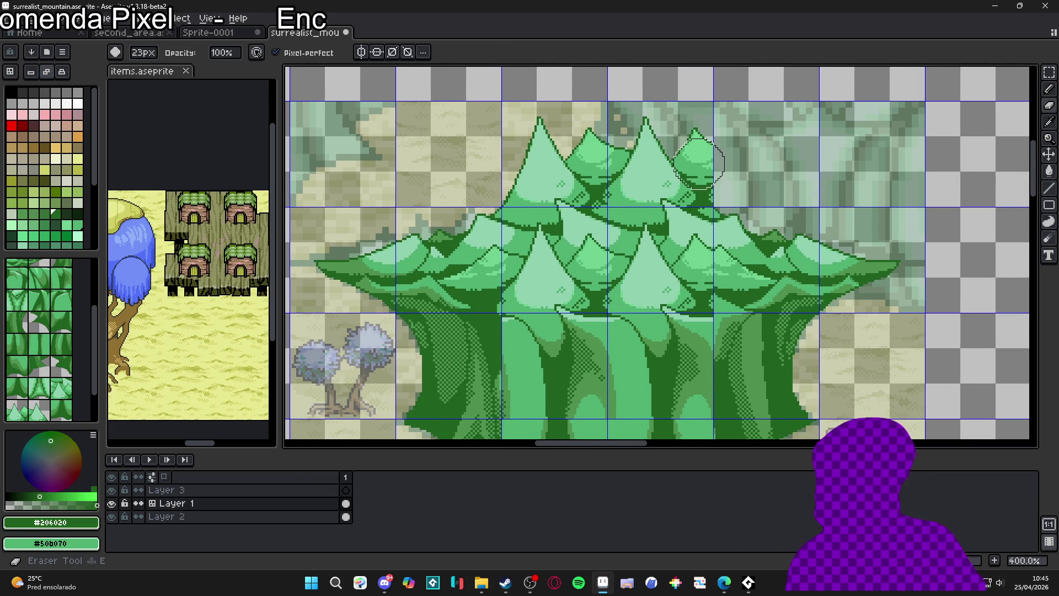
{"action": "scroll", "coordinate": [696, 164], "scroll_direction": "up", "scroll_amount": 3}
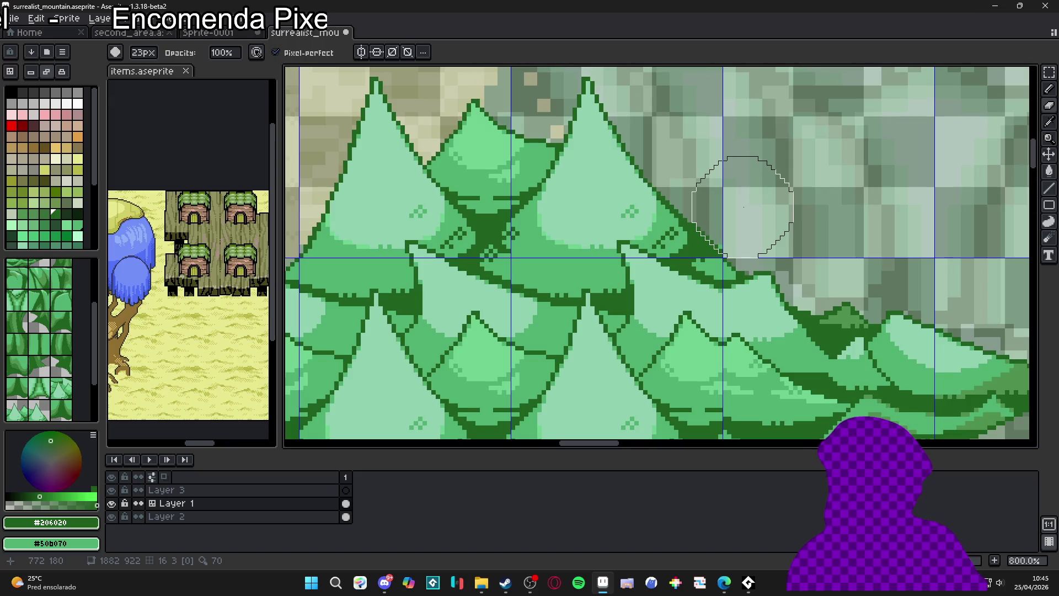
{"action": "scroll", "coordinate": [763, 197], "scroll_direction": "down", "scroll_amount": 3}
{"action": "scroll", "coordinate": [764, 197], "scroll_direction": "up", "scroll_amount": 5}
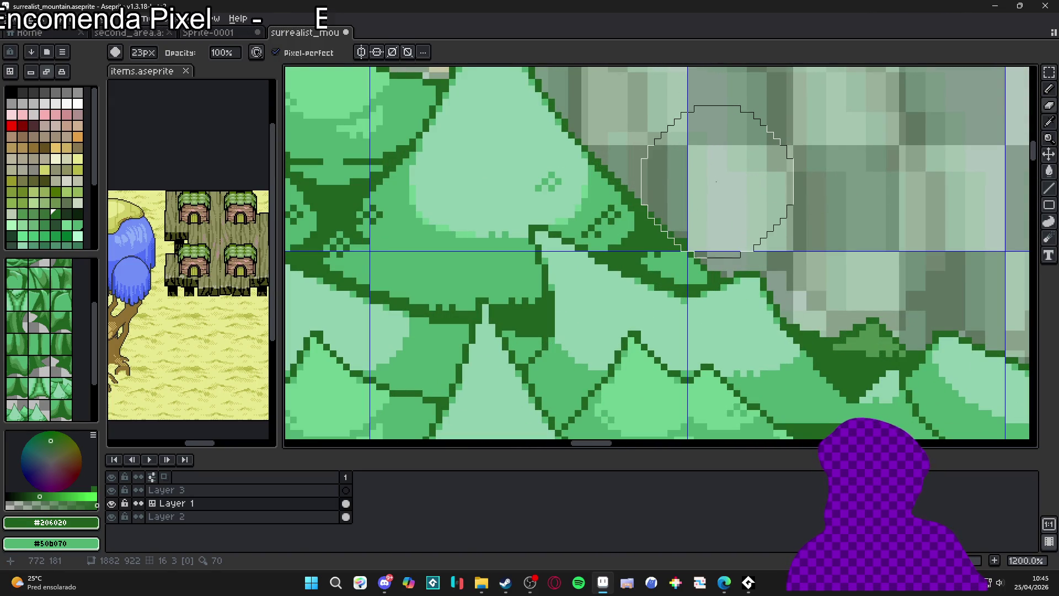
{"action": "scroll", "coordinate": [726, 184], "scroll_direction": "down", "scroll_amount": 5}
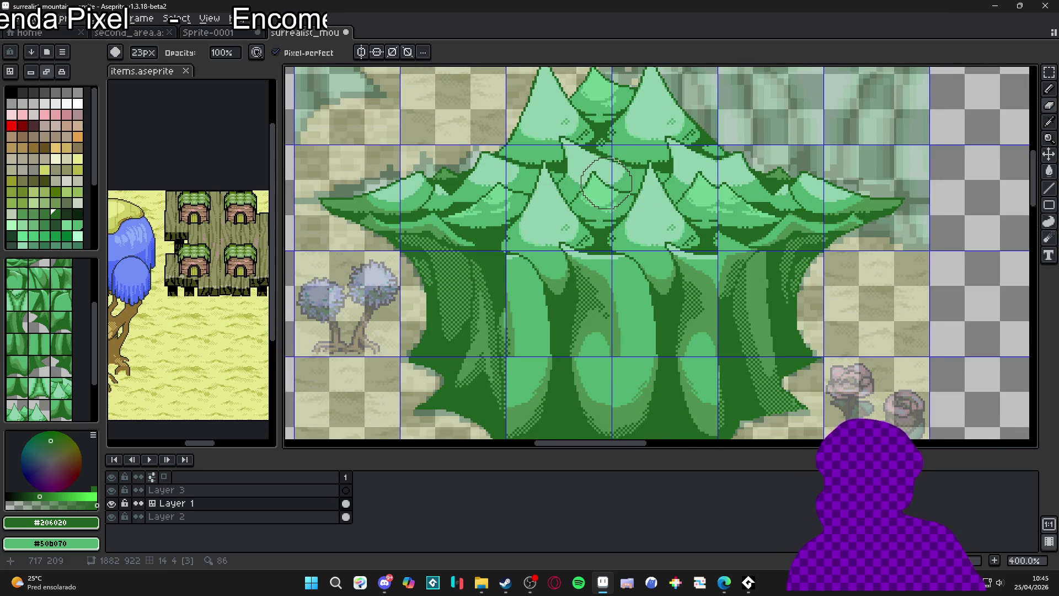
{"action": "key", "text": "Tab"}
{"action": "key", "text": "Tab"}
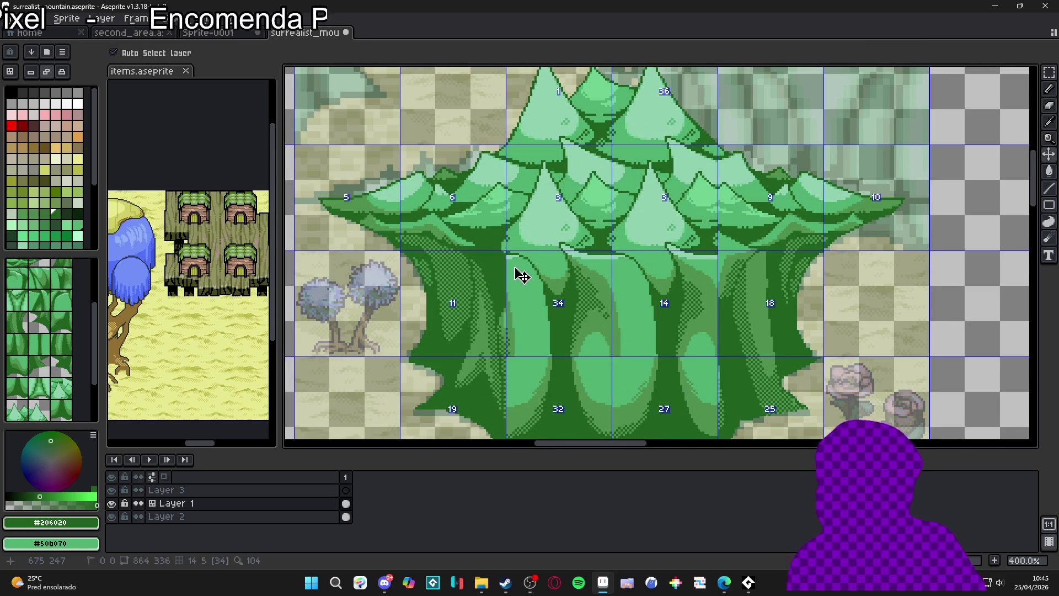
{"action": "scroll", "coordinate": [510, 260], "scroll_direction": "up", "scroll_amount": 2}
{"action": "left_click", "coordinate": [519, 250], "text": "alt"}
Eyedrop the trunk greens and draw a 2px light-green line along the left trunk's top
{"action": "scroll", "coordinate": [513, 253], "scroll_direction": "down", "scroll_amount": 2}
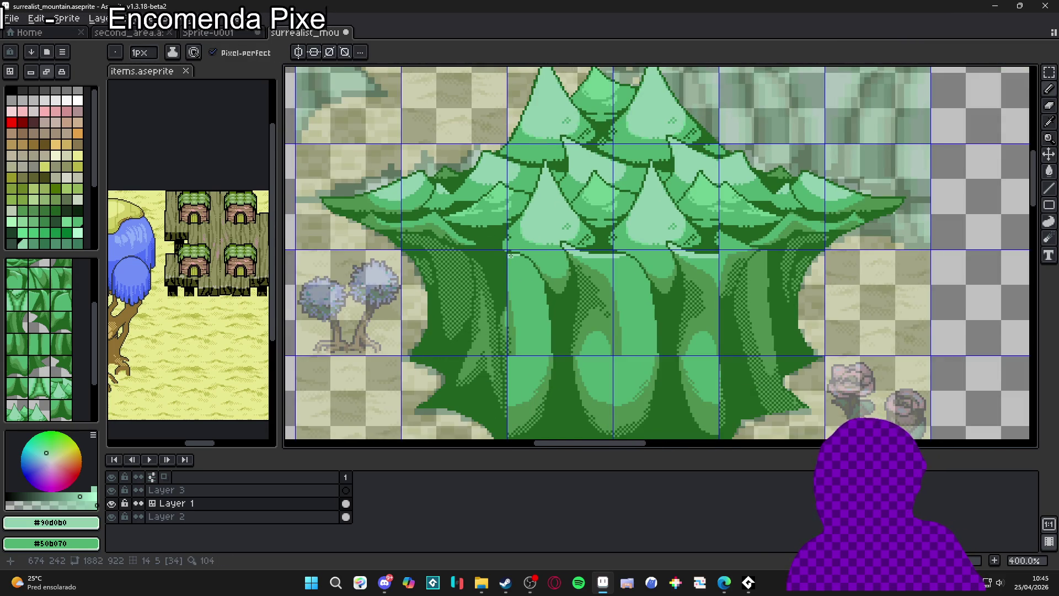
{"action": "scroll", "coordinate": [510, 255], "scroll_direction": "down", "scroll_amount": 1}
{"action": "scroll", "coordinate": [514, 253], "scroll_direction": "up", "scroll_amount": 2}
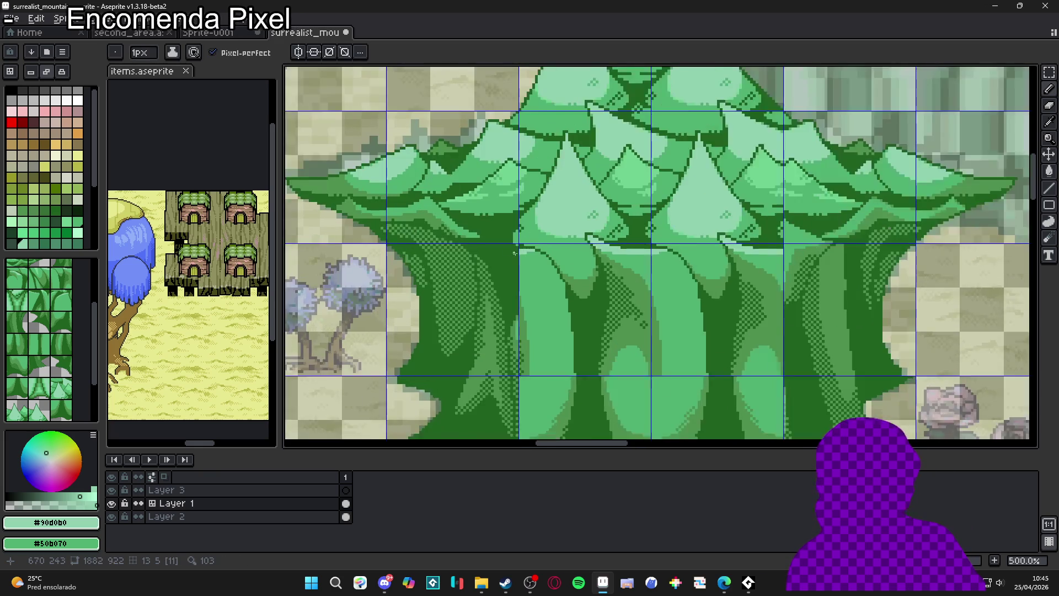
{"action": "scroll", "coordinate": [514, 253], "scroll_direction": "up", "scroll_amount": 2}
{"action": "left_click", "coordinate": [516, 244], "text": "alt"}
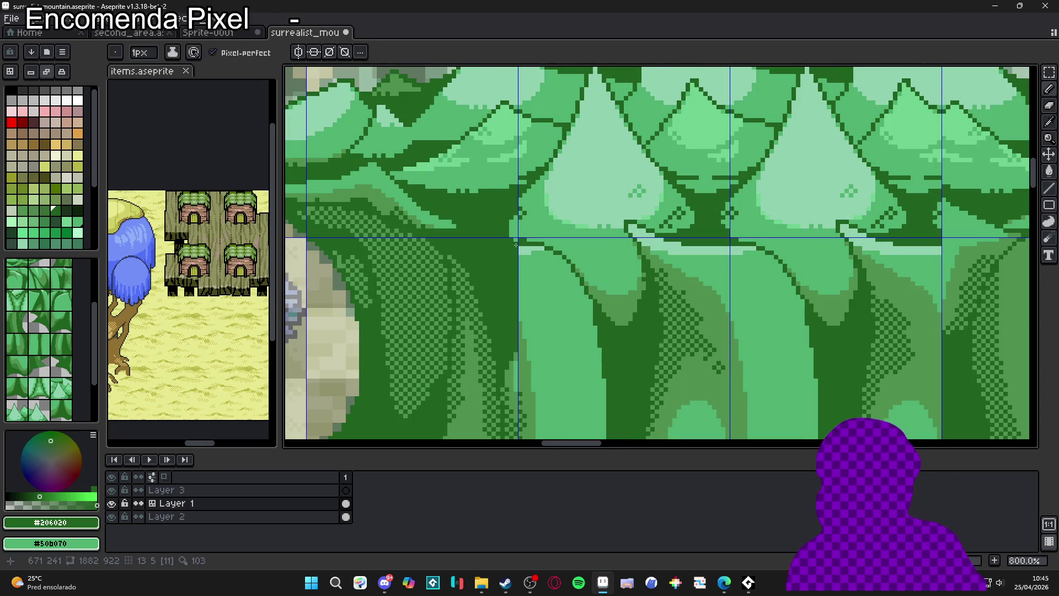
{"action": "left_click", "coordinate": [518, 249], "text": "alt"}
{"action": "key", "text": "plus"}
{"action": "left_click_drag", "start_coordinate": [516, 254], "coordinate": [475, 253]}
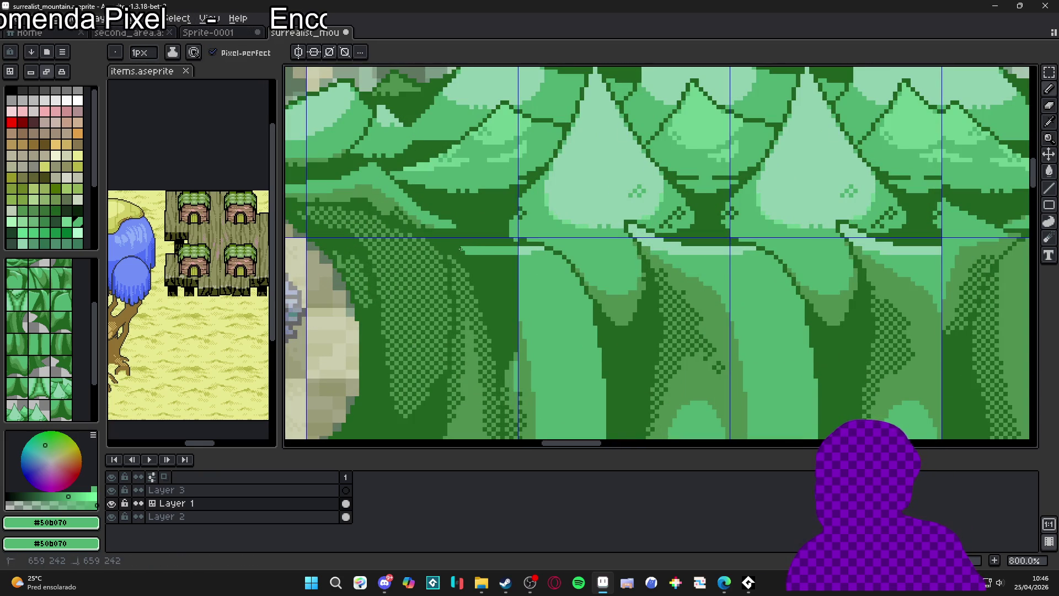
{"action": "left_click_drag", "start_coordinate": [481, 257], "coordinate": [517, 218]}
Add 2px mid-green strokes along the trunk top and down its dark edge, bucket-filling a small gap
{"action": "left_click", "coordinate": [561, 211], "text": "alt"}
{"action": "key", "text": "plus"}
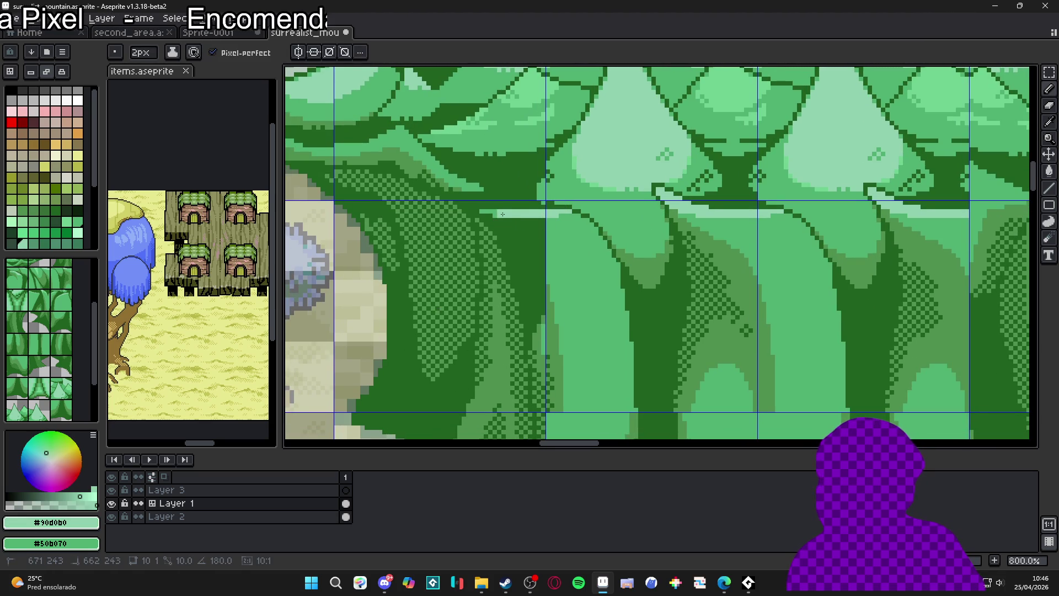
{"action": "key", "text": "minus"}
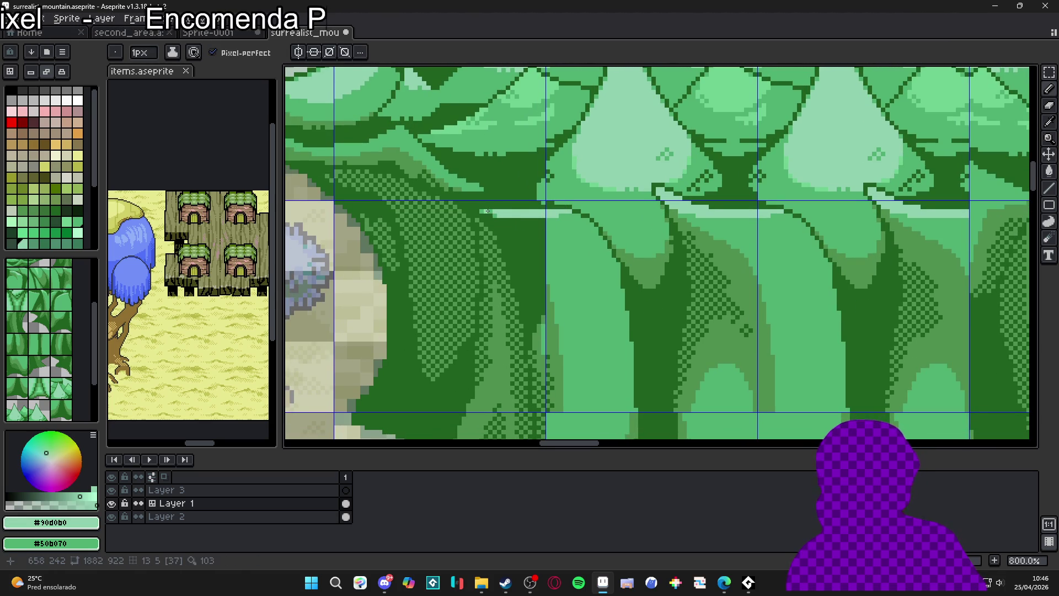
{"action": "key", "text": "plus"}
{"action": "left_click", "coordinate": [556, 246], "text": "alt"}
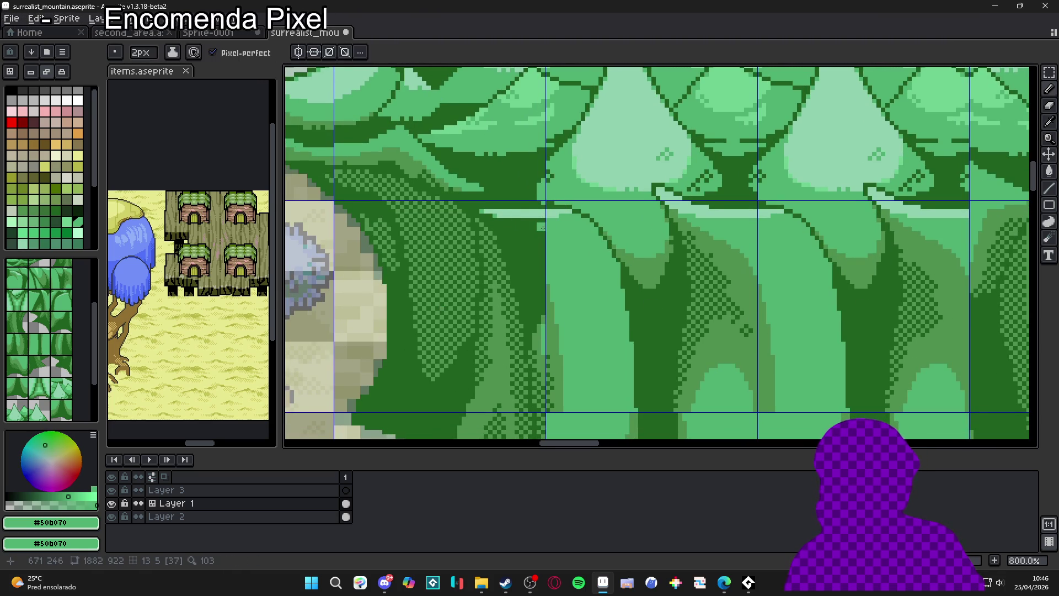
{"action": "left_click_drag", "start_coordinate": [543, 225], "coordinate": [507, 223]}
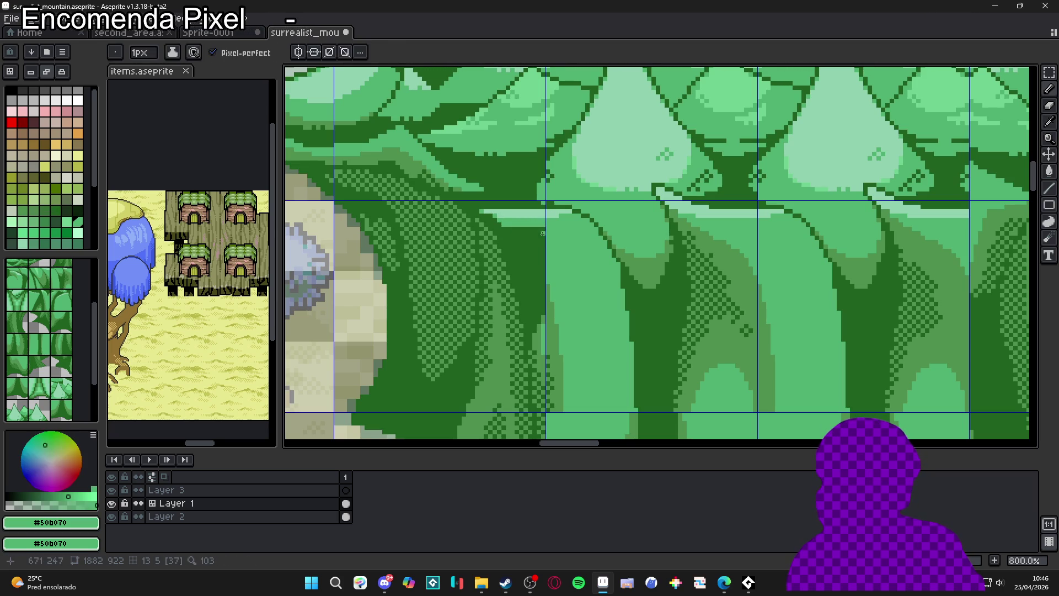
{"action": "mouse_move", "coordinate": [503, 224]}
{"action": "left_mouse_down"}
{"action": "mouse_move", "coordinate": [524, 245]}
{"action": "mouse_move", "coordinate": [538, 300]}
{"action": "left_mouse_up"}
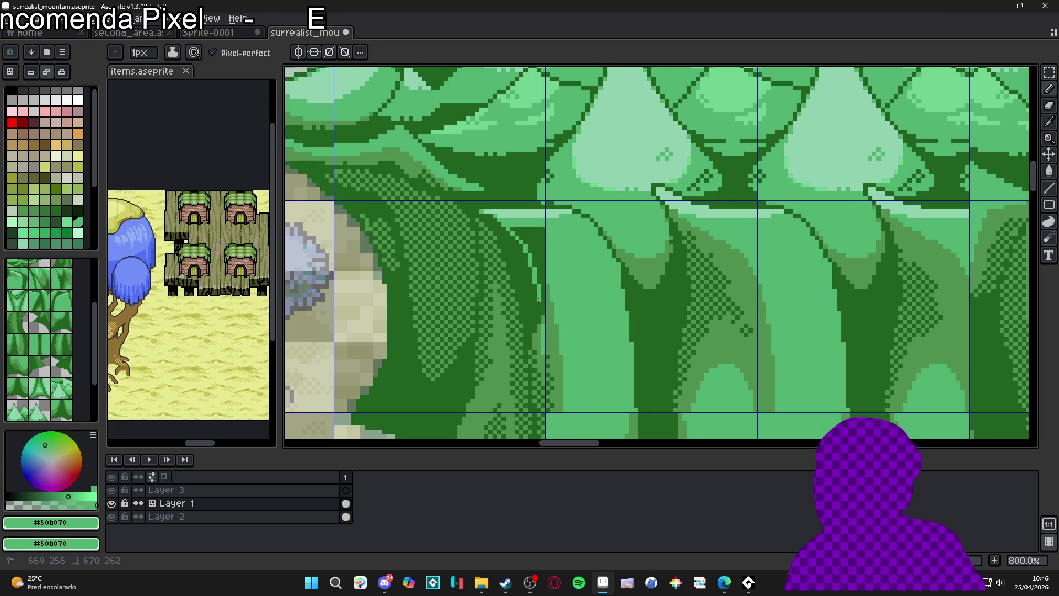
{"action": "scroll", "coordinate": [567, 293], "scroll_direction": "up", "scroll_amount": 2}
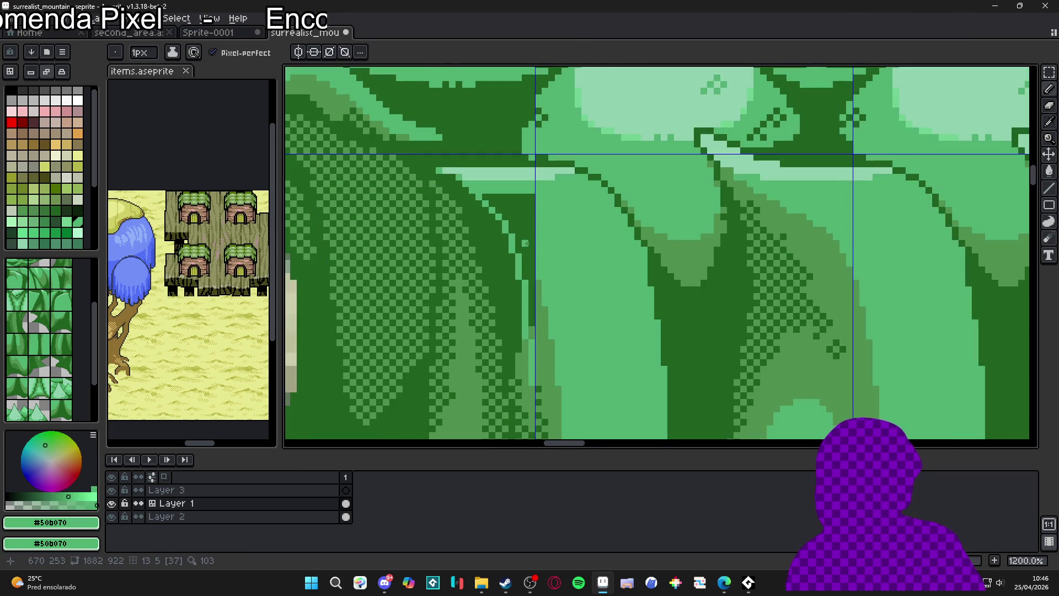
{"action": "key", "text": "g"}
{"action": "left_click", "coordinate": [527, 241]}
{"action": "key", "text": "b"}
{"action": "scroll", "coordinate": [526, 300], "scroll_direction": "down", "scroll_amount": 2}
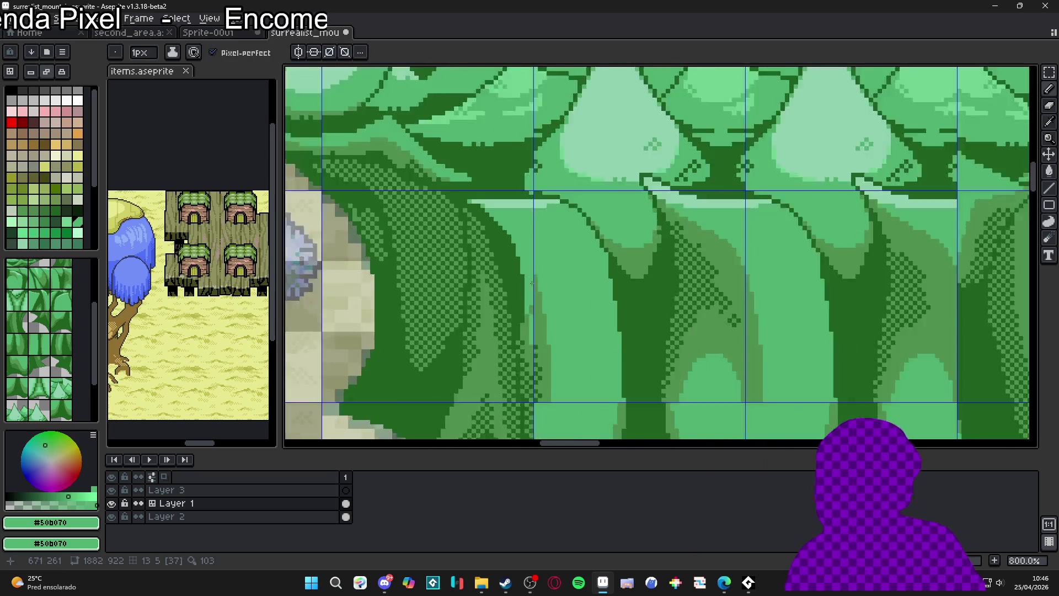
Extend the darker mid-green band's stepped edge up the trunk with short lines and pixels
{"action": "left_click", "coordinate": [528, 354], "text": "alt"}
{"action": "mouse_move", "coordinate": [530, 322]}
{"action": "left_mouse_down"}
{"action": "mouse_move", "coordinate": [528, 296]}
{"action": "mouse_move", "coordinate": [525, 324]}
{"action": "left_mouse_up"}
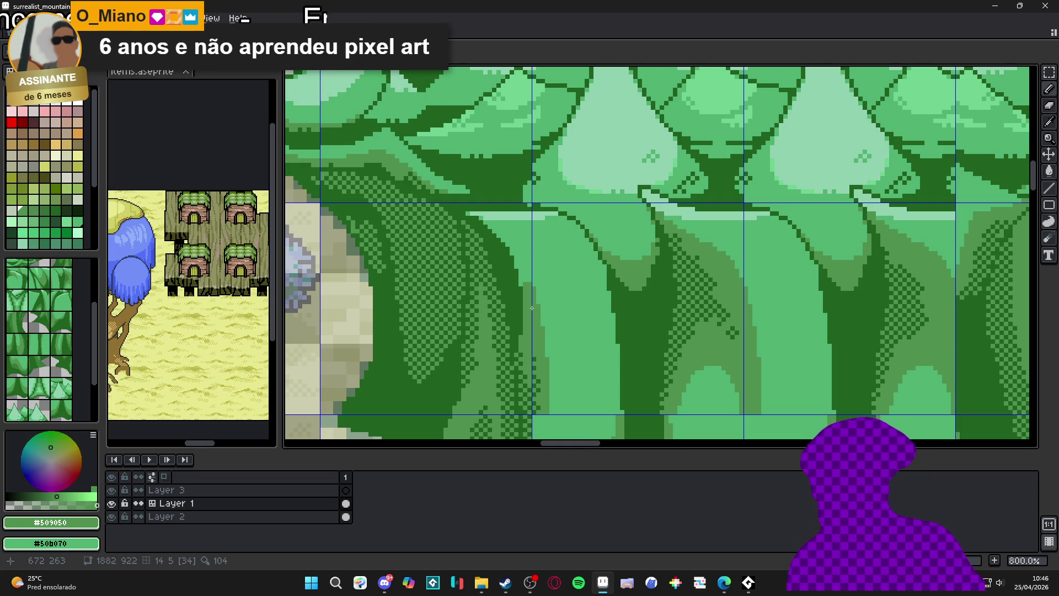
{"action": "scroll", "coordinate": [532, 308], "scroll_direction": "up", "scroll_amount": 5}
{"action": "left_click_drag", "start_coordinate": [535, 267], "coordinate": [520, 245]}
{"action": "left_click", "coordinate": [501, 220]}
{"action": "left_click", "coordinate": [488, 180]}
{"action": "left_click", "coordinate": [429, 113]}
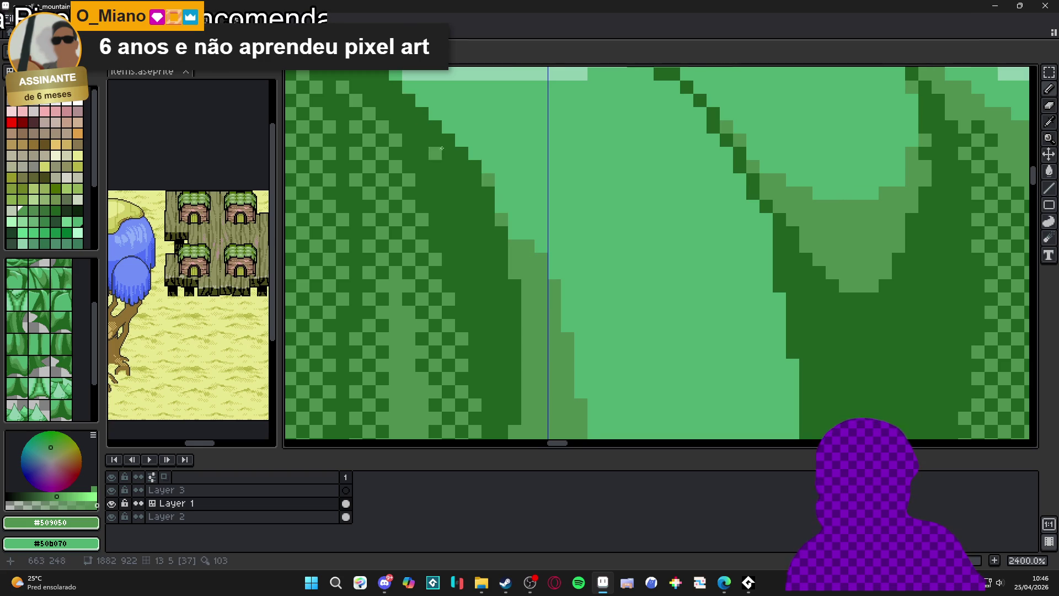
{"action": "scroll", "coordinate": [441, 148], "scroll_direction": "down", "scroll_amount": 6}
{"action": "scroll", "coordinate": [492, 248], "scroll_direction": "up", "scroll_amount": 2}
{"action": "scroll", "coordinate": [493, 249], "scroll_direction": "down", "scroll_amount": 2}
Recolour dark trunk-edge pixels light green along a diagonal
{"action": "mouse_move", "coordinate": [492, 249]}
{"action": "left_mouse_down"}
{"action": "mouse_move", "coordinate": [468, 315]}
{"action": "mouse_move", "coordinate": [535, 371]}
{"action": "mouse_move", "coordinate": [522, 352]}
{"action": "mouse_move", "coordinate": [535, 308]}
{"action": "left_mouse_up"}
{"action": "scroll", "coordinate": [534, 307], "scroll_direction": "up", "scroll_amount": 2}
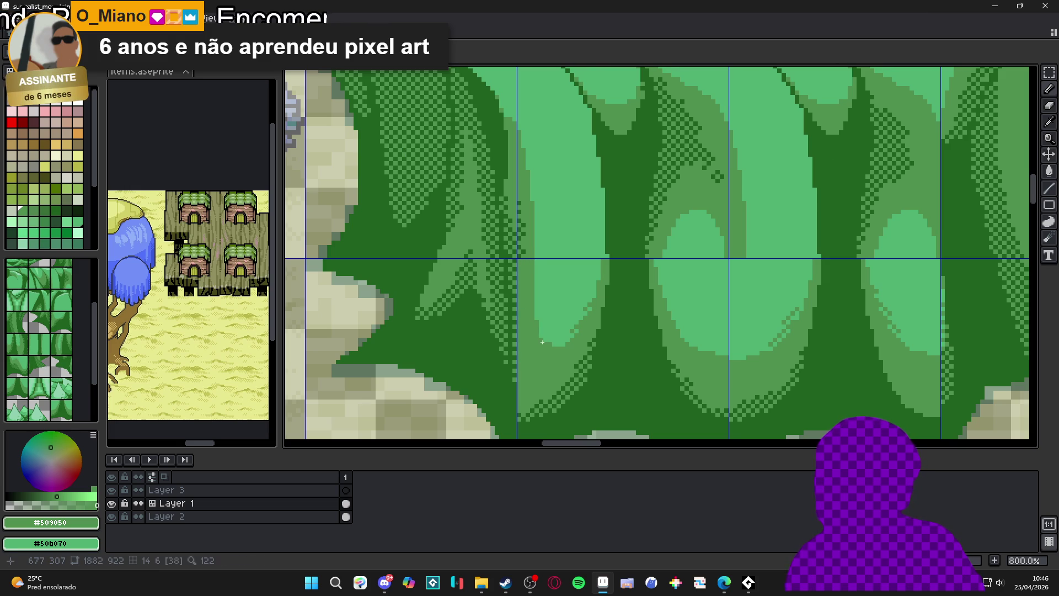
{"action": "scroll", "coordinate": [538, 320], "scroll_direction": "down", "scroll_amount": 4}
{"action": "scroll", "coordinate": [541, 359], "scroll_direction": "up", "scroll_amount": 6}
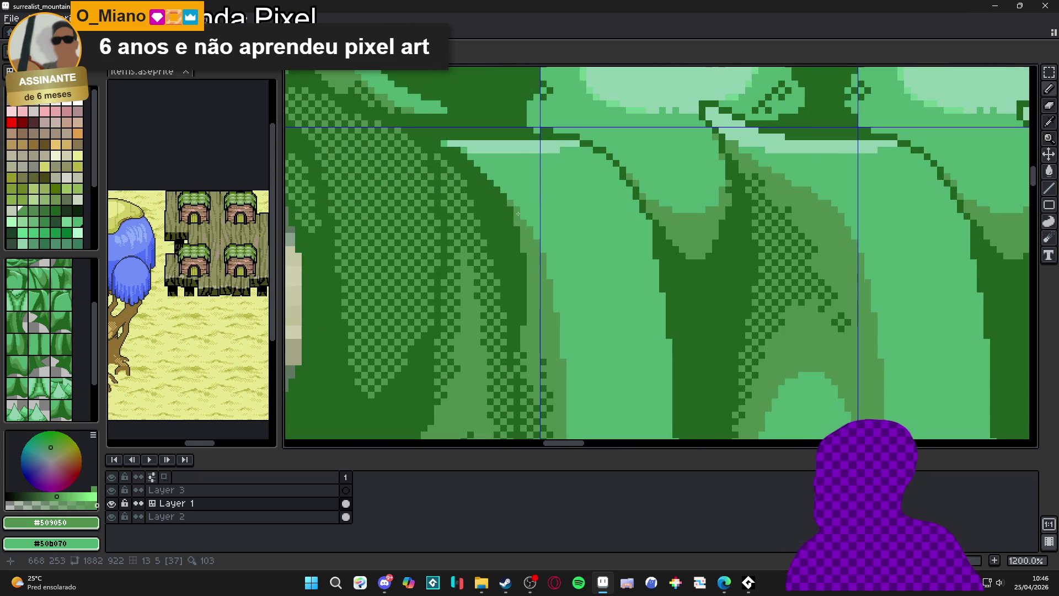
{"action": "left_click_drag", "start_coordinate": [518, 213], "coordinate": [524, 226]}
{"action": "scroll", "coordinate": [535, 230], "scroll_direction": "up", "scroll_amount": 2}
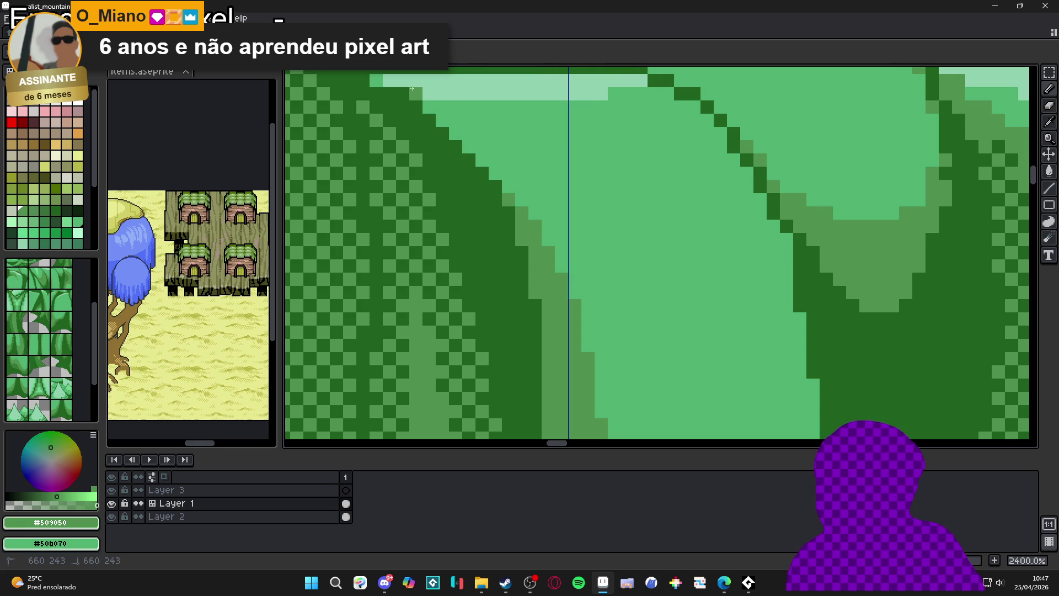
{"action": "scroll", "coordinate": [491, 268], "scroll_direction": "down", "scroll_amount": 5}
{"action": "scroll", "coordinate": [491, 269], "scroll_direction": "up", "scroll_amount": 7}
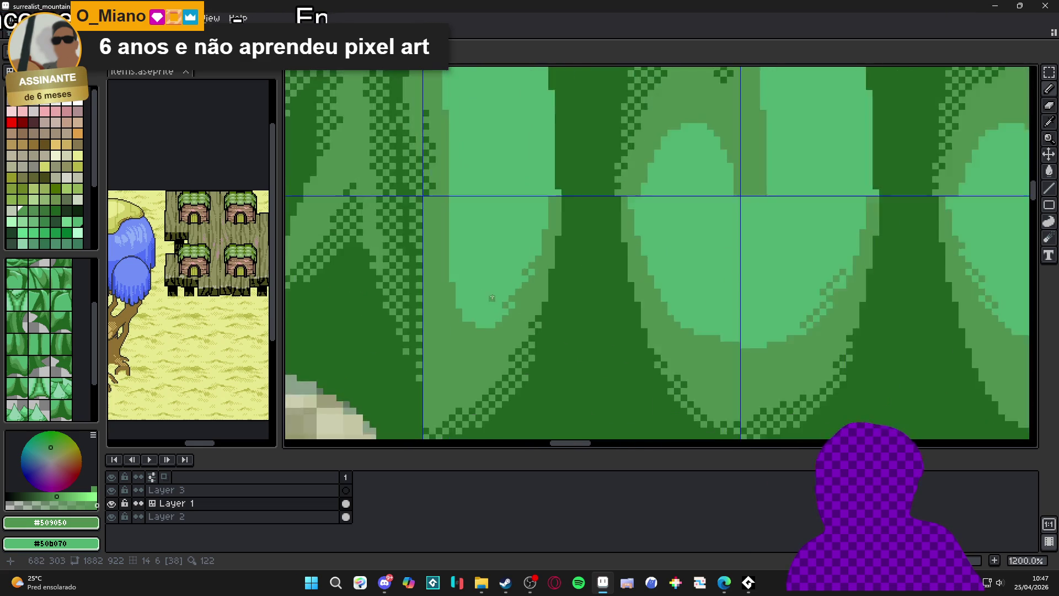
{"action": "left_click", "coordinate": [522, 309], "text": "alt"}
{"action": "left_click_drag", "start_coordinate": [522, 308], "coordinate": [561, 252]}
{"action": "left_click", "coordinate": [555, 247]}
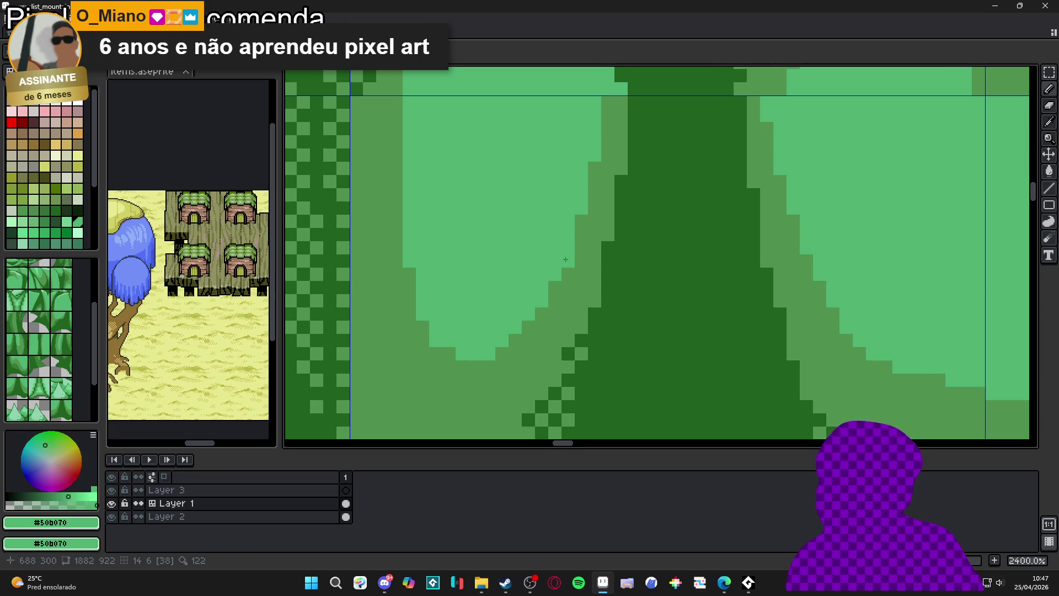
Fill the light dither pixels along the foliage edge with dark green
{"action": "left_click", "coordinate": [524, 347], "text": "alt"}
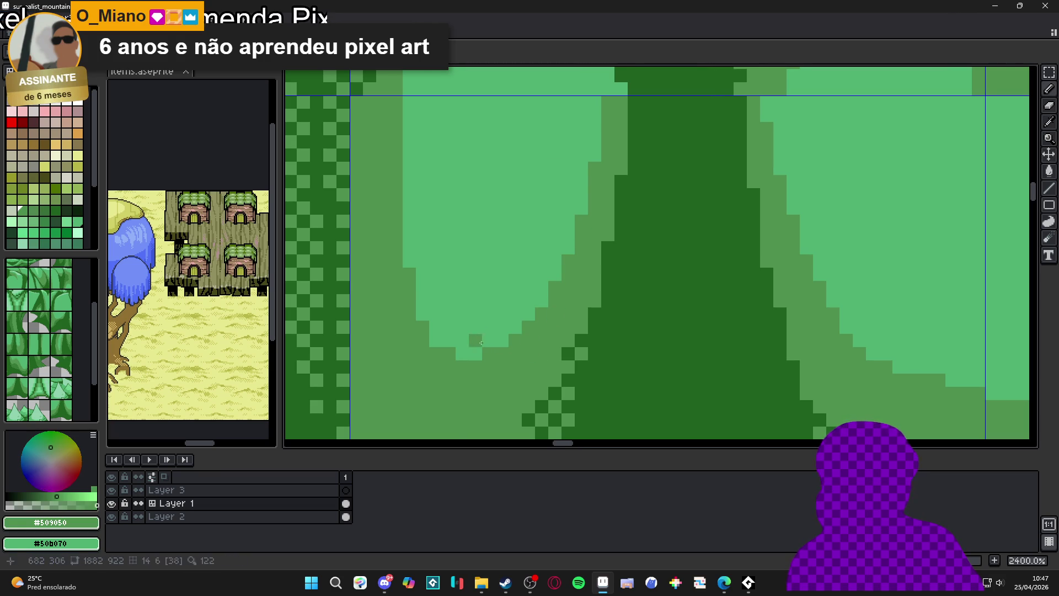
{"action": "scroll", "coordinate": [523, 281], "scroll_direction": "down", "scroll_amount": 5}
{"action": "scroll", "coordinate": [523, 281], "scroll_direction": "up", "scroll_amount": 2}
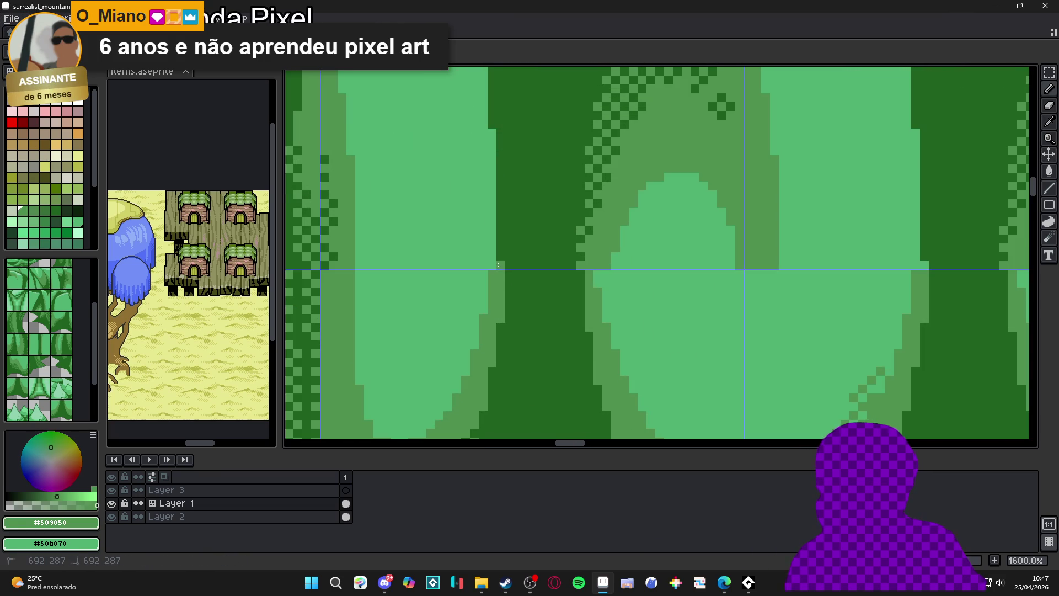
{"action": "left_click_drag", "start_coordinate": [491, 134], "coordinate": [505, 316]}
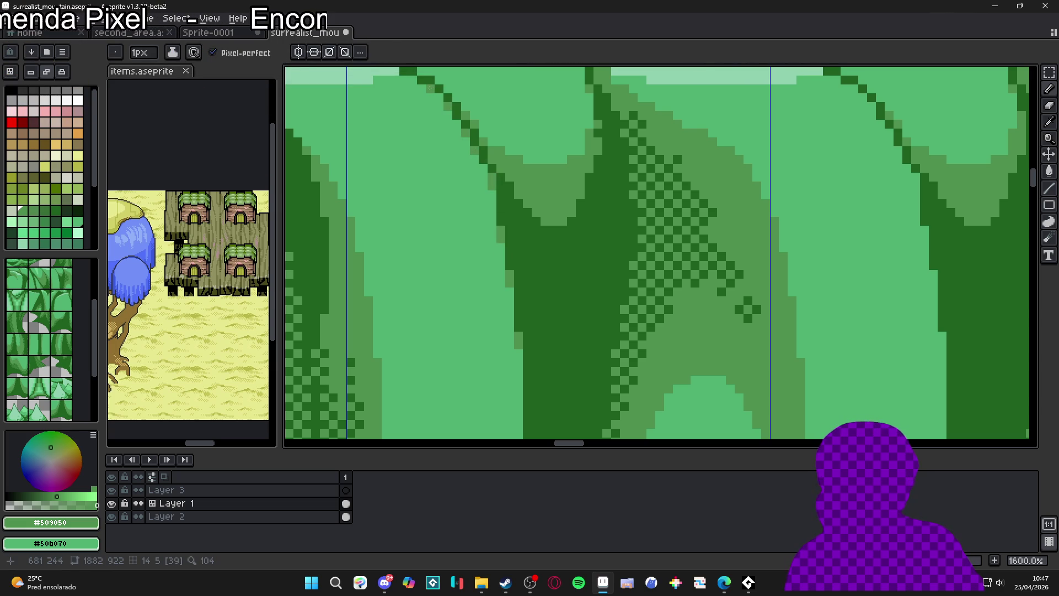
{"action": "scroll", "coordinate": [413, 77], "scroll_direction": "down", "scroll_amount": 3}
{"action": "scroll", "coordinate": [477, 348], "scroll_direction": "up", "scroll_amount": 3}
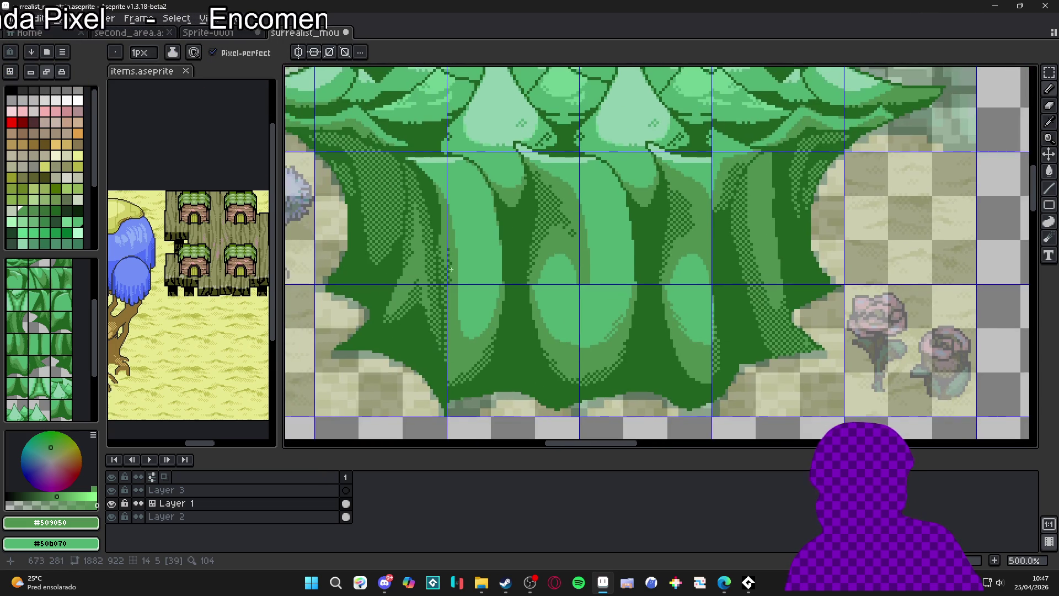
{"action": "scroll", "coordinate": [454, 338], "scroll_direction": "down", "scroll_amount": 3}
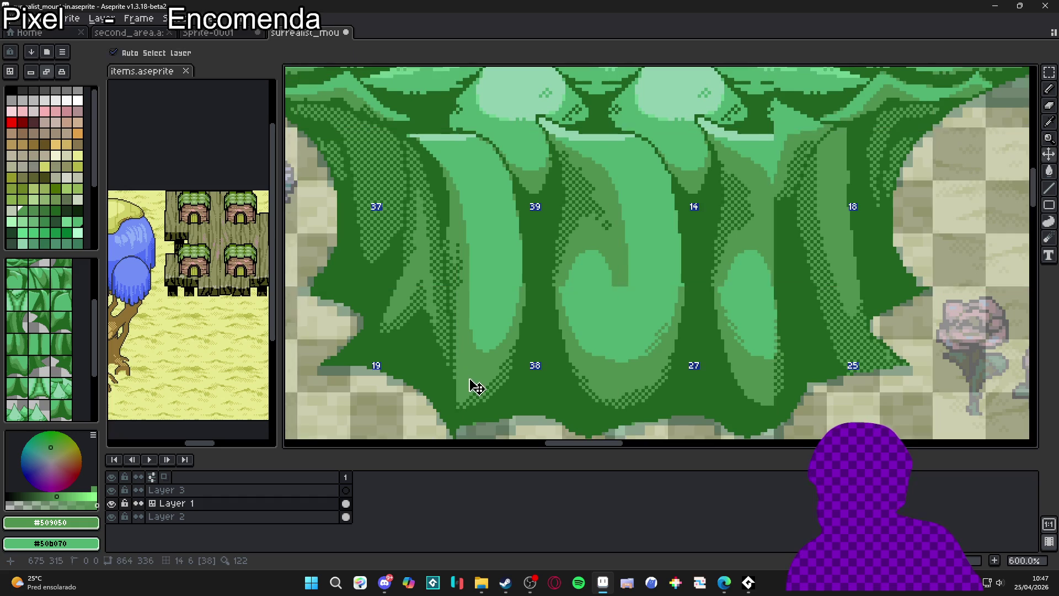
{"action": "scroll", "coordinate": [464, 338], "scroll_direction": "up", "scroll_amount": 4}
{"action": "left_click", "coordinate": [447, 331], "text": "alt"}
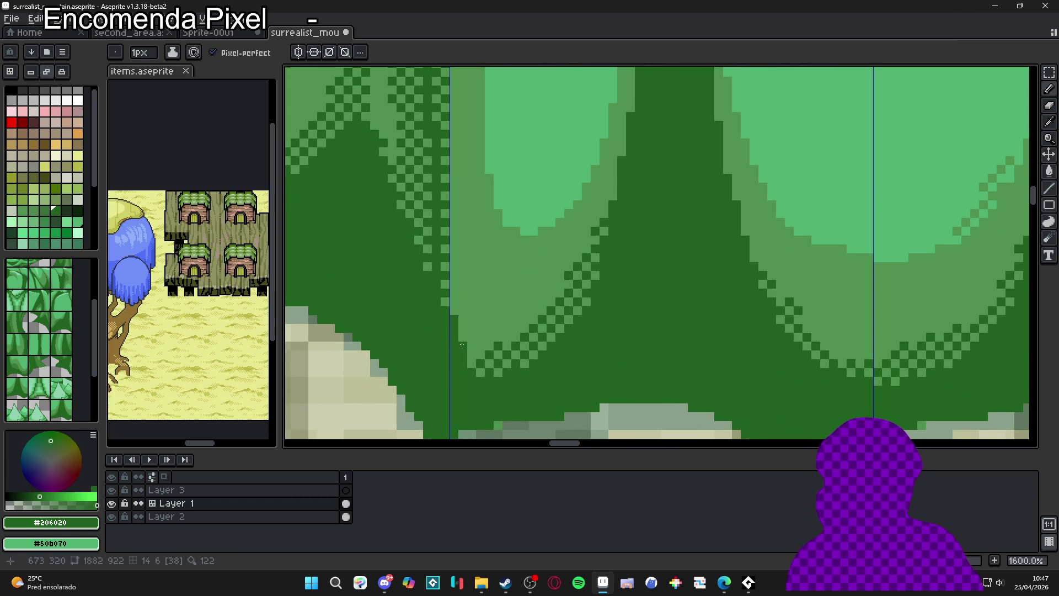
{"action": "left_click", "coordinate": [488, 364]}
{"action": "left_click", "coordinate": [478, 372]}
{"action": "mouse_move", "coordinate": [479, 353]}
{"action": "left_mouse_down"}
{"action": "mouse_move", "coordinate": [466, 338]}
{"action": "mouse_move", "coordinate": [486, 364]}
{"action": "left_mouse_up"}
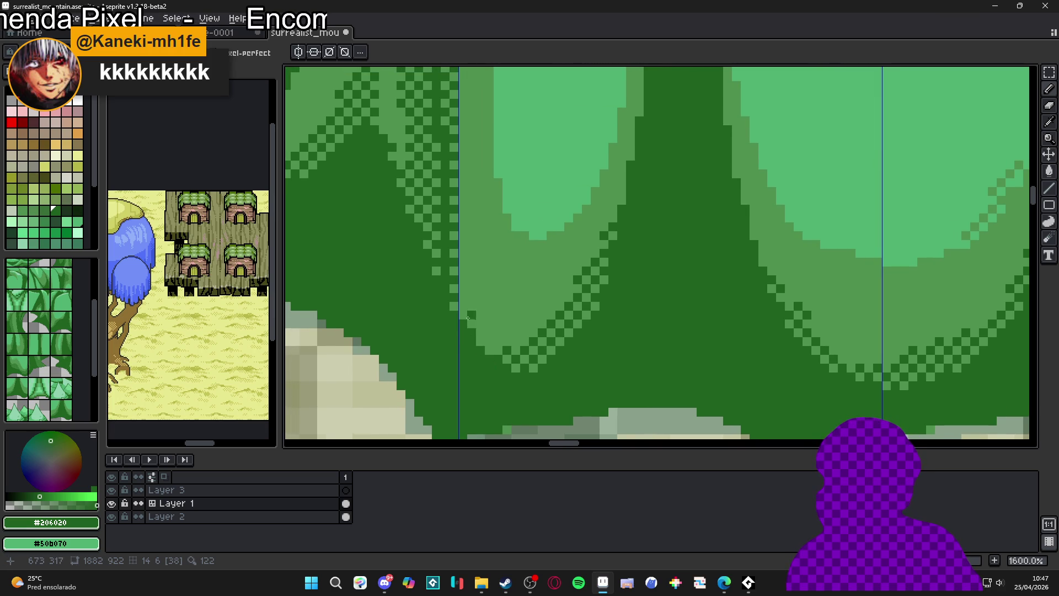
{"action": "scroll", "coordinate": [464, 318], "scroll_direction": "down", "scroll_amount": 4}
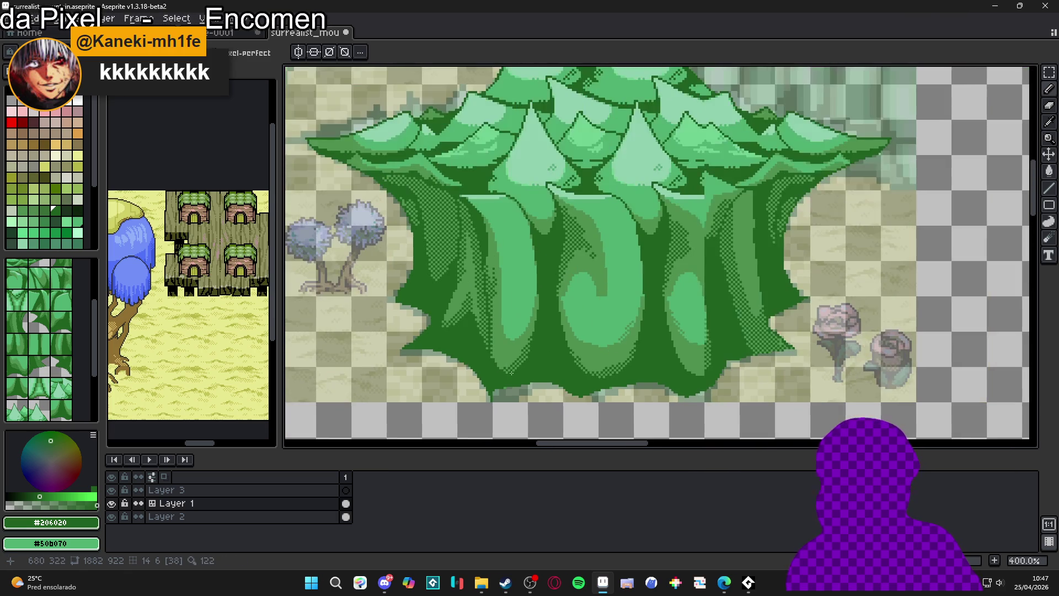
{"action": "scroll", "coordinate": [504, 279], "scroll_direction": "up", "scroll_amount": 4}
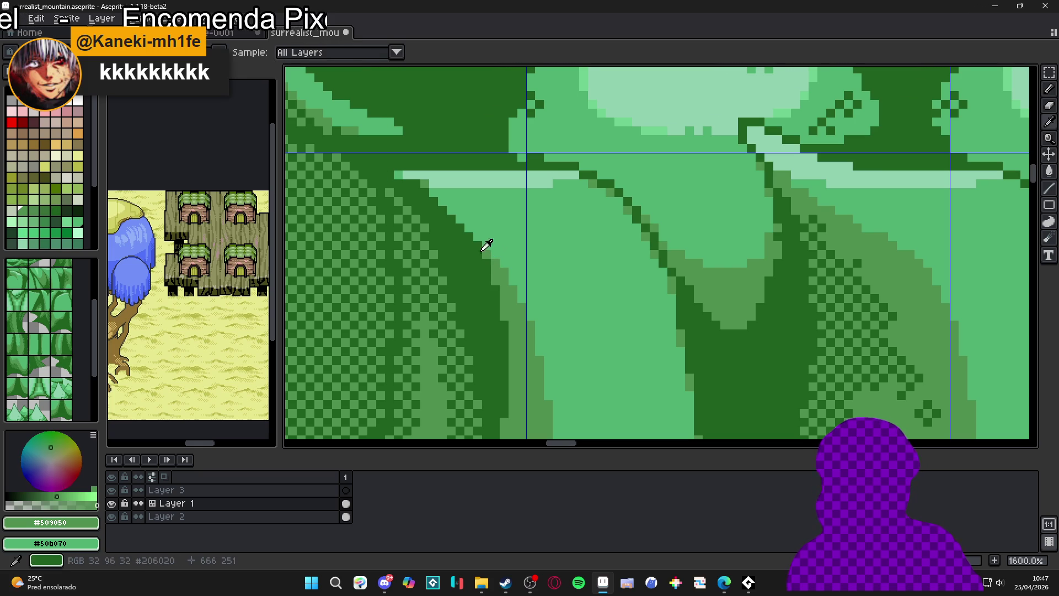
Add a light-green pixel beside the light strip, then review the whole tree with slices shown
{"action": "left_click", "coordinate": [488, 253], "text": "alt"}
{"action": "scroll", "coordinate": [502, 287], "scroll_direction": "down", "scroll_amount": 3}
{"action": "scroll", "coordinate": [505, 295], "scroll_direction": "up", "scroll_amount": 4}
{"action": "left_click", "coordinate": [436, 225], "text": "alt"}
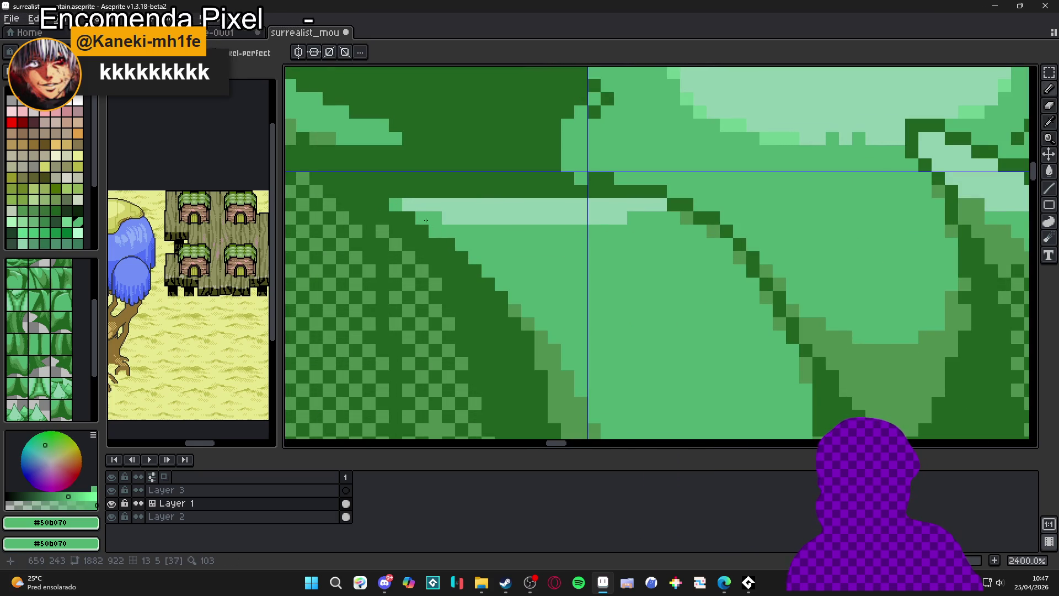
{"action": "left_click", "coordinate": [375, 206]}
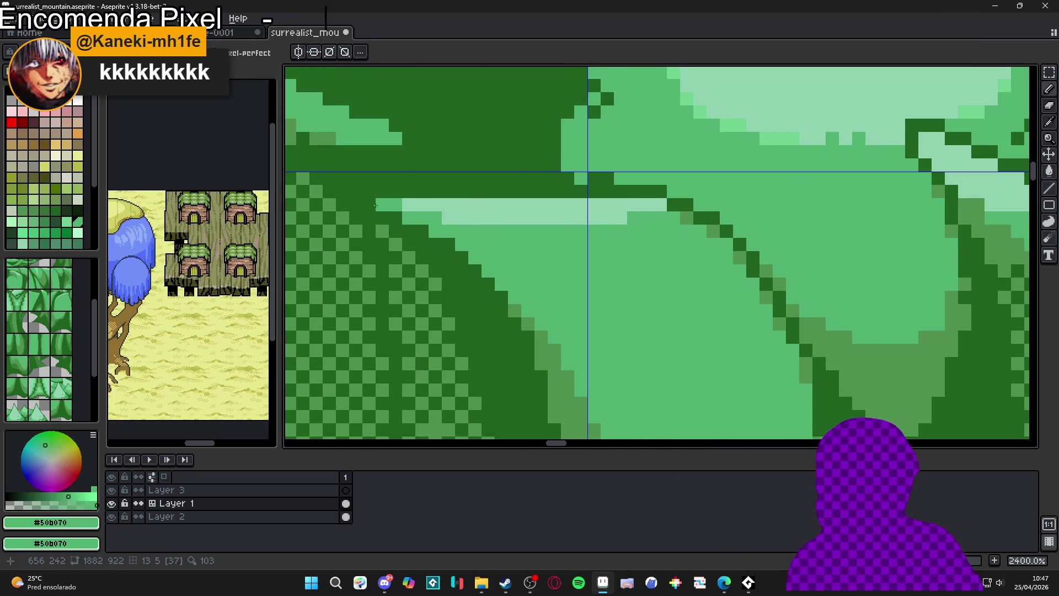
{"action": "scroll", "coordinate": [489, 316], "scroll_direction": "down", "scroll_amount": 4}
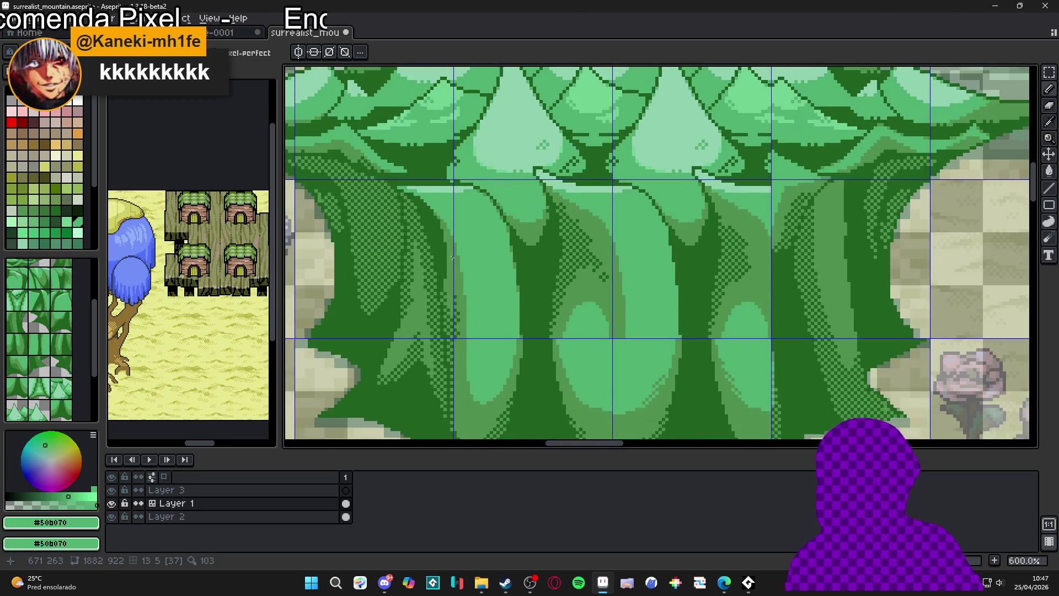
{"action": "scroll", "coordinate": [489, 316], "scroll_direction": "down", "scroll_amount": 1}
{"action": "left_click_drag", "start_coordinate": [452, 366], "coordinate": [413, 380]}
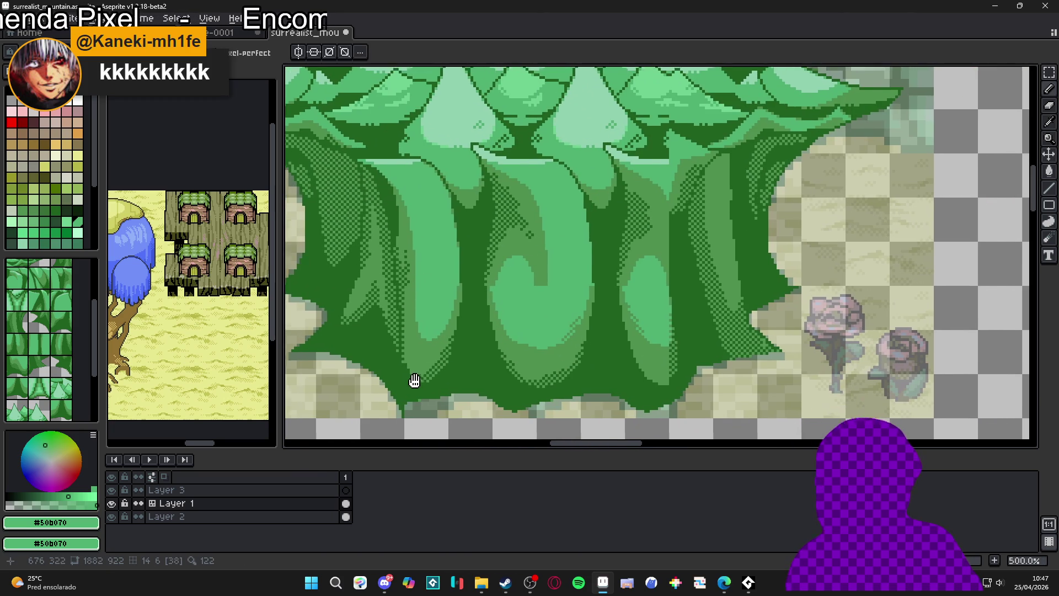
{"action": "scroll", "coordinate": [461, 375], "scroll_direction": "down", "scroll_amount": 1}
{"action": "key", "text": "c"}
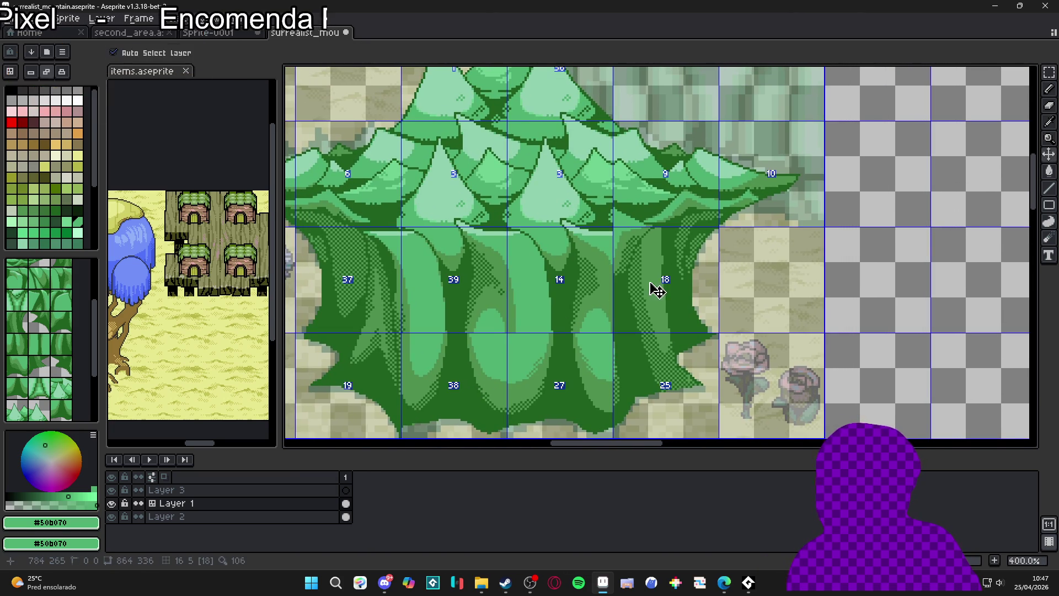
{"action": "key", "text": "b"}
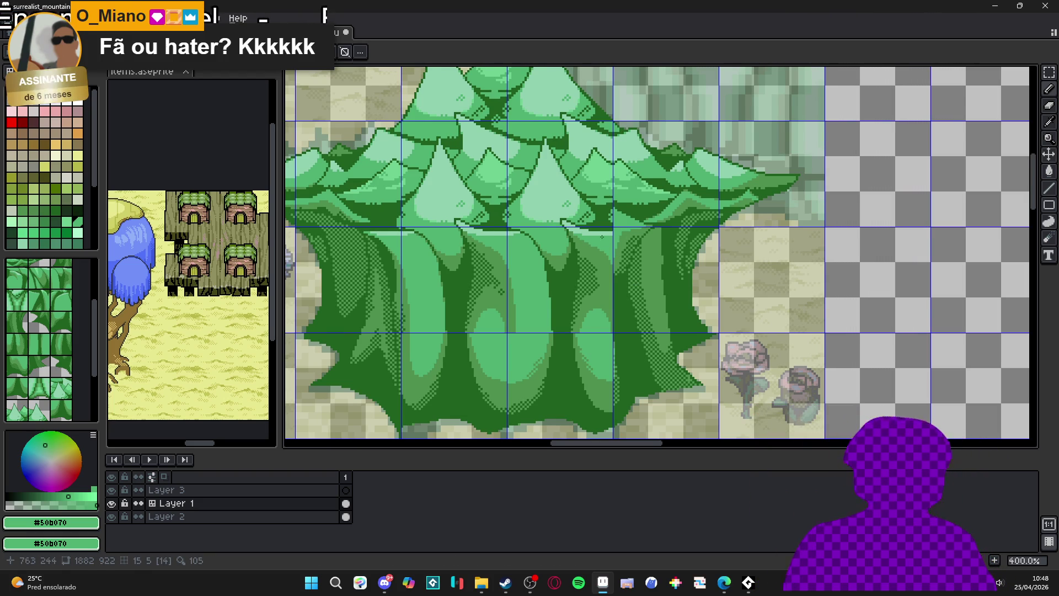
Paint dark green pixels along the canopy edge, using the canopy's own dark green
{"action": "scroll", "coordinate": [688, 284], "scroll_direction": "up", "scroll_amount": 2}
{"action": "scroll", "coordinate": [716, 255], "scroll_direction": "up", "scroll_amount": 5}
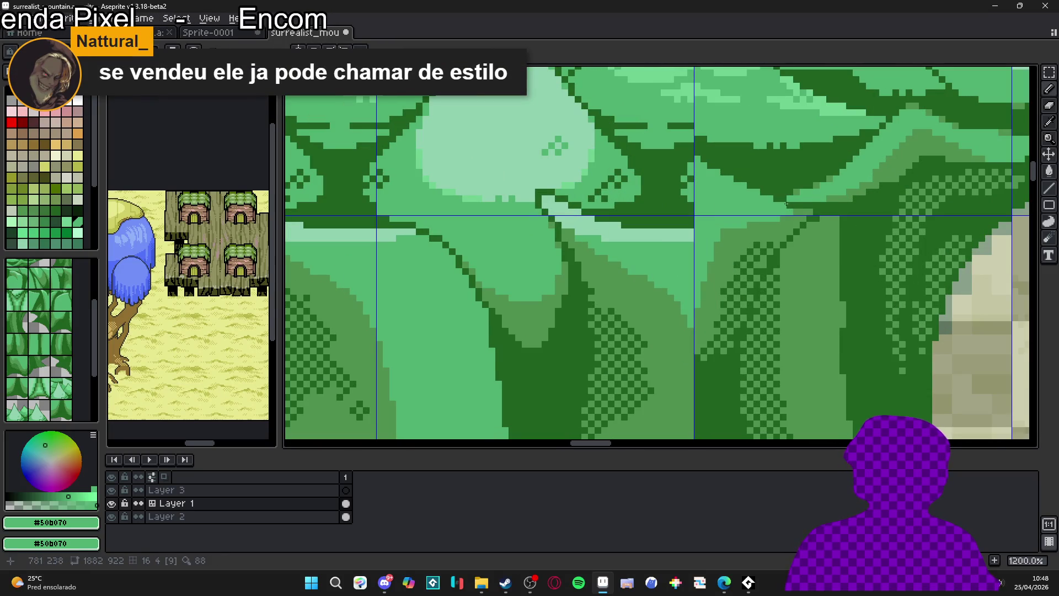
{"action": "left_click", "coordinate": [794, 202], "text": "alt"}
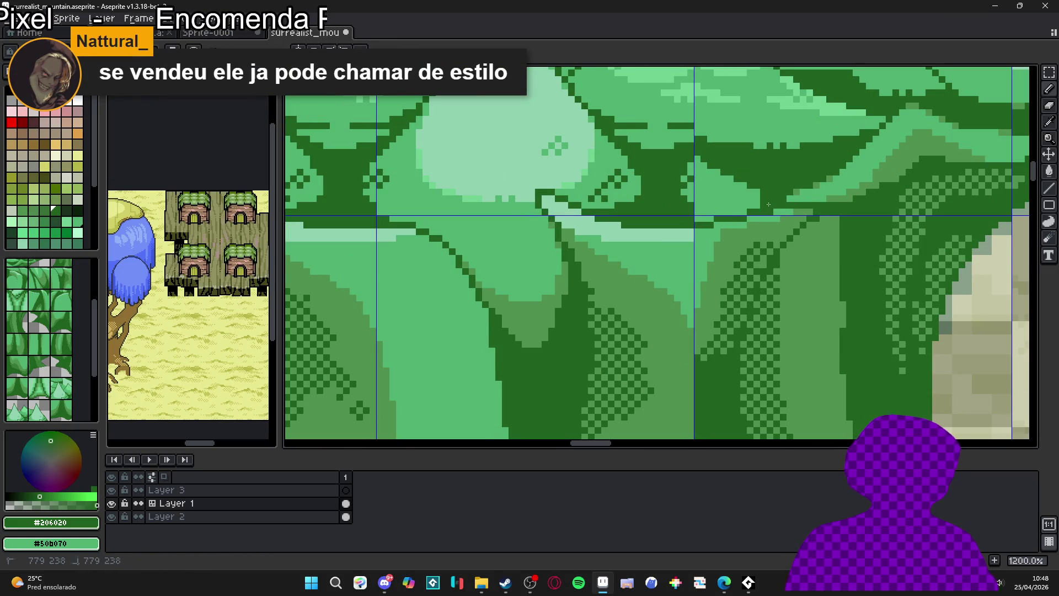
{"action": "left_click_drag", "start_coordinate": [701, 203], "coordinate": [745, 192]}
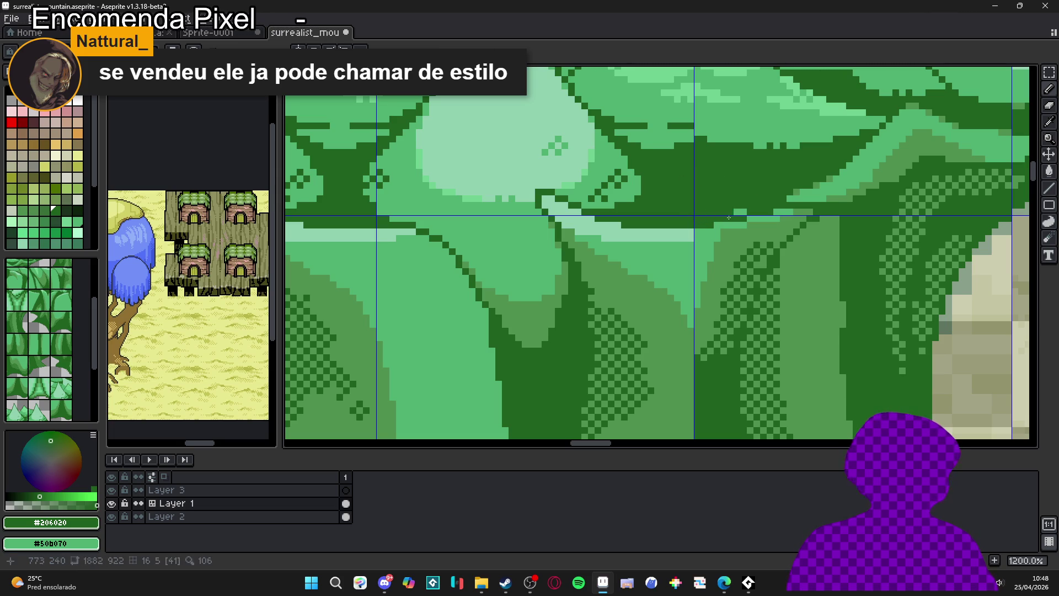
Sample the pale highlight green, then the light green, from the canvas
{"action": "left_click", "coordinate": [702, 232], "text": "alt"}
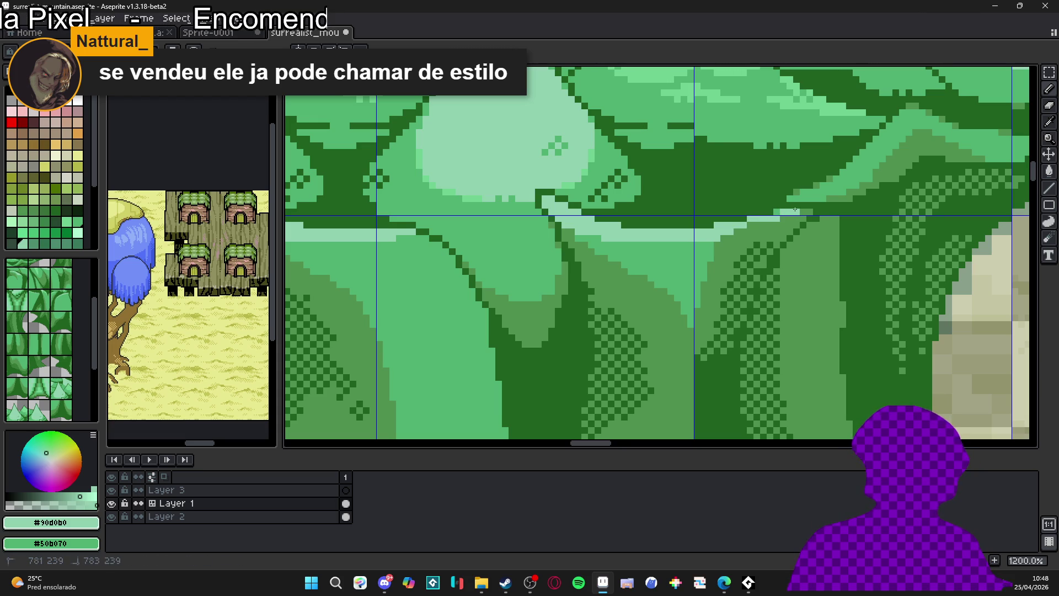
{"action": "left_click", "coordinate": [751, 225], "text": "alt"}
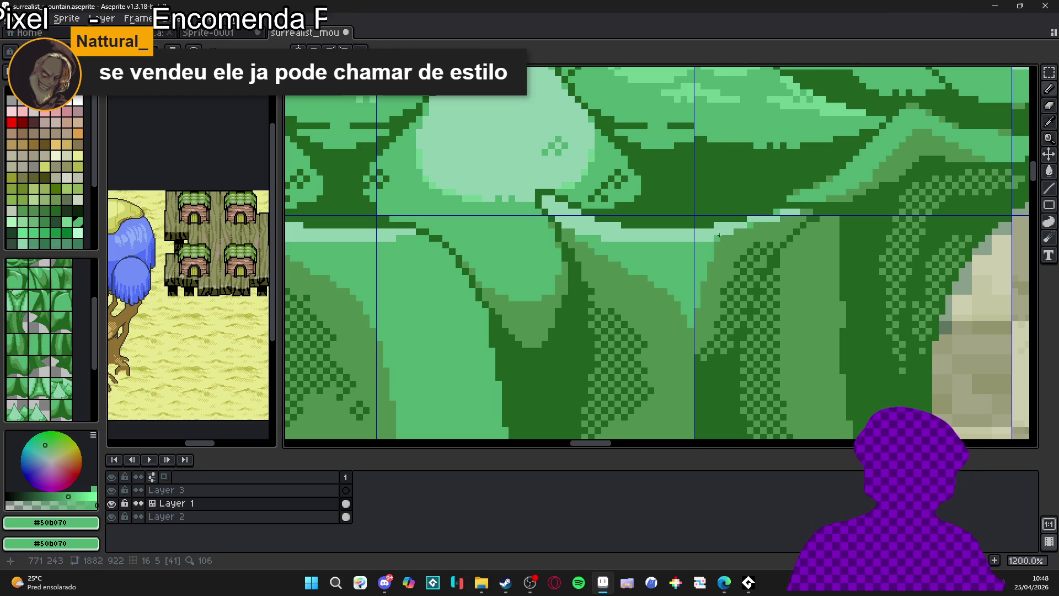
{"action": "scroll", "coordinate": [720, 236], "scroll_direction": "down", "scroll_amount": 2}
{"action": "scroll", "coordinate": [720, 236], "scroll_direction": "up", "scroll_amount": 2}
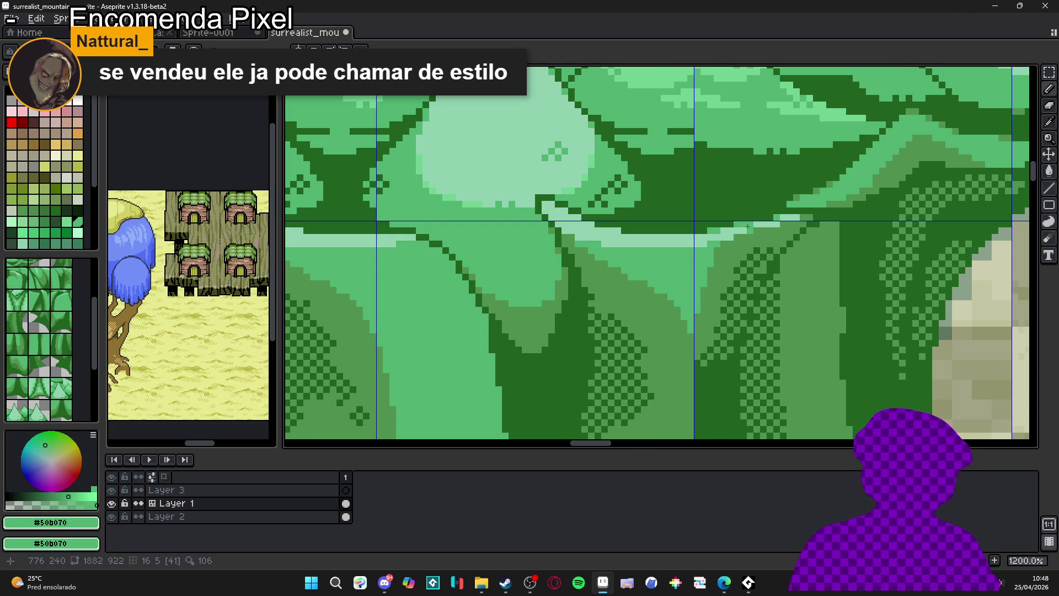
{"action": "scroll", "coordinate": [747, 226], "scroll_direction": "down", "scroll_amount": 3}
{"action": "scroll", "coordinate": [694, 237], "scroll_direction": "up", "scroll_amount": 4}
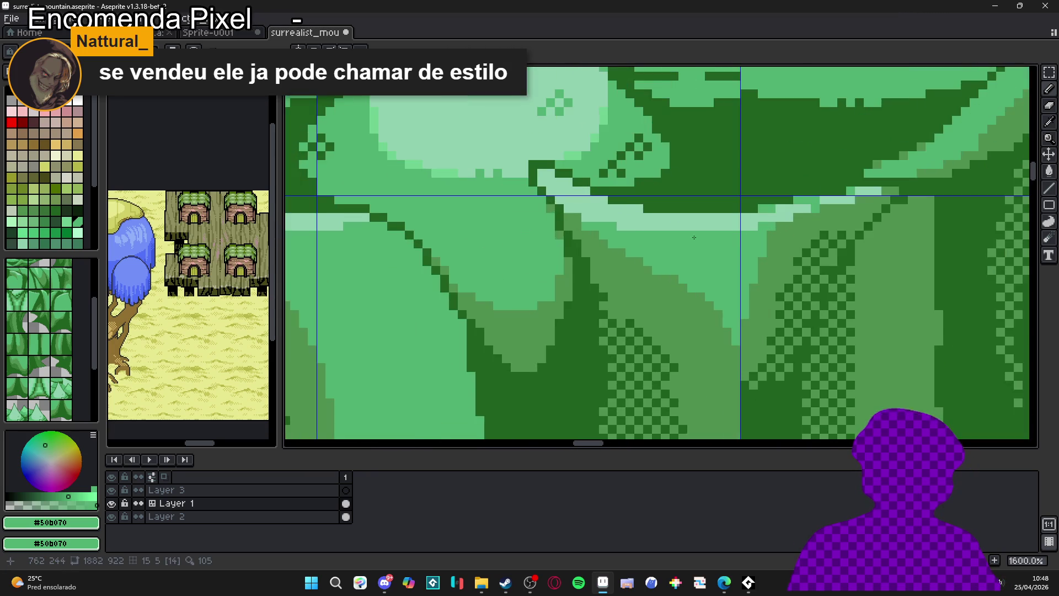
{"action": "scroll", "coordinate": [694, 237], "scroll_direction": "down", "scroll_amount": 3}
{"action": "scroll", "coordinate": [702, 252], "scroll_direction": "down", "scroll_amount": 3}
Toggle the grid overlay on (Ctrl+') and recentre the view on the tree trunks
{"action": "key", "text": "ctrl+'"}
{"action": "scroll", "coordinate": [721, 263], "scroll_direction": "up", "scroll_amount": 1}
{"action": "scroll", "coordinate": [725, 238], "scroll_direction": "up", "scroll_amount": 1}
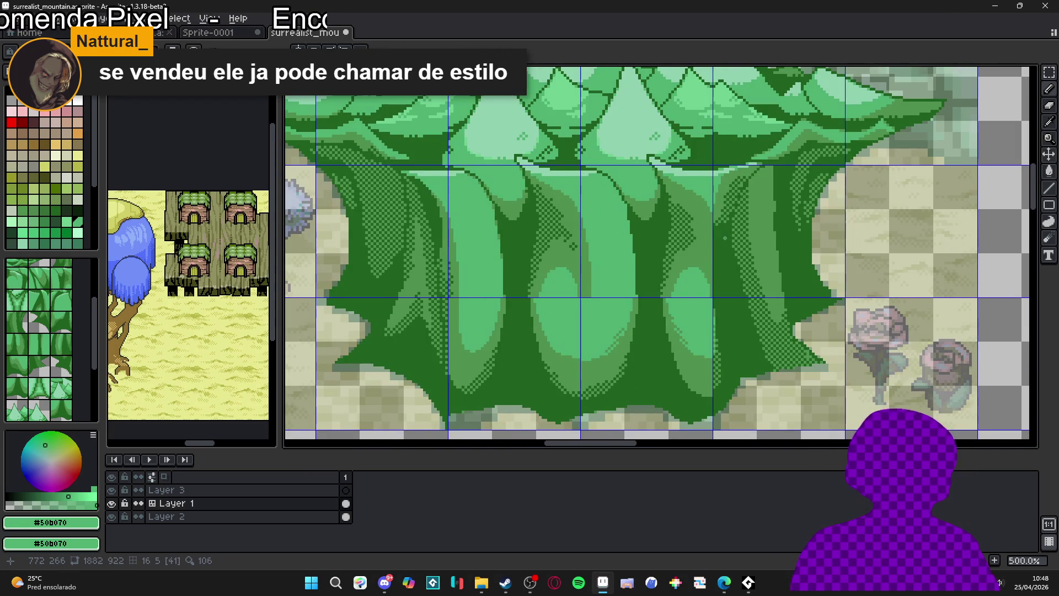
{"action": "scroll", "coordinate": [724, 237], "scroll_direction": "down", "scroll_amount": 1}
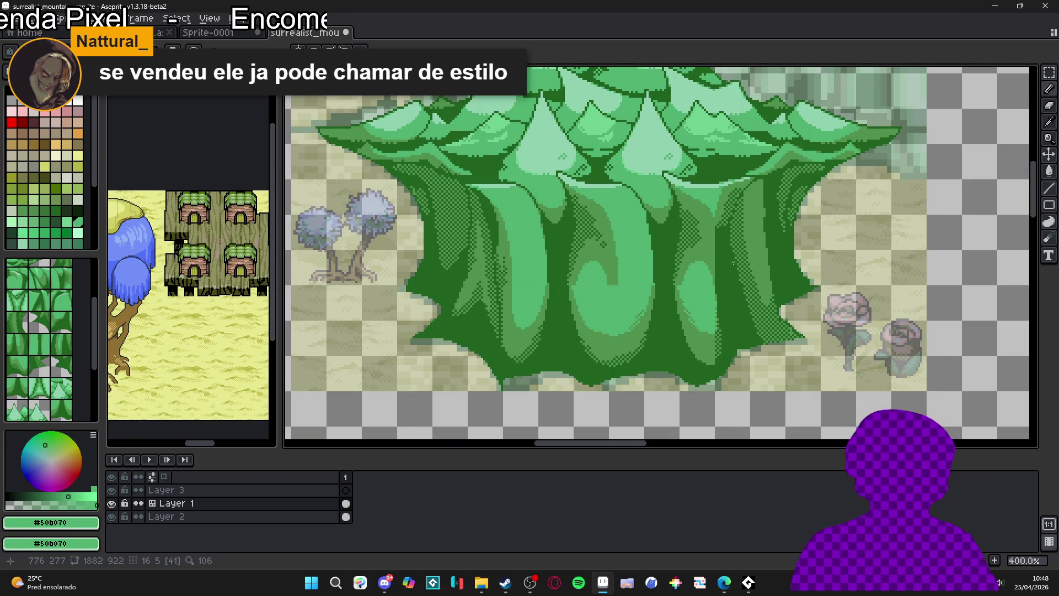
{"action": "left_click_drag", "start_coordinate": [715, 267], "coordinate": [725, 278]}
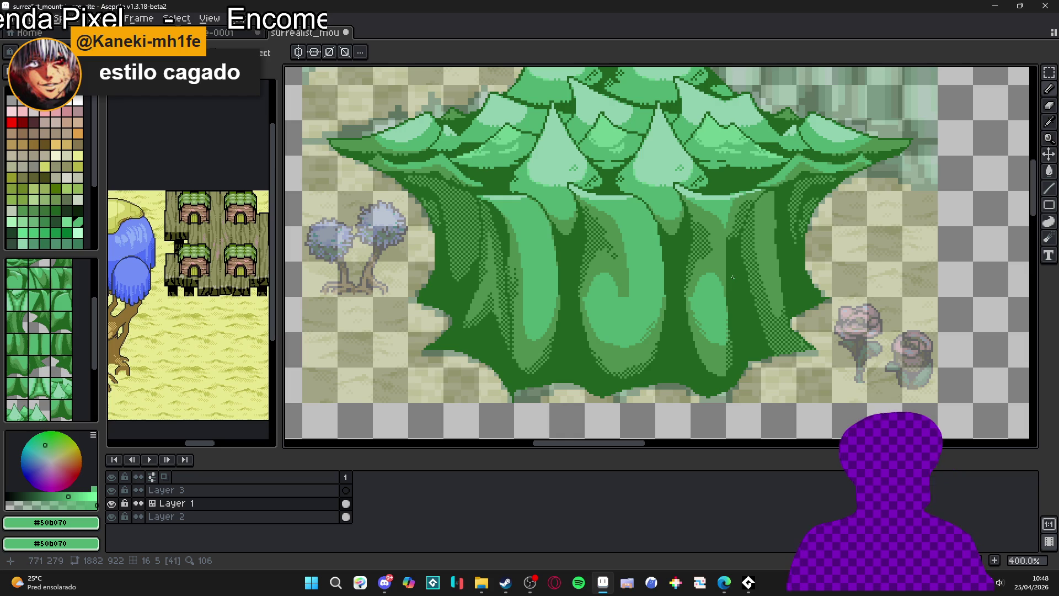
{"action": "key", "text": "ctrl+apostrophe"}
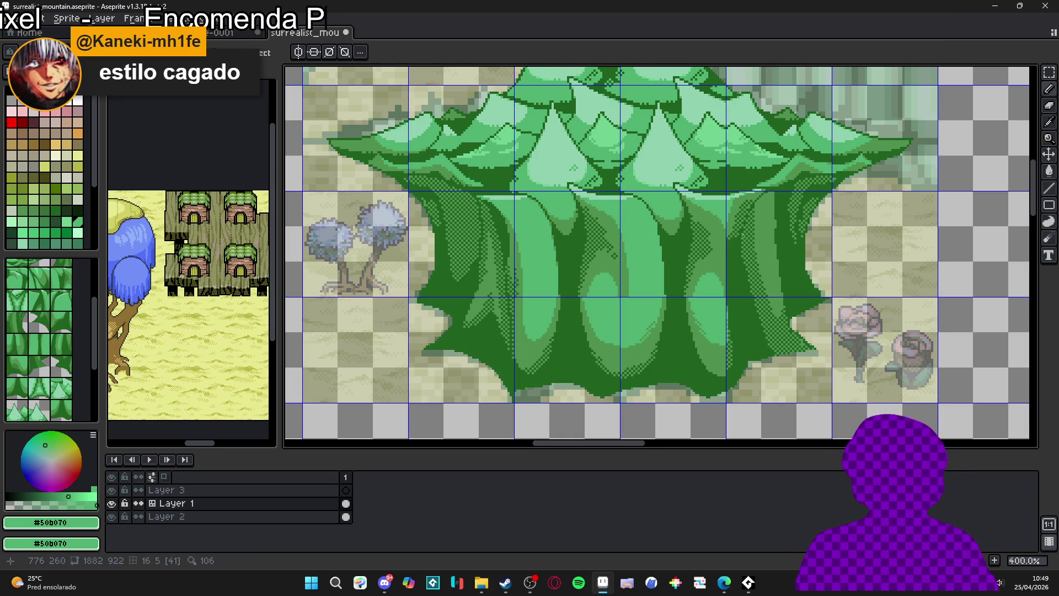
Bring the lower trunks into view and pick the mid green #509050 from a trunk
{"action": "scroll", "coordinate": [742, 236], "scroll_direction": "up", "scroll_amount": 4}
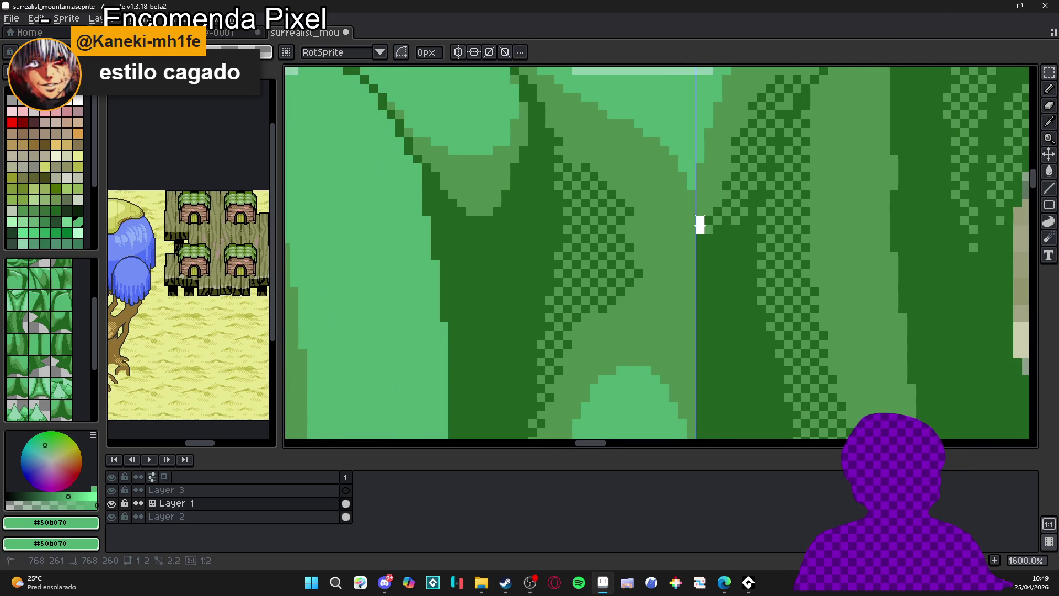
{"action": "key", "text": "b"}
{"action": "scroll", "coordinate": [708, 329], "scroll_direction": "down", "scroll_amount": 3}
{"action": "left_click_drag", "start_coordinate": [708, 329], "coordinate": [696, 213]}
{"action": "key", "text": "w"}
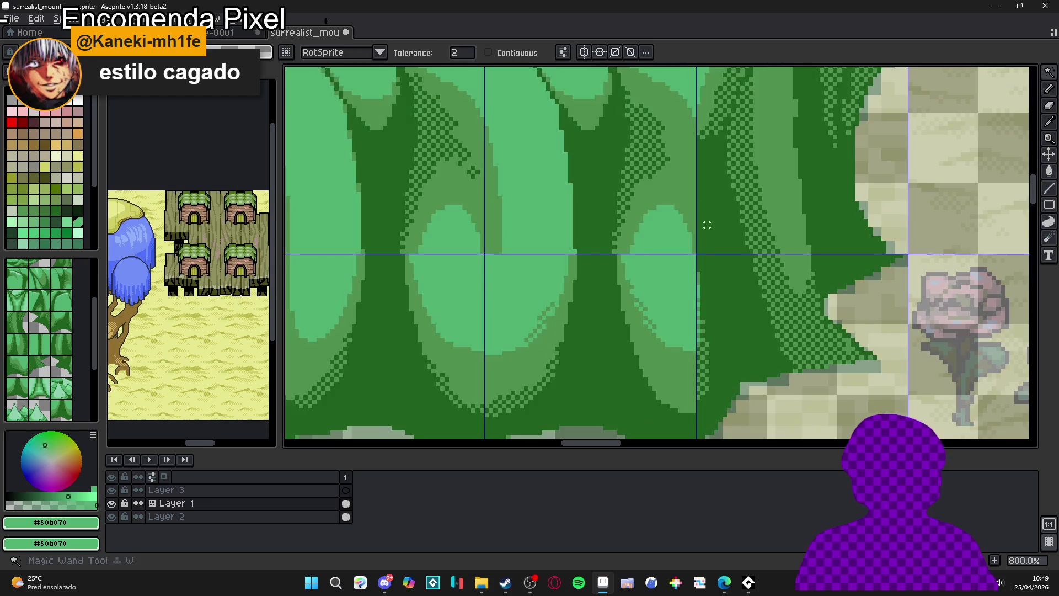
{"action": "left_click", "coordinate": [675, 163], "text": "alt"}
Draw thin vertical #509050 strokes down the gaps between the trunks
{"action": "scroll", "coordinate": [711, 130], "scroll_direction": "up", "scroll_amount": 2}
{"action": "left_click_drag", "start_coordinate": [708, 119], "coordinate": [704, 318]}
{"action": "left_click_drag", "start_coordinate": [714, 193], "coordinate": [717, 342]}
{"action": "mouse_move", "coordinate": [722, 245]}
{"action": "left_mouse_down"}
{"action": "mouse_move", "coordinate": [712, 413]}
{"action": "mouse_move", "coordinate": [715, 248]}
{"action": "mouse_move", "coordinate": [715, 346]}
{"action": "left_mouse_up"}
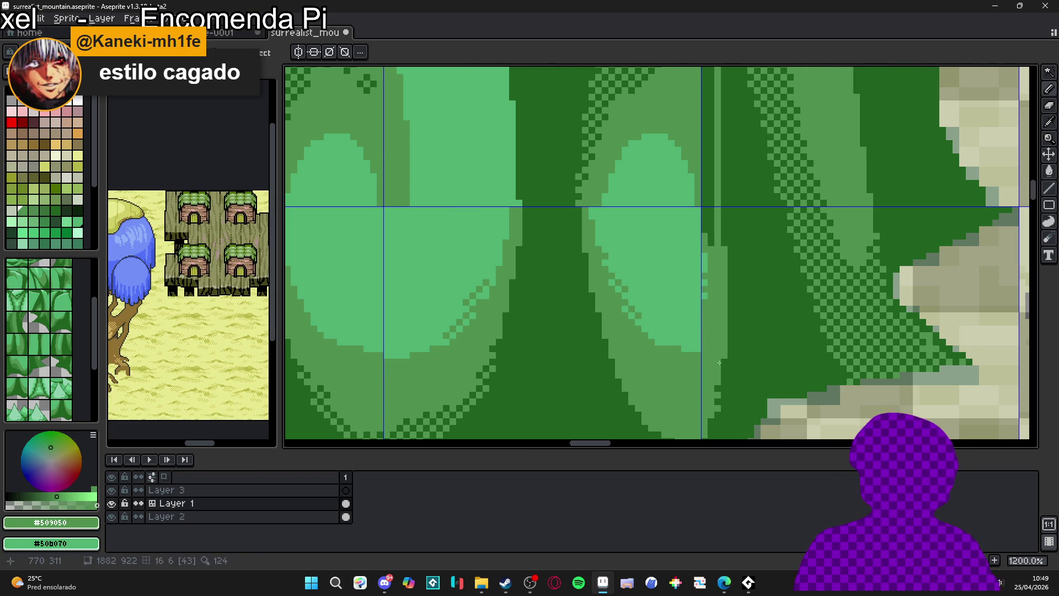
{"action": "left_click_drag", "start_coordinate": [720, 382], "coordinate": [708, 434]}
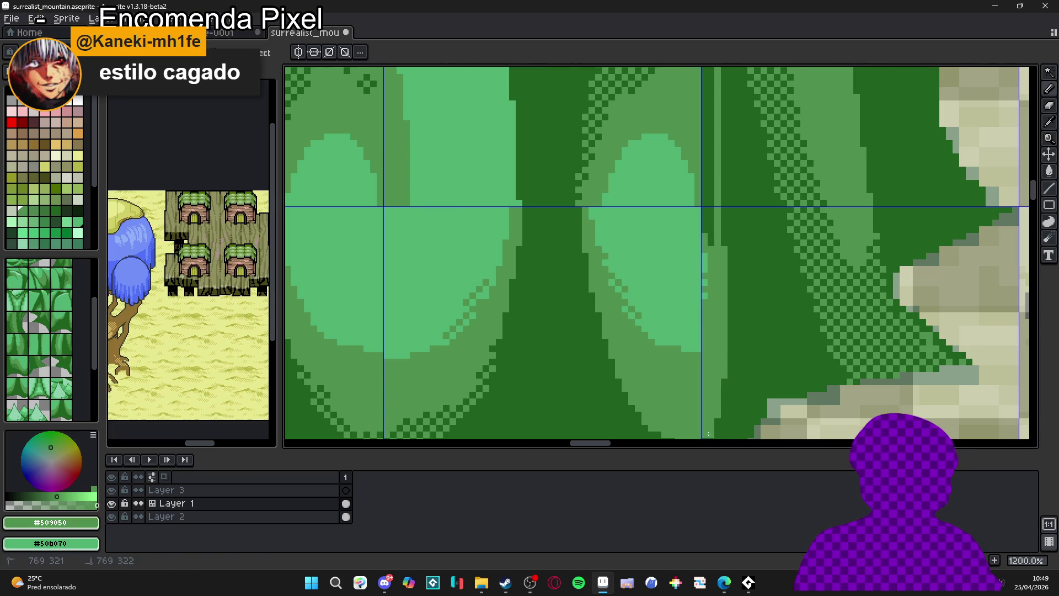
Zoom back out so the whole forest block is visible again
{"action": "scroll", "coordinate": [716, 219], "scroll_direction": "up", "scroll_amount": 3}
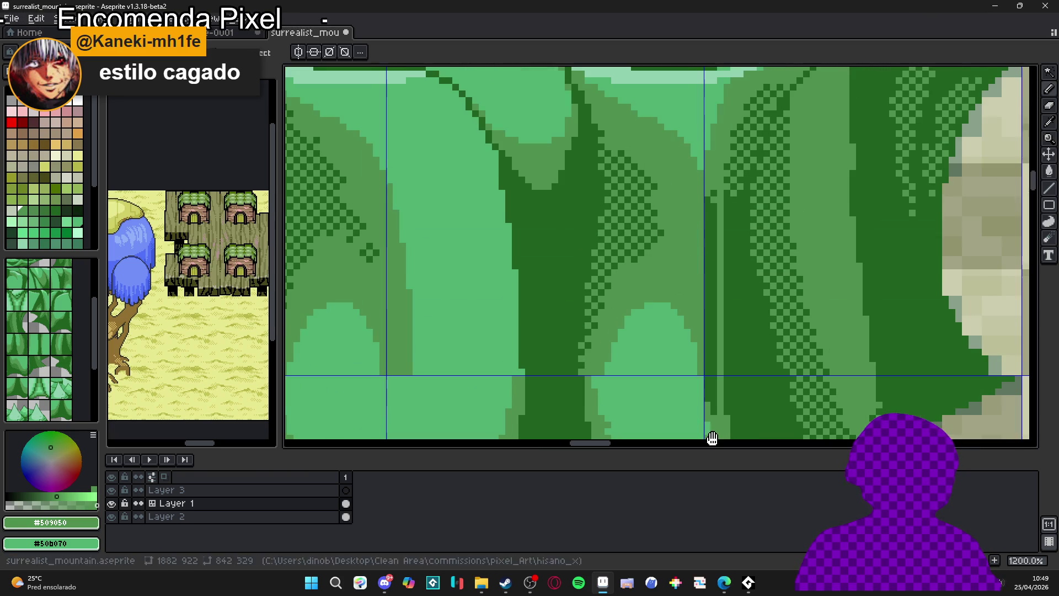
{"action": "scroll", "coordinate": [716, 219], "scroll_direction": "down", "scroll_amount": 2}
{"action": "scroll", "coordinate": [692, 267], "scroll_direction": "up", "scroll_amount": 2}
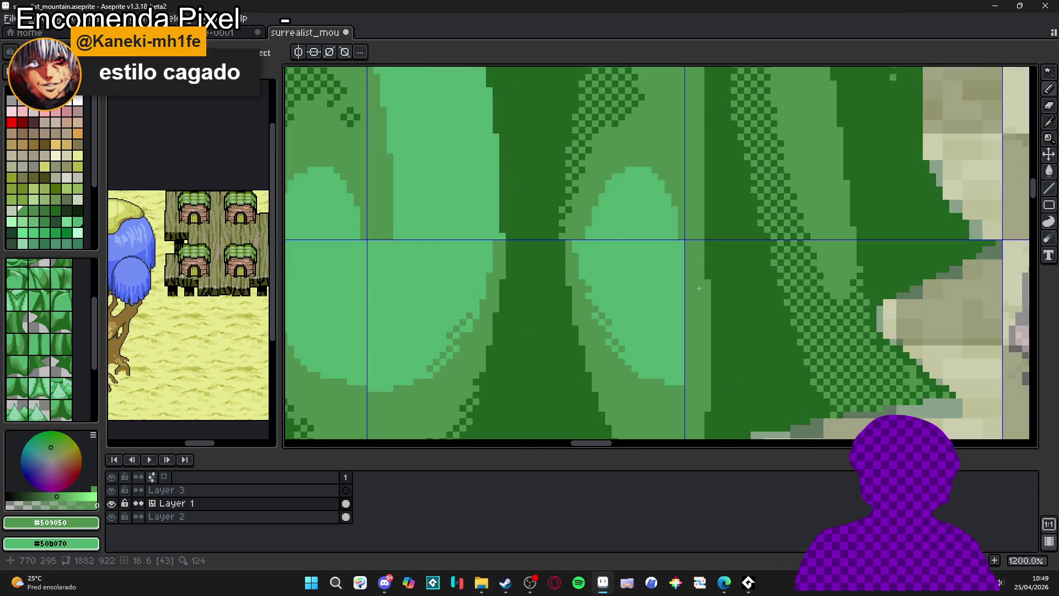
{"action": "key", "text": "v"}
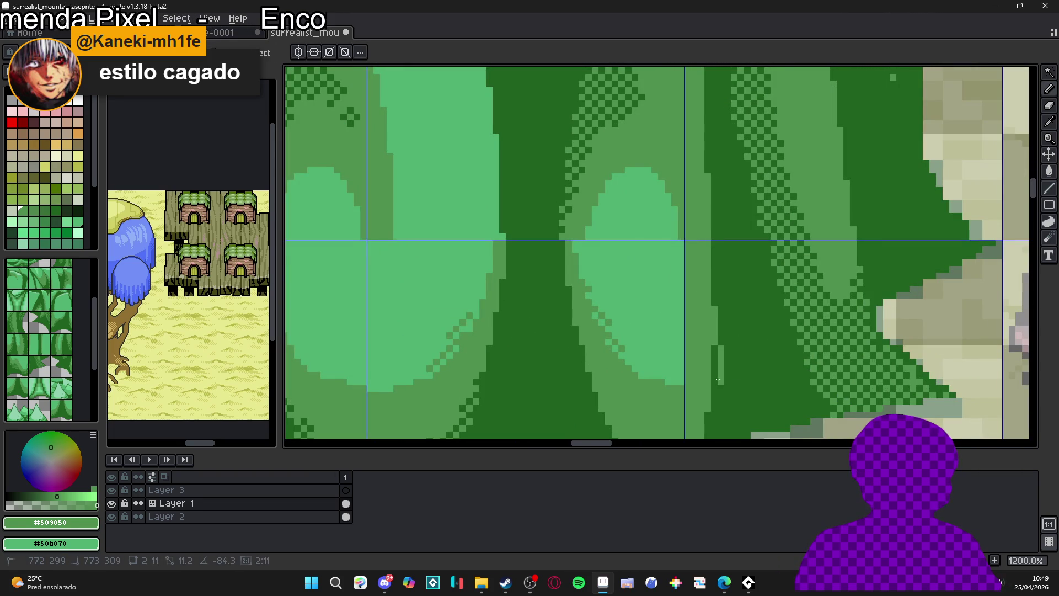
{"action": "scroll", "coordinate": [698, 314], "scroll_direction": "down", "scroll_amount": 2}
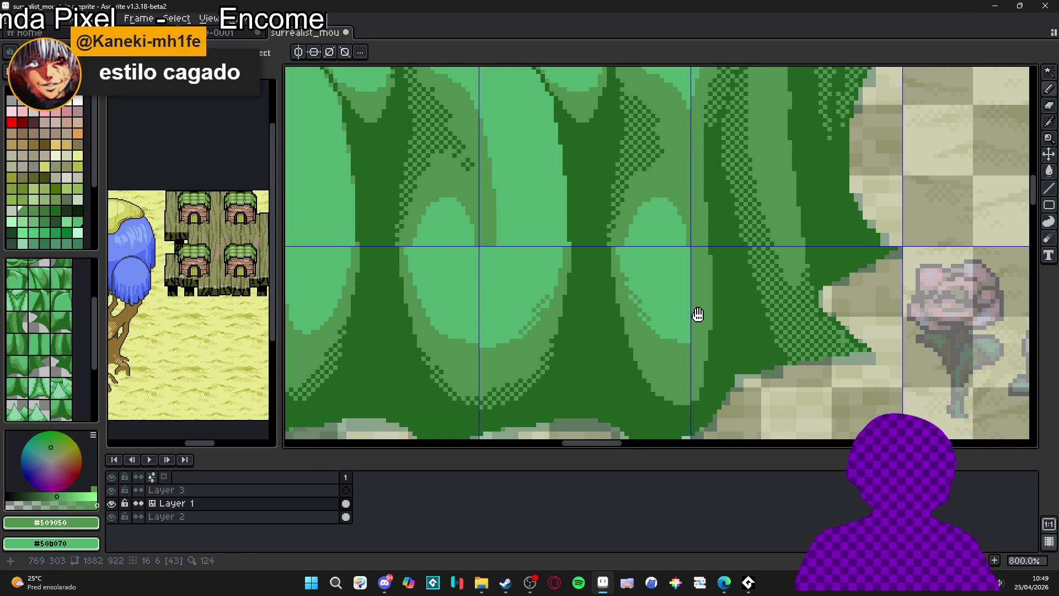
{"action": "scroll", "coordinate": [656, 341], "scroll_direction": "down", "scroll_amount": 3}
{"action": "left_click_drag", "start_coordinate": [656, 345], "coordinate": [672, 384]}
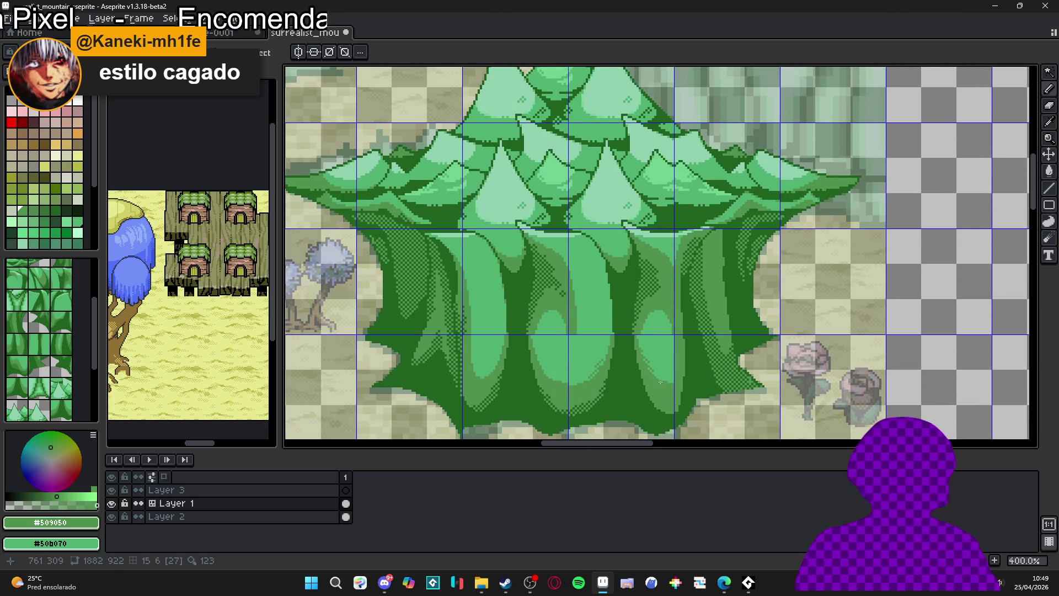
{"action": "scroll", "coordinate": [584, 338], "scroll_direction": "up", "scroll_amount": 2}
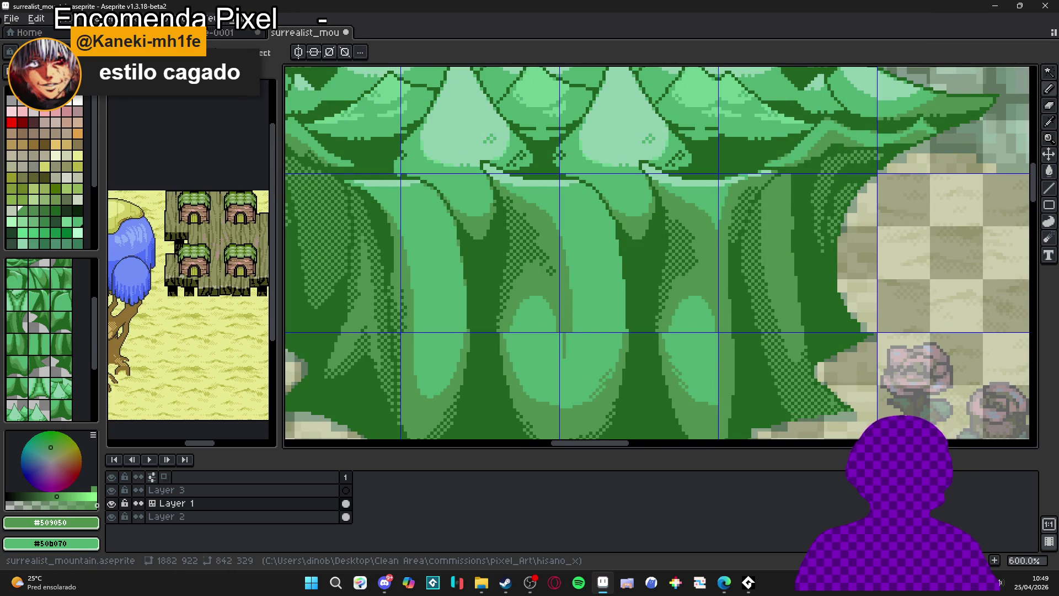
{"action": "scroll", "coordinate": [576, 320], "scroll_direction": "up", "scroll_amount": 1}
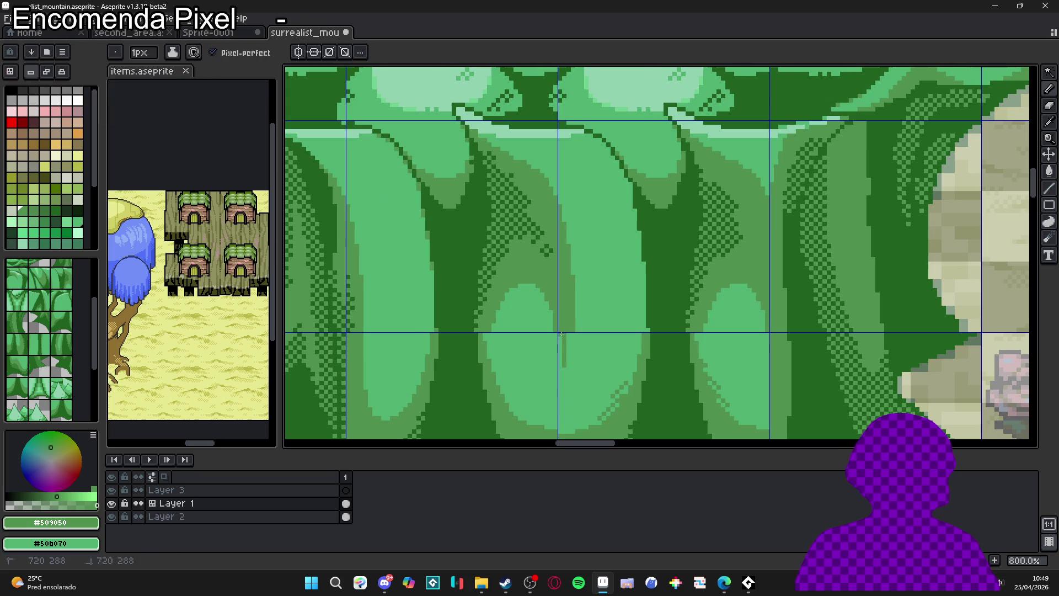
Zoom close on the trunk and add three darker pixels stepping its edge downward
{"action": "scroll", "coordinate": [569, 378], "scroll_direction": "up", "scroll_amount": 2}
{"action": "scroll", "coordinate": [569, 378], "scroll_direction": "down", "scroll_amount": 2}
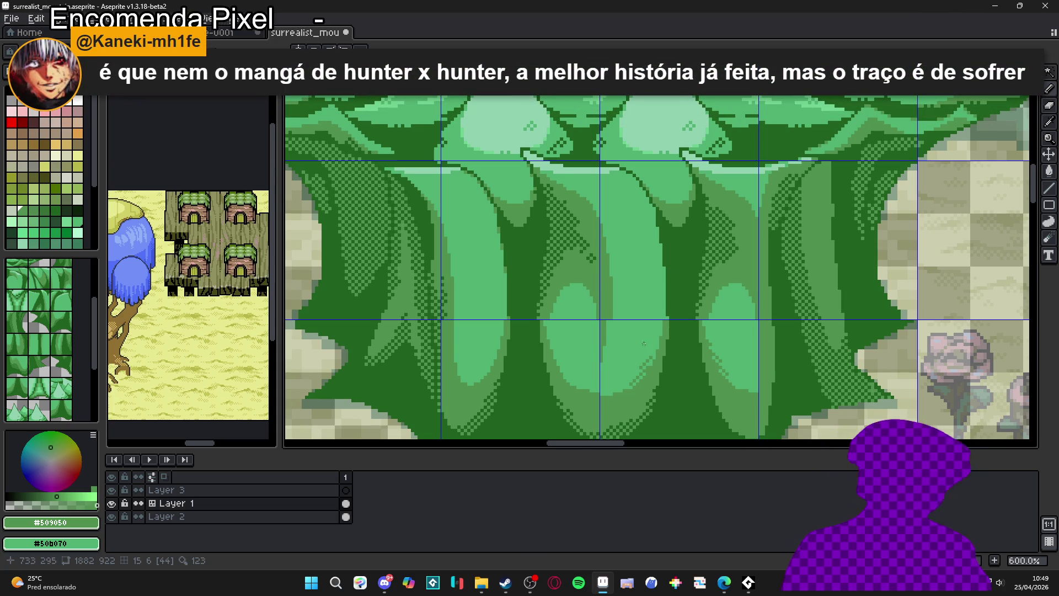
{"action": "scroll", "coordinate": [644, 343], "scroll_direction": "up", "scroll_amount": 4}
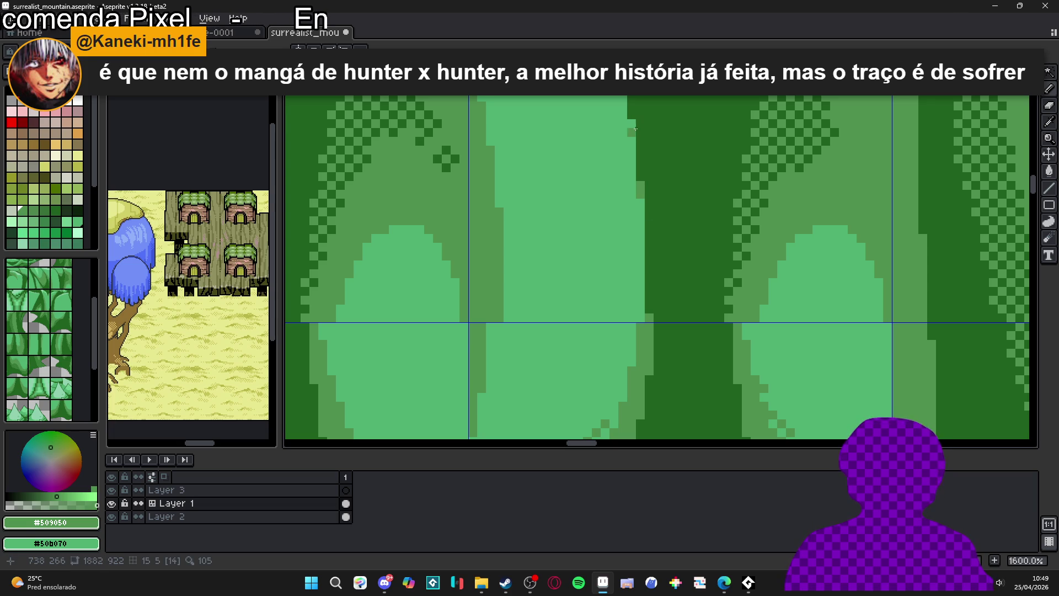
{"action": "scroll", "coordinate": [627, 186], "scroll_direction": "up", "scroll_amount": 3}
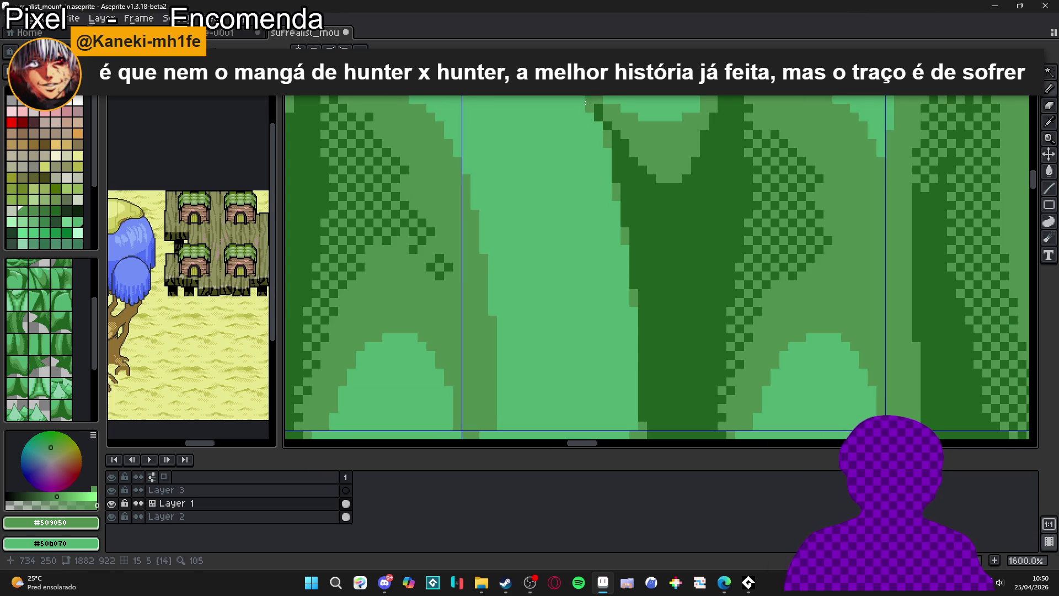
{"action": "scroll", "coordinate": [586, 103], "scroll_direction": "down", "scroll_amount": 3}
{"action": "scroll", "coordinate": [601, 110], "scroll_direction": "up", "scroll_amount": 3}
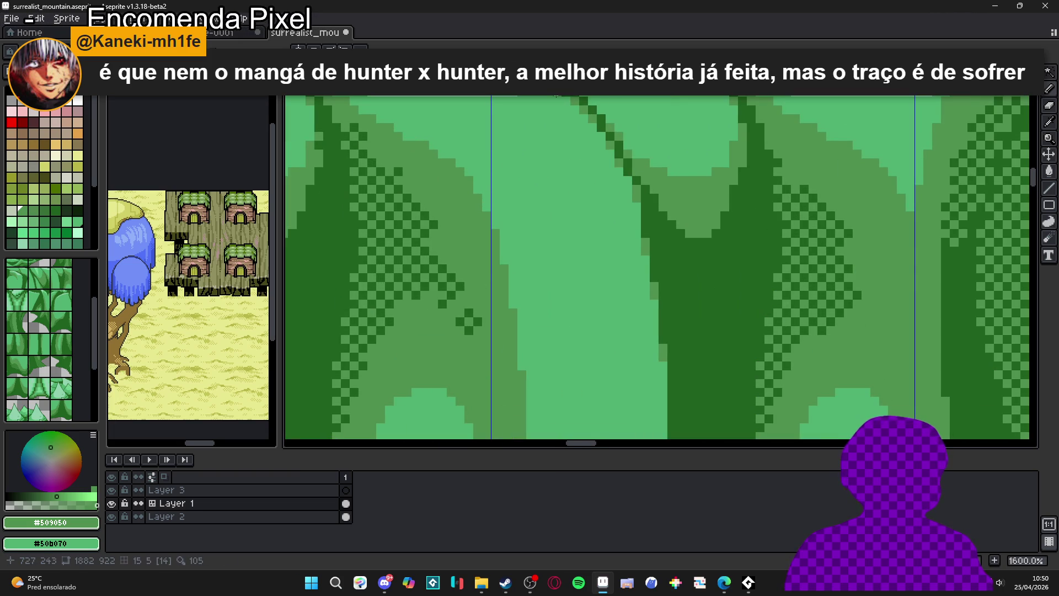
{"action": "scroll", "coordinate": [609, 157], "scroll_direction": "down", "scroll_amount": 4}
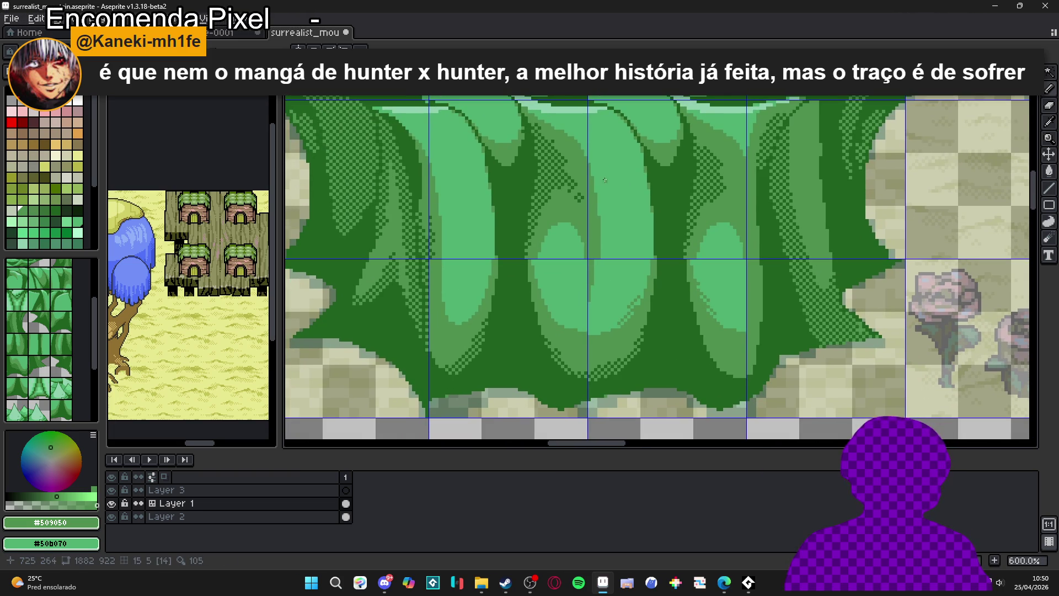
{"action": "scroll", "coordinate": [579, 171], "scroll_direction": "up", "scroll_amount": 3}
{"action": "scroll", "coordinate": [552, 188], "scroll_direction": "down", "scroll_amount": 3}
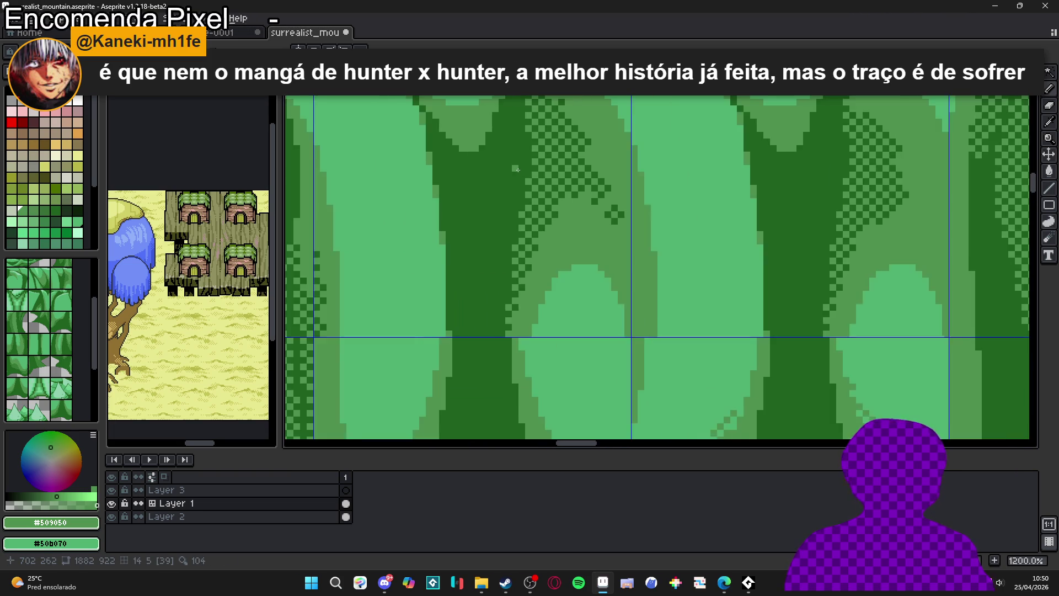
{"action": "scroll", "coordinate": [552, 187], "scroll_direction": "down", "scroll_amount": 2}
{"action": "scroll", "coordinate": [634, 286], "scroll_direction": "up", "scroll_amount": 6}
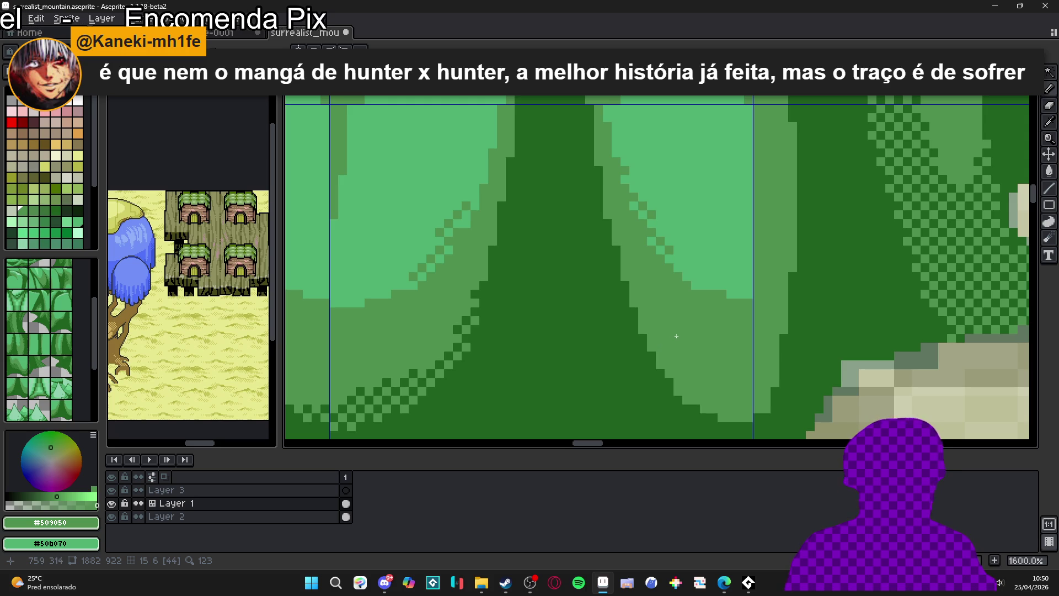
{"action": "scroll", "coordinate": [650, 335], "scroll_direction": "up", "scroll_amount": 3}
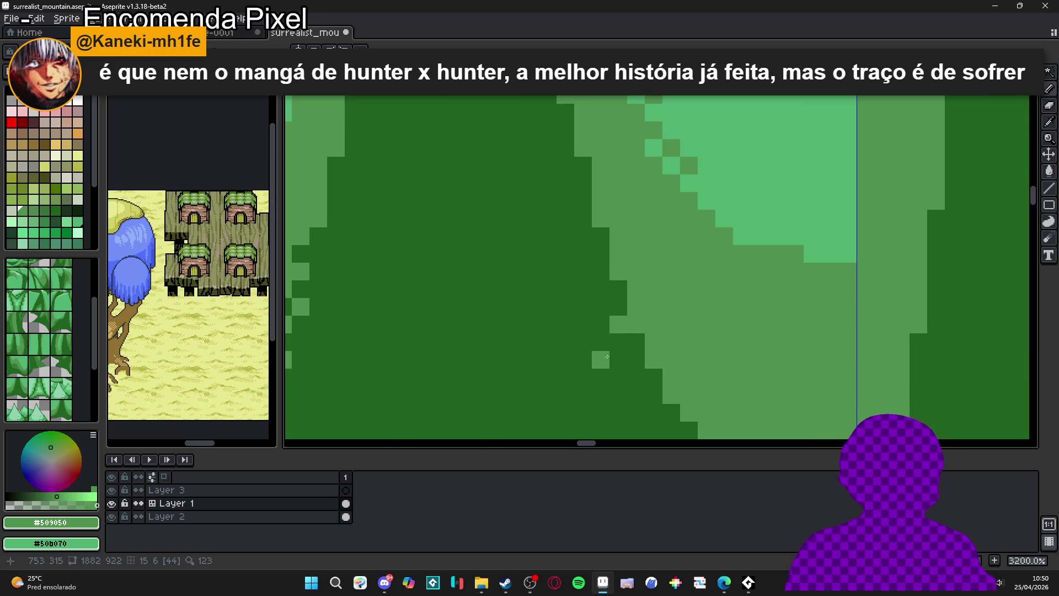
{"action": "scroll", "coordinate": [618, 367], "scroll_direction": "down", "scroll_amount": 6}
{"action": "scroll", "coordinate": [634, 375], "scroll_direction": "up", "scroll_amount": 3}
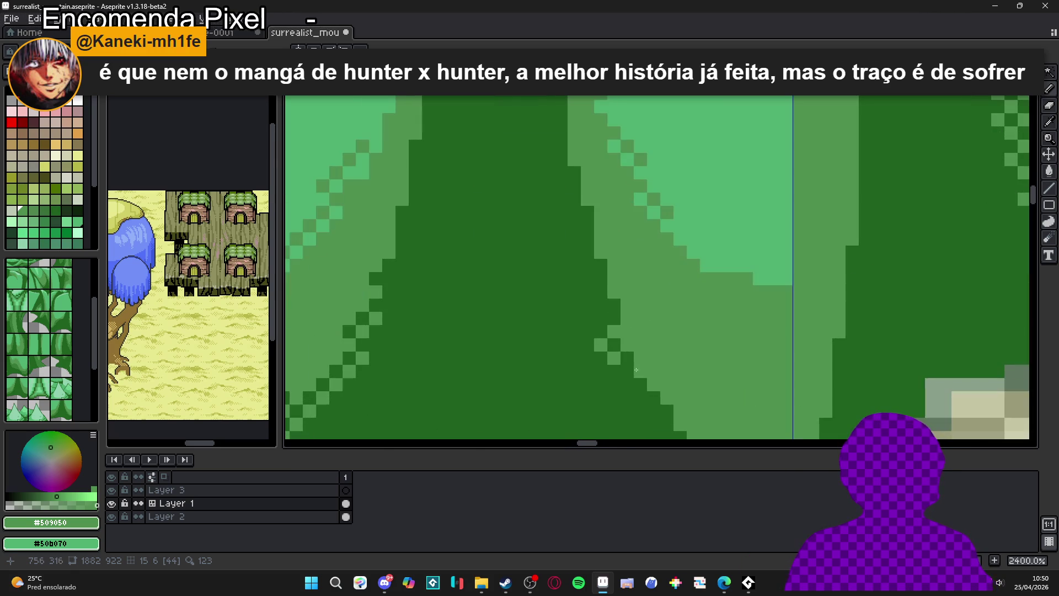
{"action": "scroll", "coordinate": [667, 394], "scroll_direction": "down", "scroll_amount": 3}
{"action": "scroll", "coordinate": [666, 394], "scroll_direction": "up", "scroll_amount": 4}
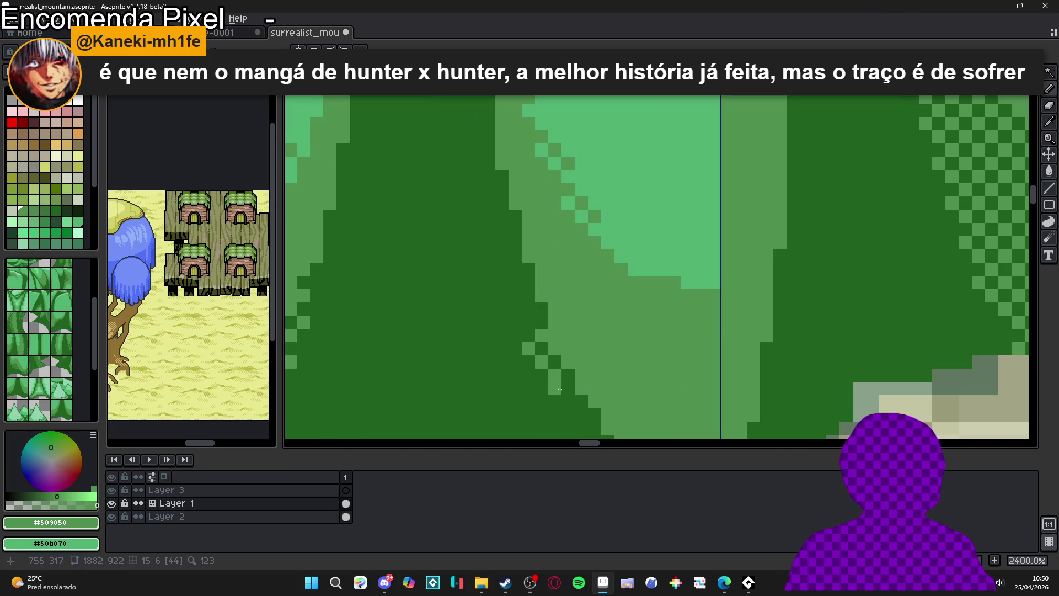
{"action": "left_click", "coordinate": [548, 387]}
{"action": "left_click", "coordinate": [554, 401]}
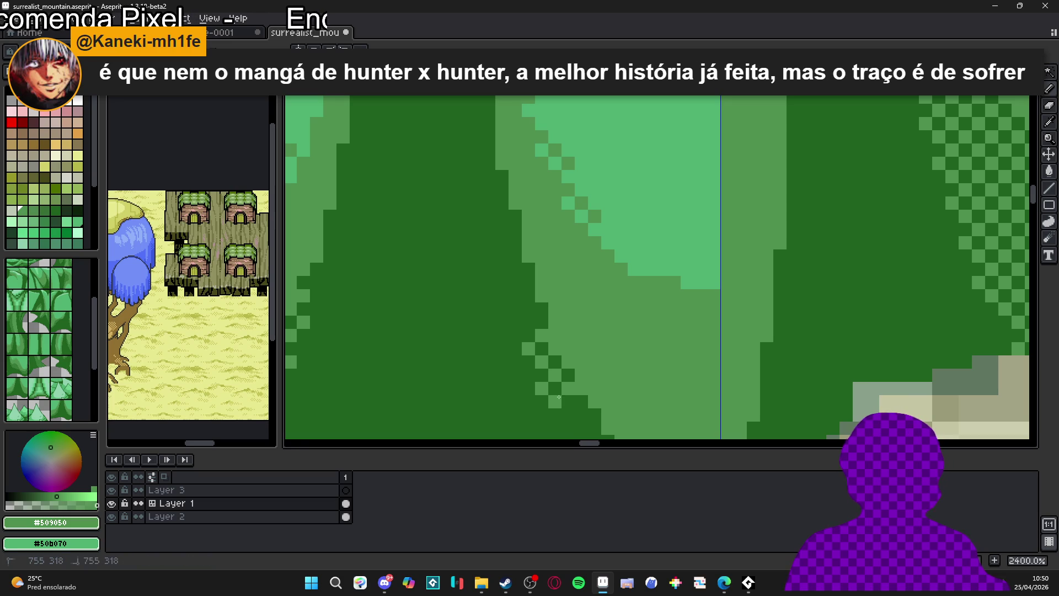
{"action": "left_click", "coordinate": [569, 415]}
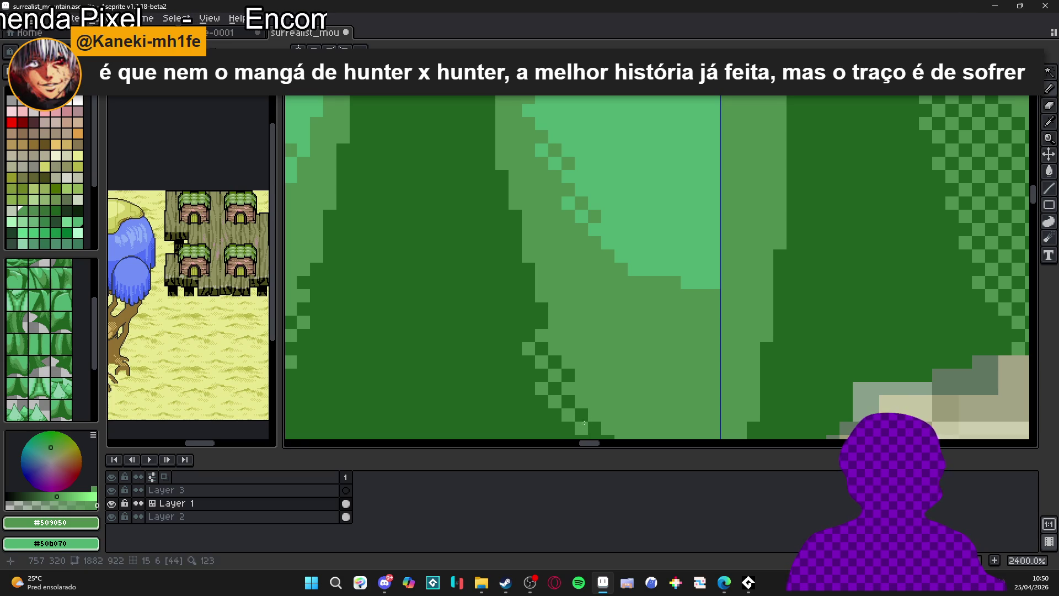
Move the view toward the right-hand trunks and rocks
{"action": "scroll", "coordinate": [575, 366], "scroll_direction": "down", "scroll_amount": 4}
{"action": "left_click_drag", "start_coordinate": [575, 366], "coordinate": [564, 351]}
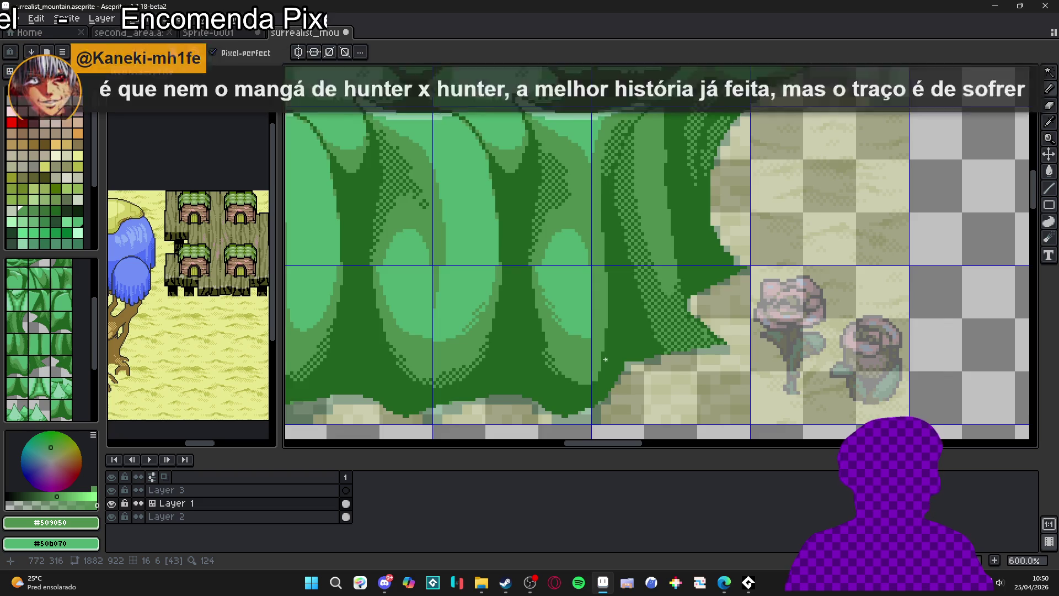
{"action": "scroll", "coordinate": [606, 366], "scroll_direction": "down", "scroll_amount": 1}
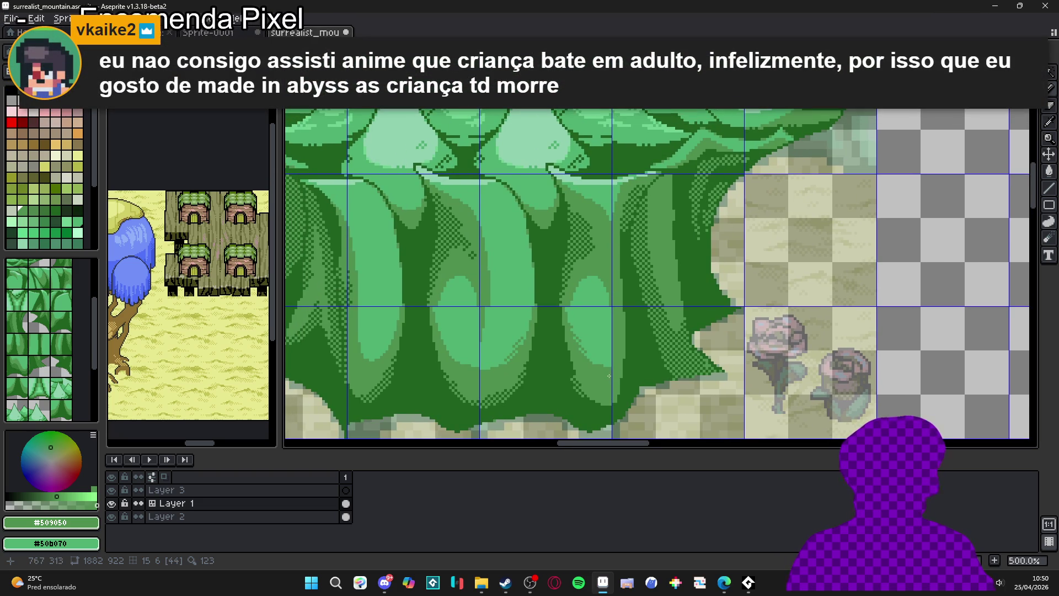
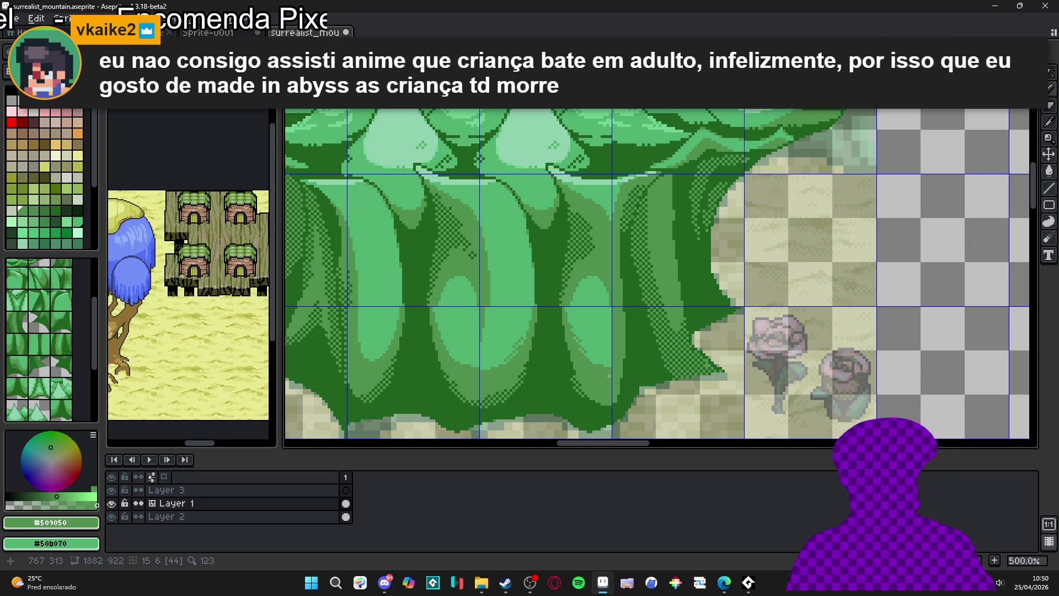
Sample the tree's dark green and mid green while zooming around the tree
{"action": "scroll", "coordinate": [561, 388], "scroll_direction": "up", "scroll_amount": 4}
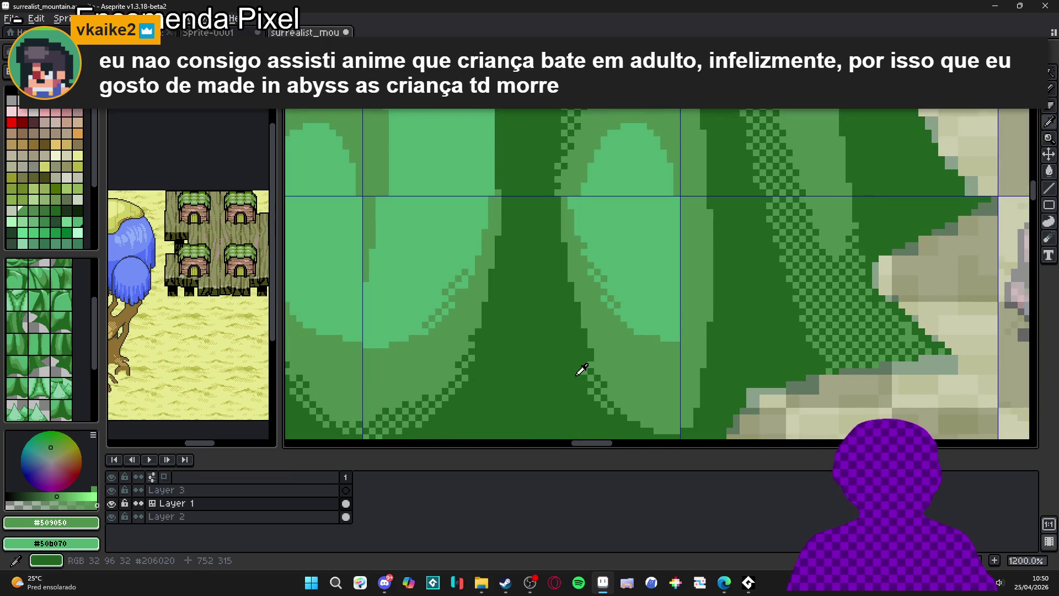
{"action": "left_click", "coordinate": [578, 368], "text": "alt"}
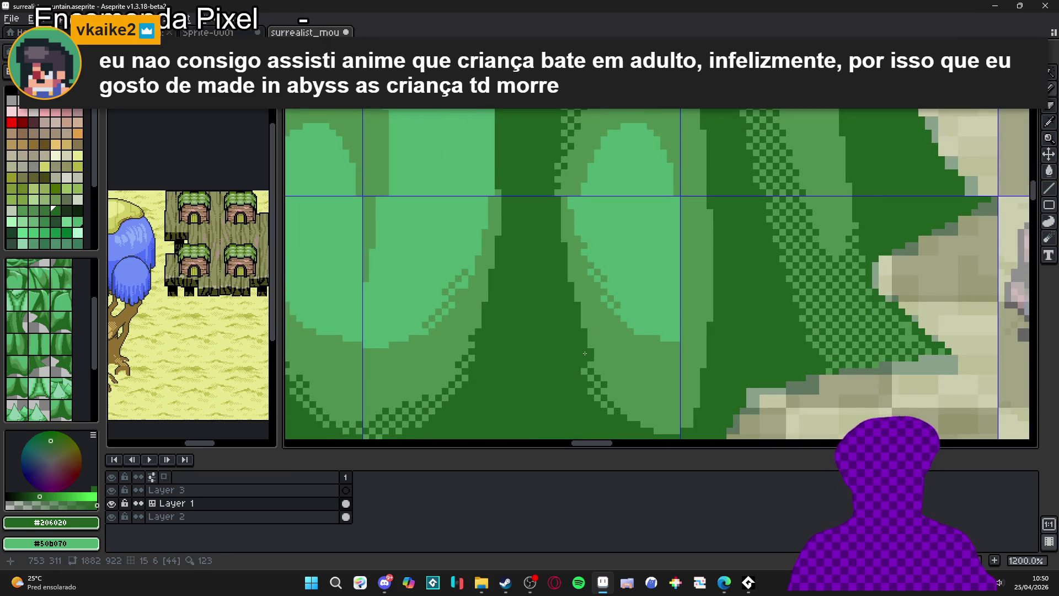
{"action": "scroll", "coordinate": [585, 353], "scroll_direction": "down", "scroll_amount": 4}
{"action": "scroll", "coordinate": [633, 402], "scroll_direction": "up", "scroll_amount": 4}
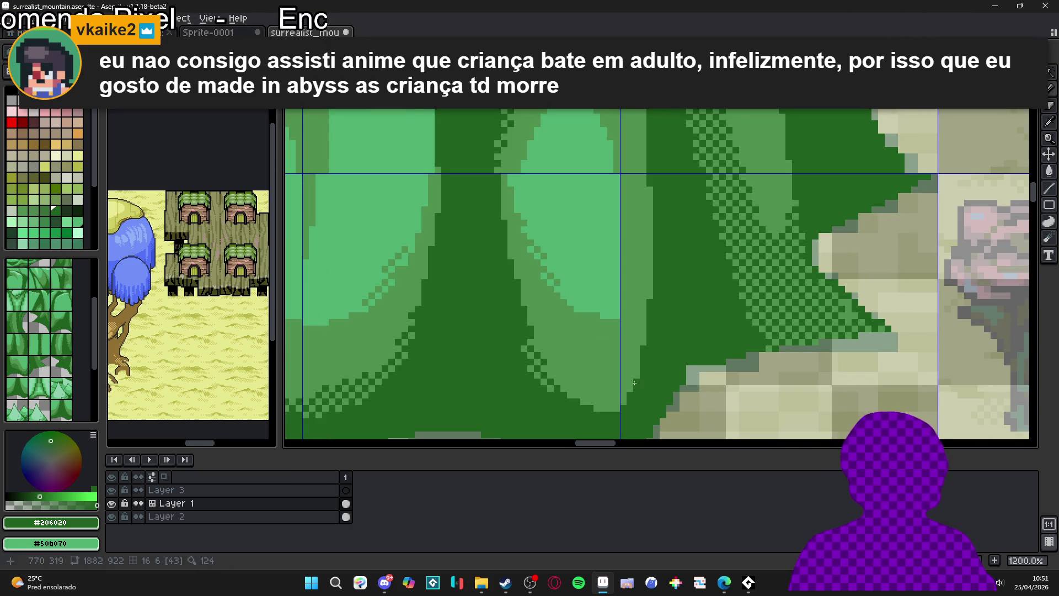
{"action": "scroll", "coordinate": [646, 359], "scroll_direction": "down", "scroll_amount": 4}
{"action": "scroll", "coordinate": [653, 331], "scroll_direction": "up", "scroll_amount": 4}
{"action": "left_click", "coordinate": [656, 329], "text": "alt"}
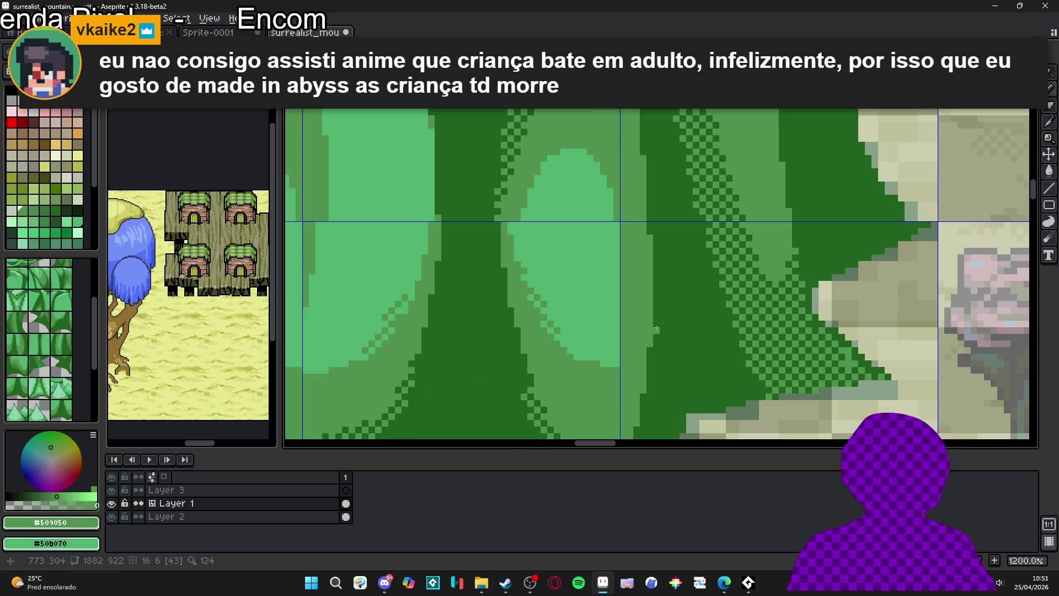
{"action": "scroll", "coordinate": [661, 324], "scroll_direction": "down", "scroll_amount": 4}
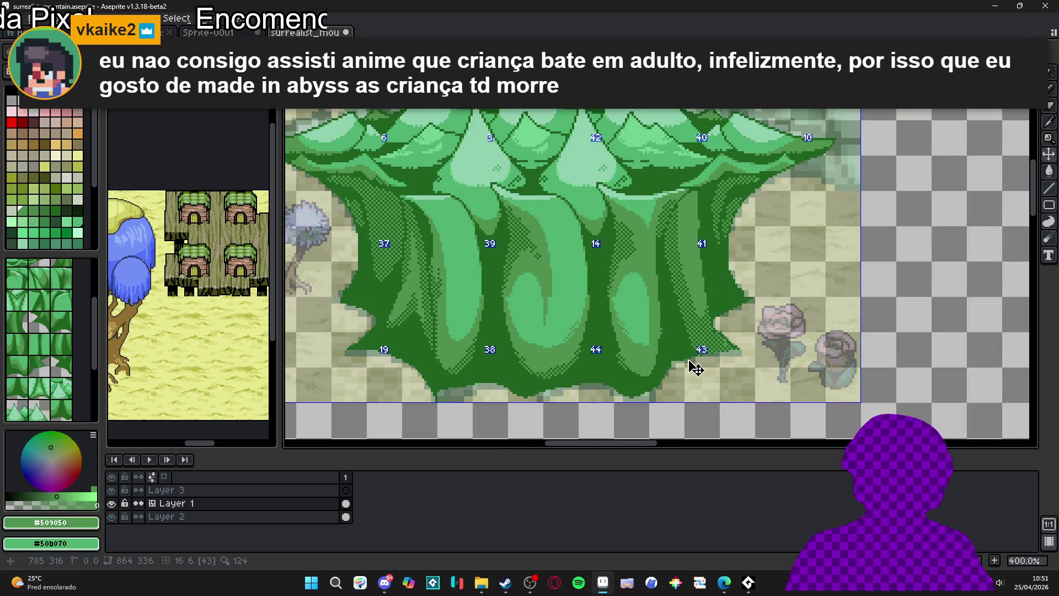
{"action": "scroll", "coordinate": [656, 263], "scroll_direction": "up", "scroll_amount": 4}
{"action": "scroll", "coordinate": [658, 263], "scroll_direction": "up", "scroll_amount": 3}
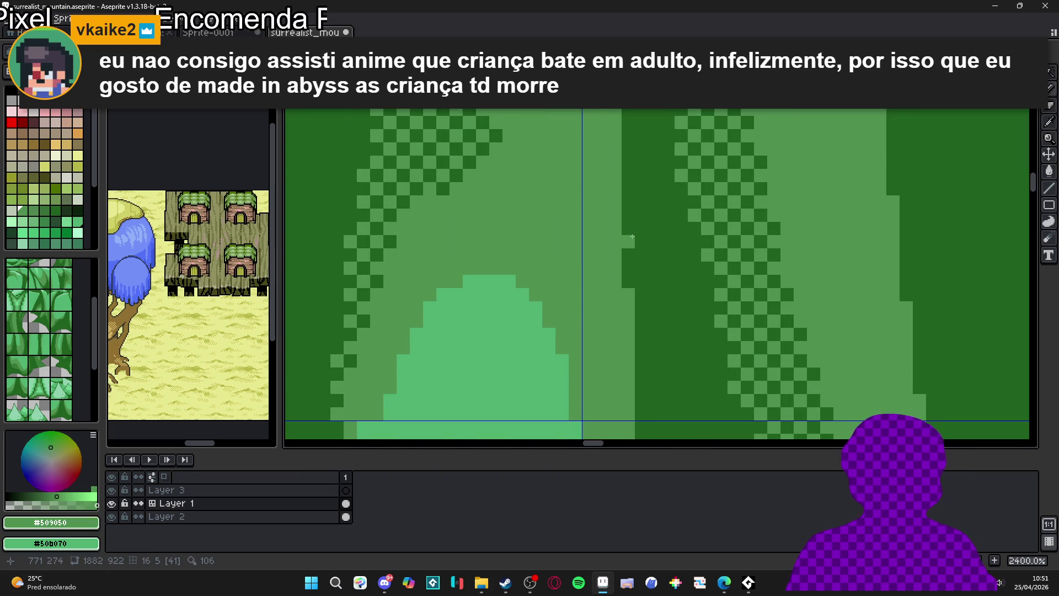
{"action": "scroll", "coordinate": [634, 204], "scroll_direction": "down", "scroll_amount": 6}
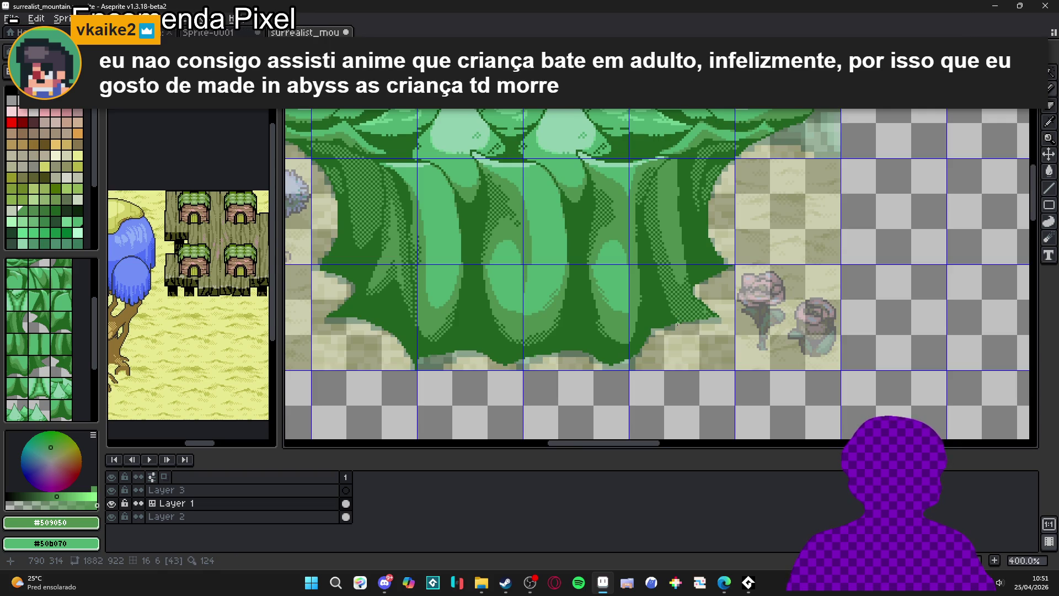
{"action": "scroll", "coordinate": [677, 324], "scroll_direction": "up", "scroll_amount": 8}
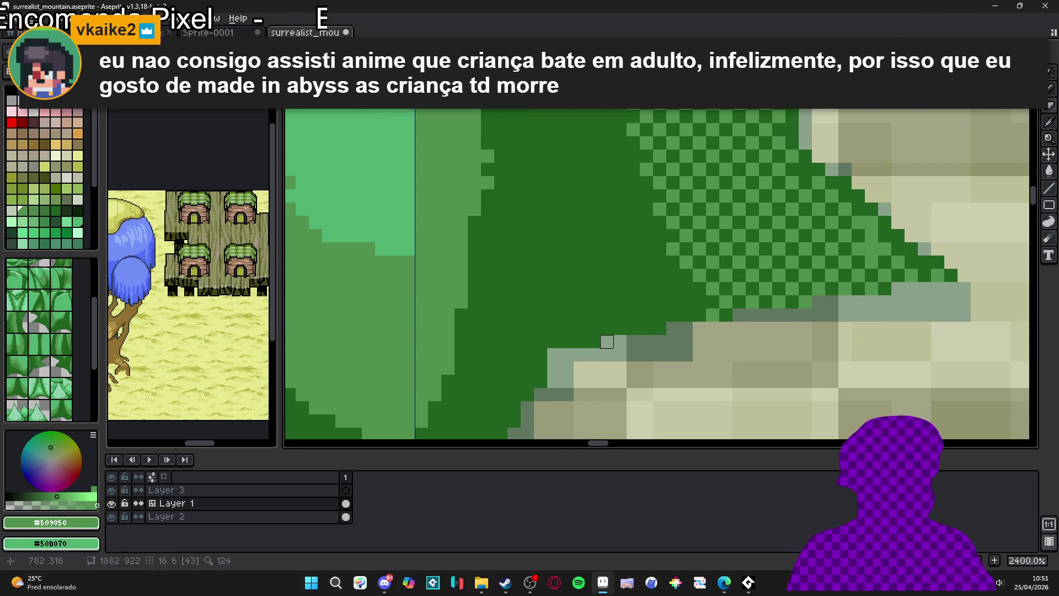
{"action": "scroll", "coordinate": [620, 341], "scroll_direction": "down", "scroll_amount": 3}
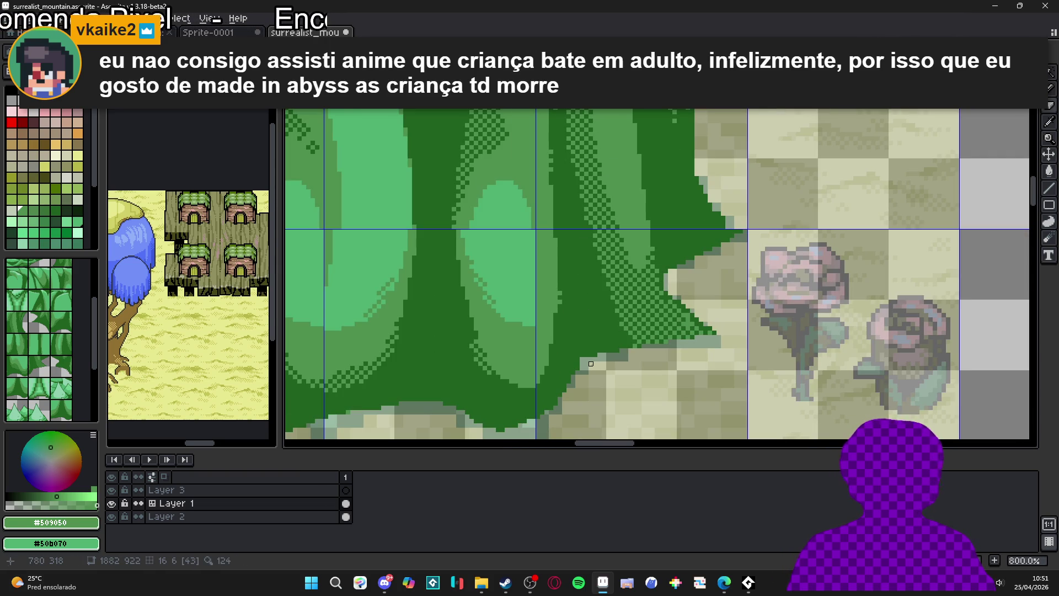
{"action": "left_click_drag", "start_coordinate": [586, 368], "coordinate": [621, 390]}
{"action": "scroll", "coordinate": [629, 381], "scroll_direction": "up", "scroll_amount": 1}
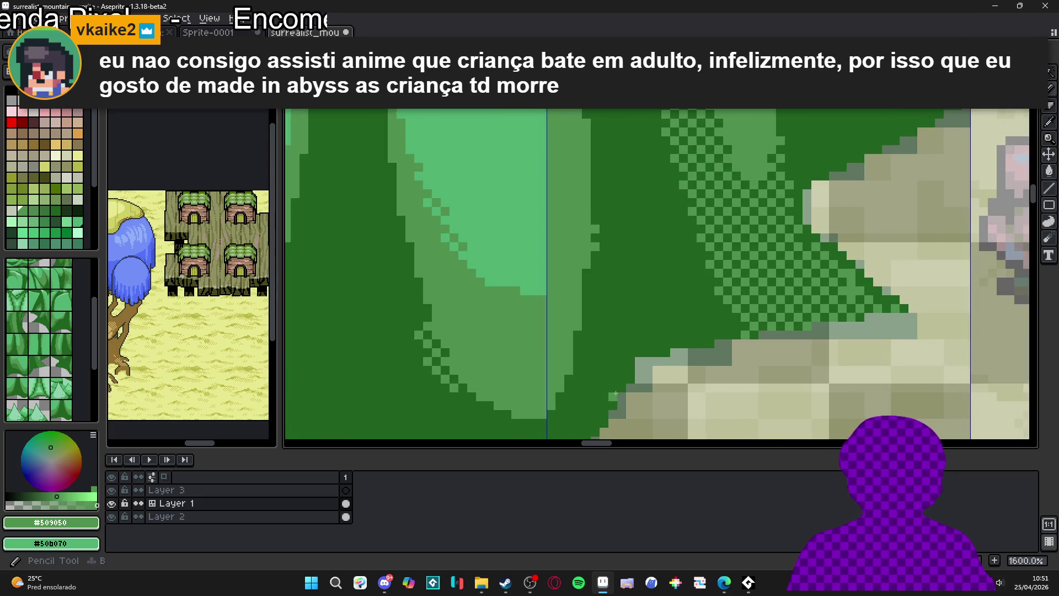
{"action": "scroll", "coordinate": [651, 370], "scroll_direction": "down", "scroll_amount": 2}
Darken a strip of mid-green trunk pixels with dark green from the trunk shading
{"action": "key", "text": "e"}
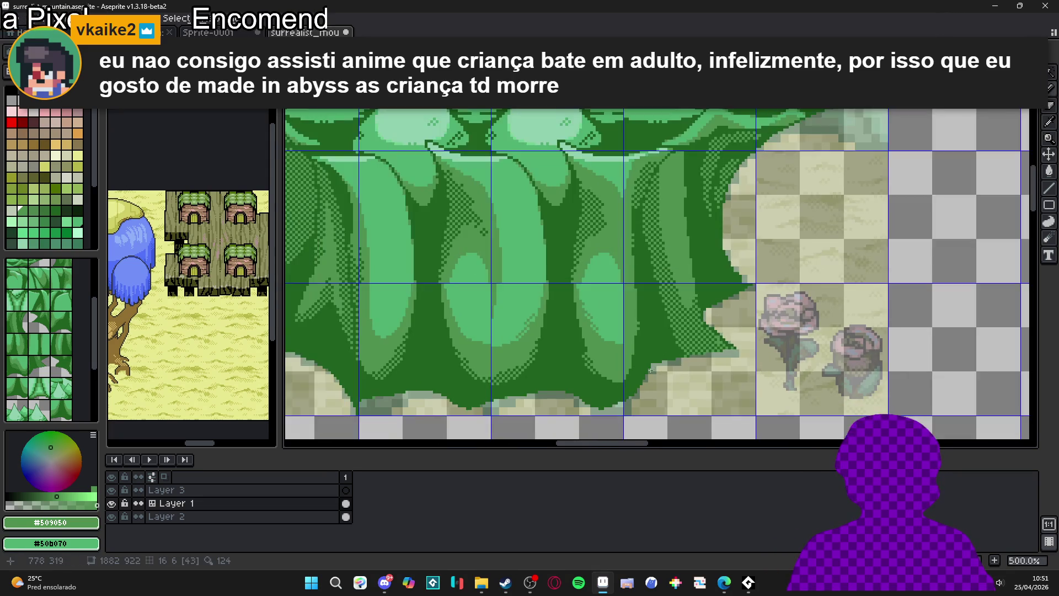
{"action": "scroll", "coordinate": [593, 397], "scroll_direction": "up", "scroll_amount": 2}
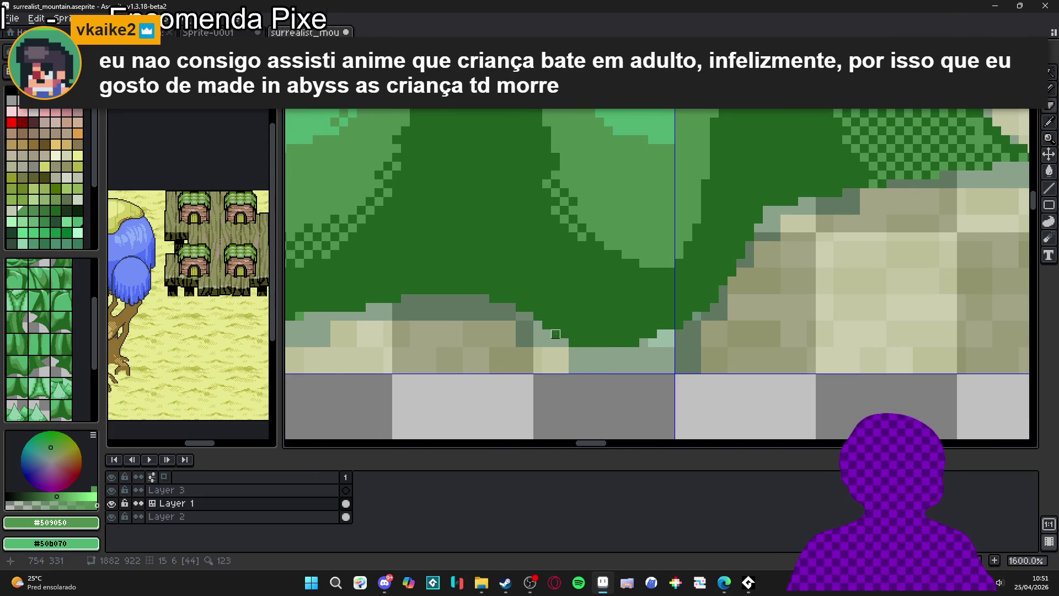
{"action": "scroll", "coordinate": [573, 342], "scroll_direction": "down", "scroll_amount": 5}
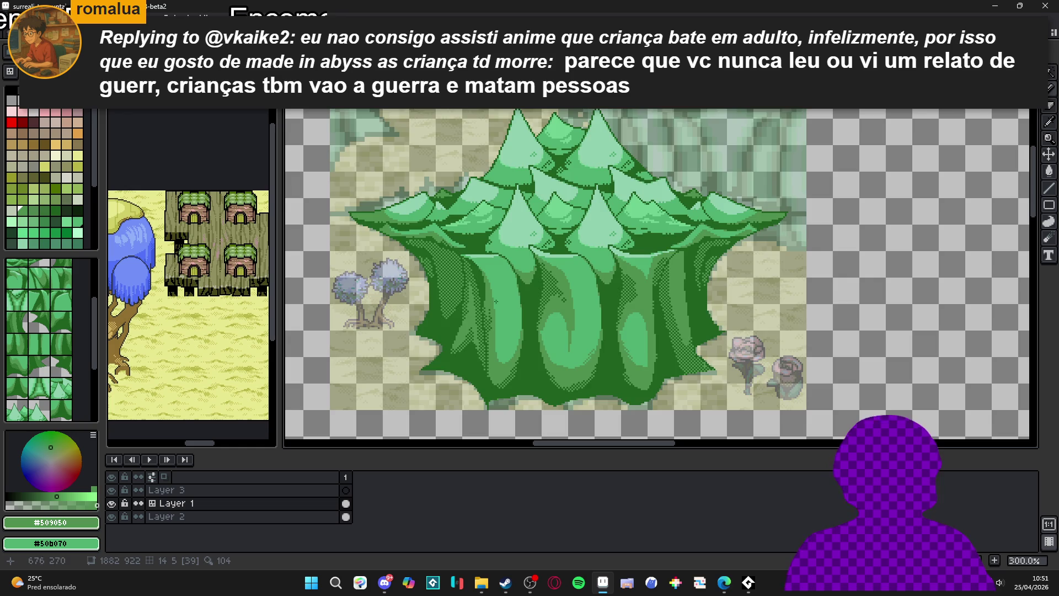
{"action": "scroll", "coordinate": [470, 258], "scroll_direction": "up", "scroll_amount": 8}
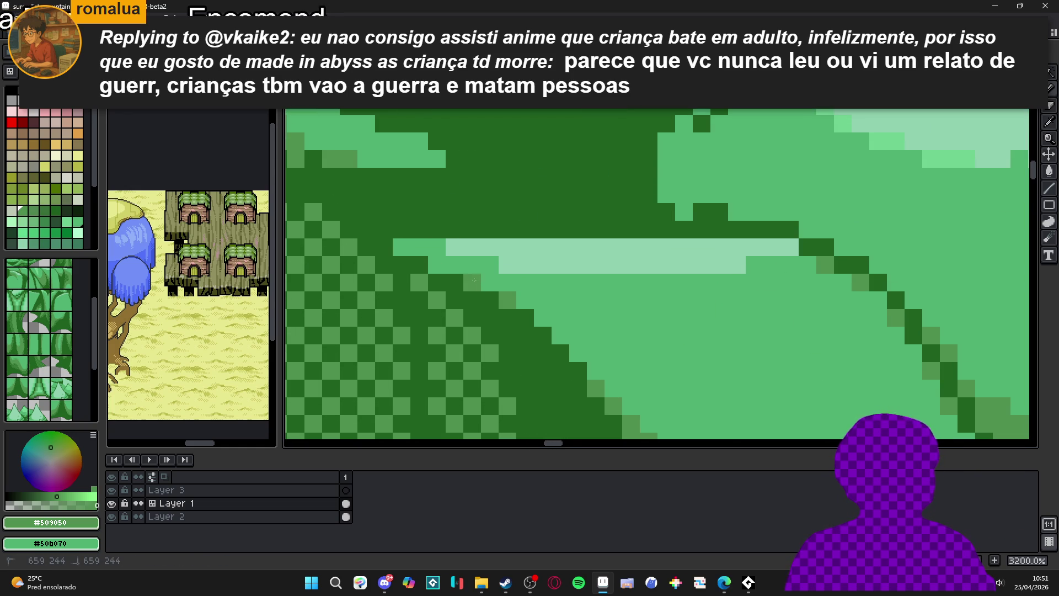
{"action": "scroll", "coordinate": [510, 302], "scroll_direction": "down", "scroll_amount": 6}
{"action": "scroll", "coordinate": [520, 264], "scroll_direction": "down", "scroll_amount": 2}
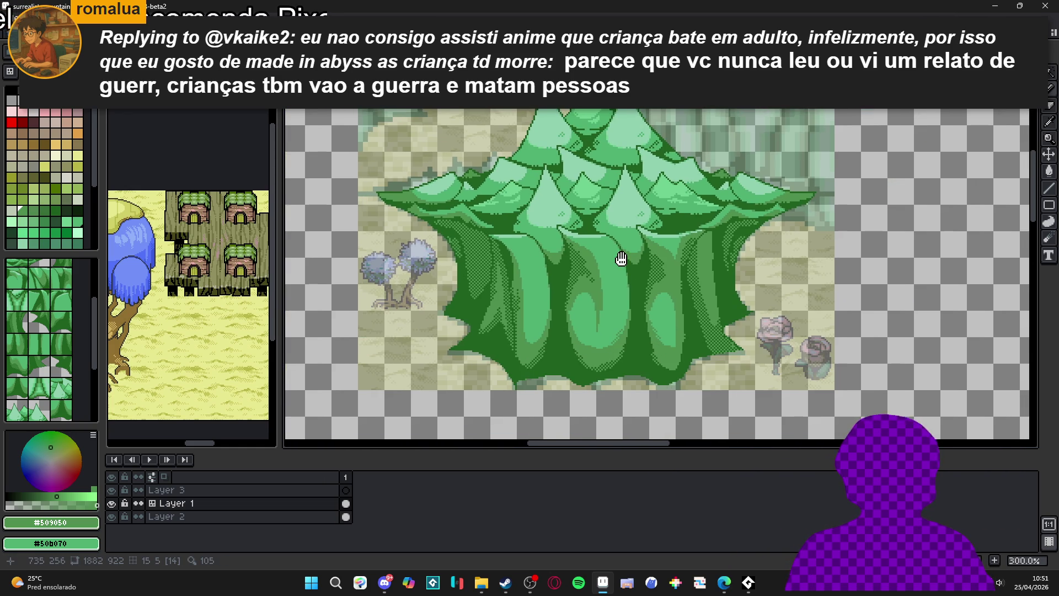
{"action": "left_click_drag", "start_coordinate": [621, 258], "coordinate": [610, 263]}
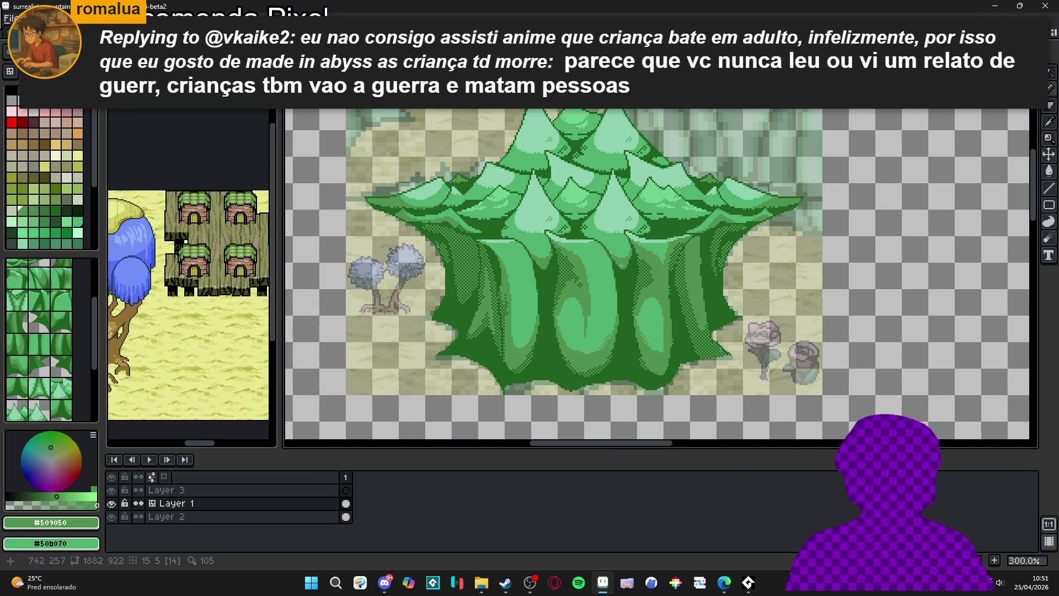
{"action": "scroll", "coordinate": [503, 222], "scroll_direction": "up", "scroll_amount": 4}
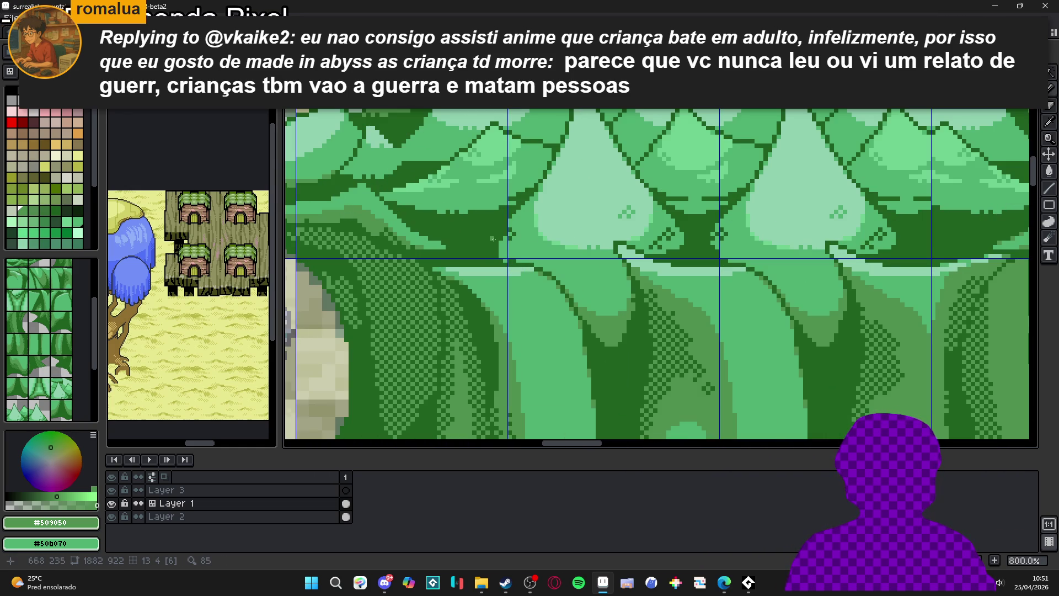
{"action": "scroll", "coordinate": [493, 240], "scroll_direction": "up", "scroll_amount": 3}
{"action": "left_click", "coordinate": [504, 243], "text": "alt"}
{"action": "mouse_move", "coordinate": [508, 249]}
{"action": "left_mouse_down"}
{"action": "mouse_move", "coordinate": [515, 280]}
{"action": "mouse_move", "coordinate": [517, 261]}
{"action": "left_mouse_up"}
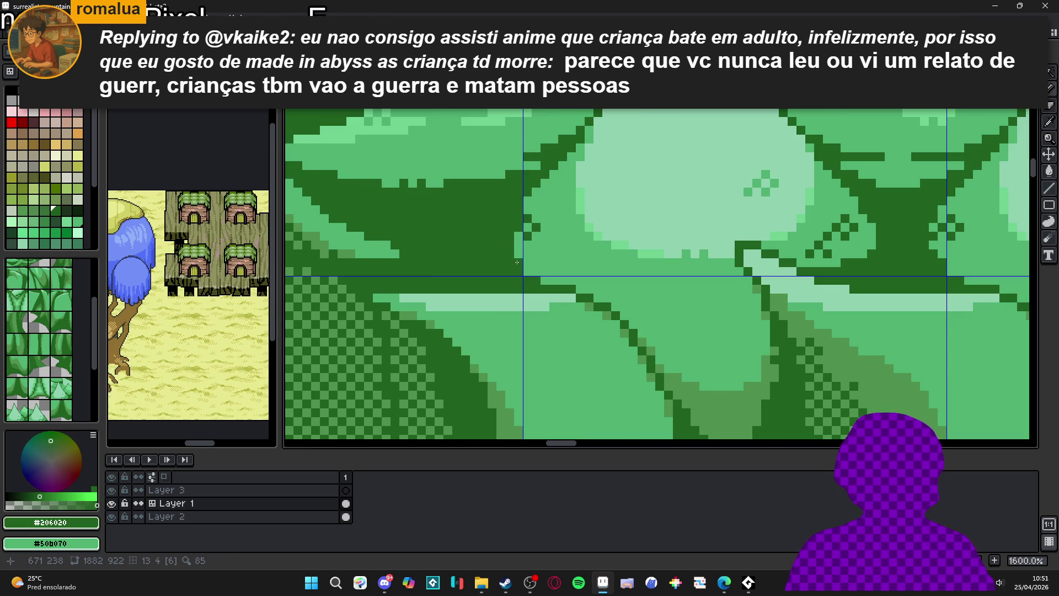
Paint a light-green highlight along the canopy edge
{"action": "scroll", "coordinate": [573, 323], "scroll_direction": "down", "scroll_amount": 3}
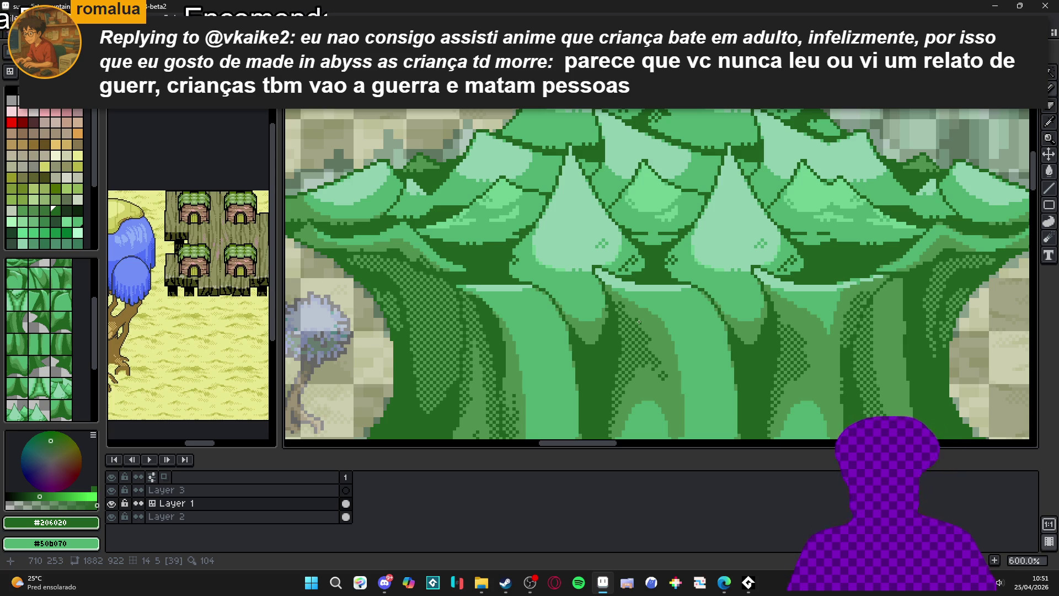
{"action": "scroll", "coordinate": [638, 321], "scroll_direction": "down", "scroll_amount": 1}
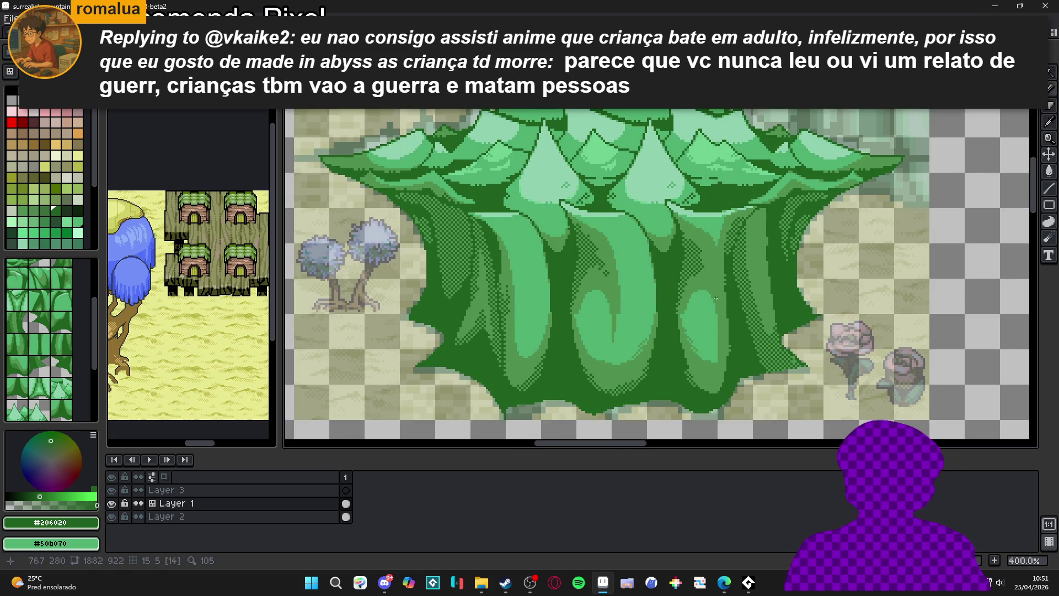
{"action": "scroll", "coordinate": [546, 395], "scroll_direction": "up", "scroll_amount": 2}
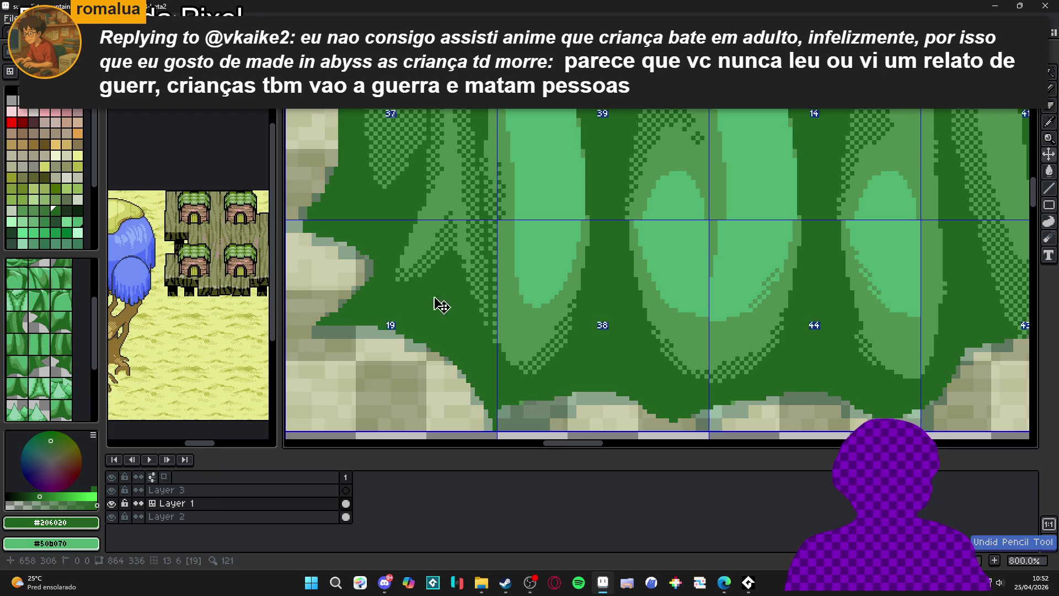
{"action": "scroll", "coordinate": [665, 355], "scroll_direction": "down", "scroll_amount": 2}
{"action": "scroll", "coordinate": [665, 356], "scroll_direction": "right", "scroll_amount": 1}
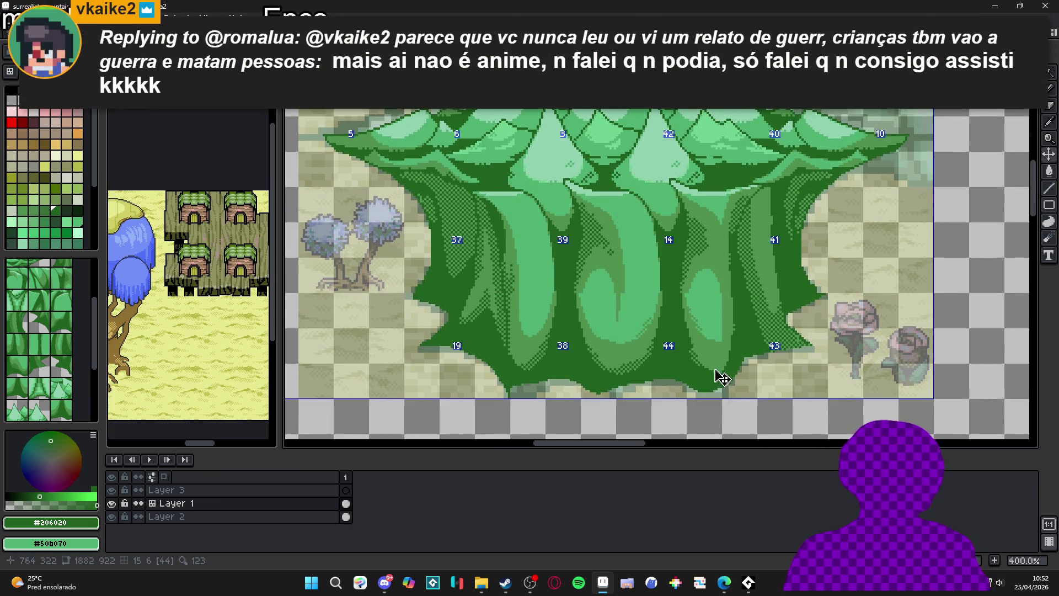
{"action": "scroll", "coordinate": [722, 201], "scroll_direction": "up", "scroll_amount": 2}
{"action": "left_click", "coordinate": [722, 201], "text": "alt"}
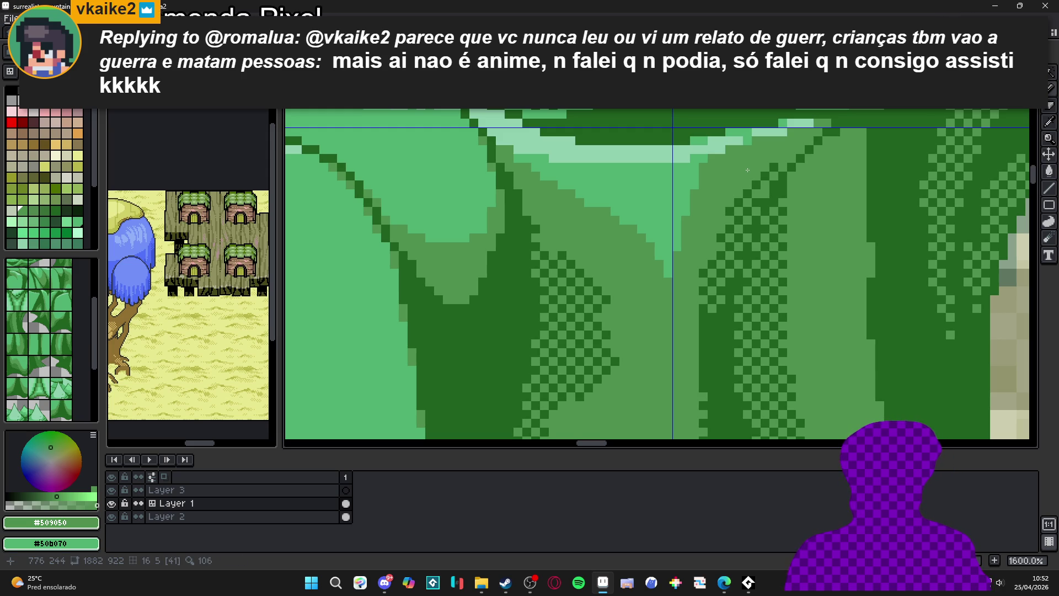
{"action": "scroll", "coordinate": [642, 229], "scroll_direction": "down", "scroll_amount": 4}
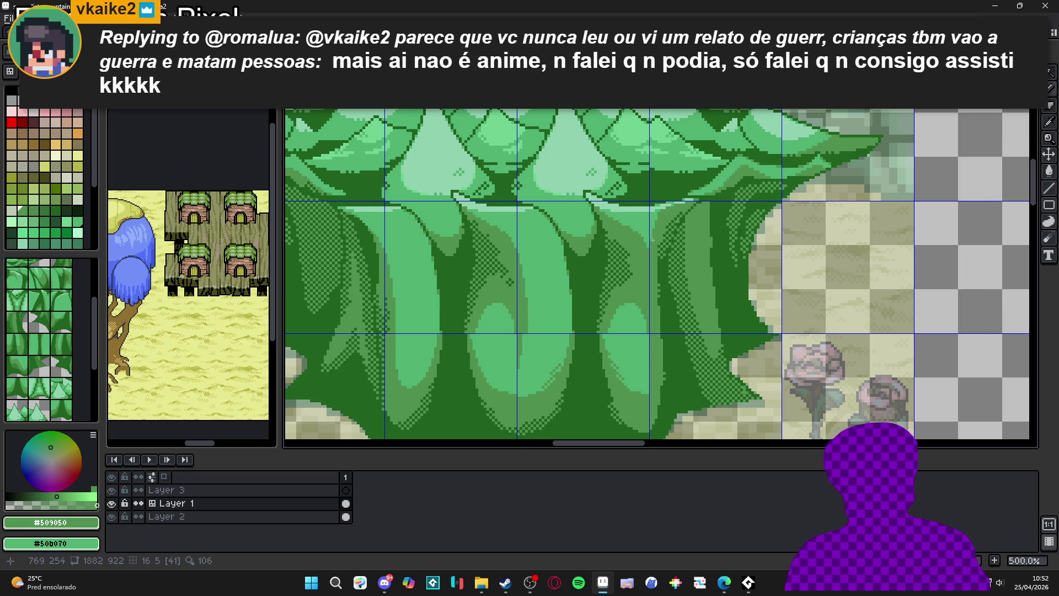
{"action": "scroll", "coordinate": [652, 240], "scroll_direction": "down", "scroll_amount": 2}
{"action": "scroll", "coordinate": [674, 220], "scroll_direction": "up", "scroll_amount": 6}
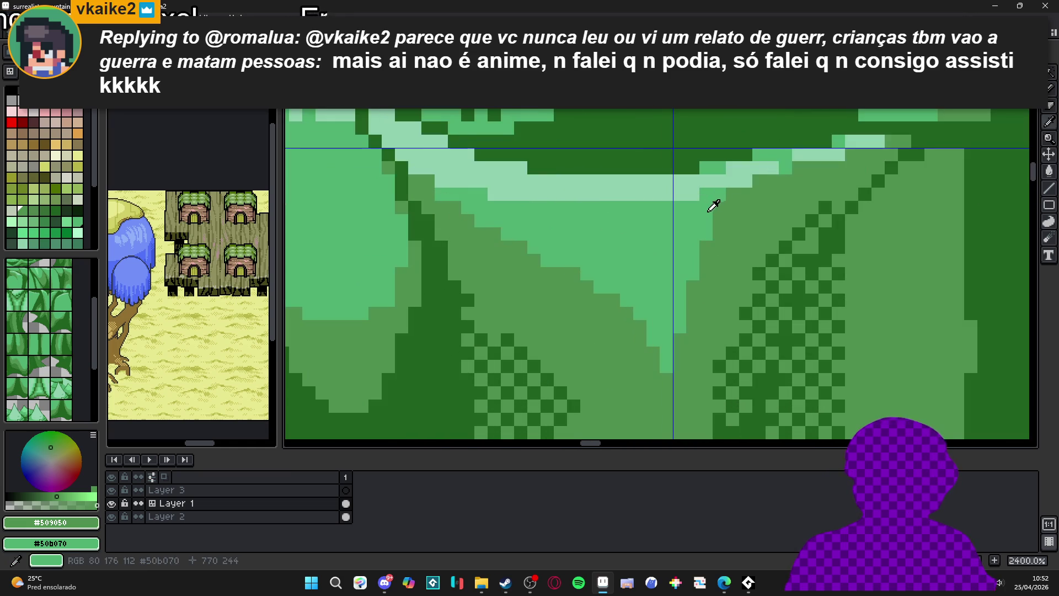
{"action": "left_click", "coordinate": [709, 210], "text": "alt"}
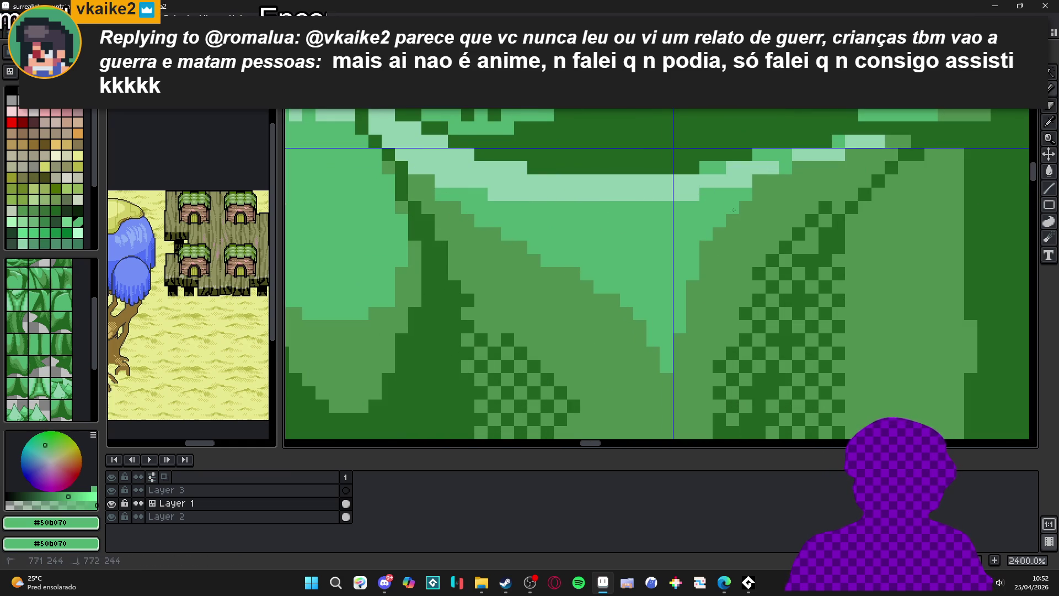
{"action": "left_click_drag", "start_coordinate": [784, 190], "coordinate": [854, 158]}
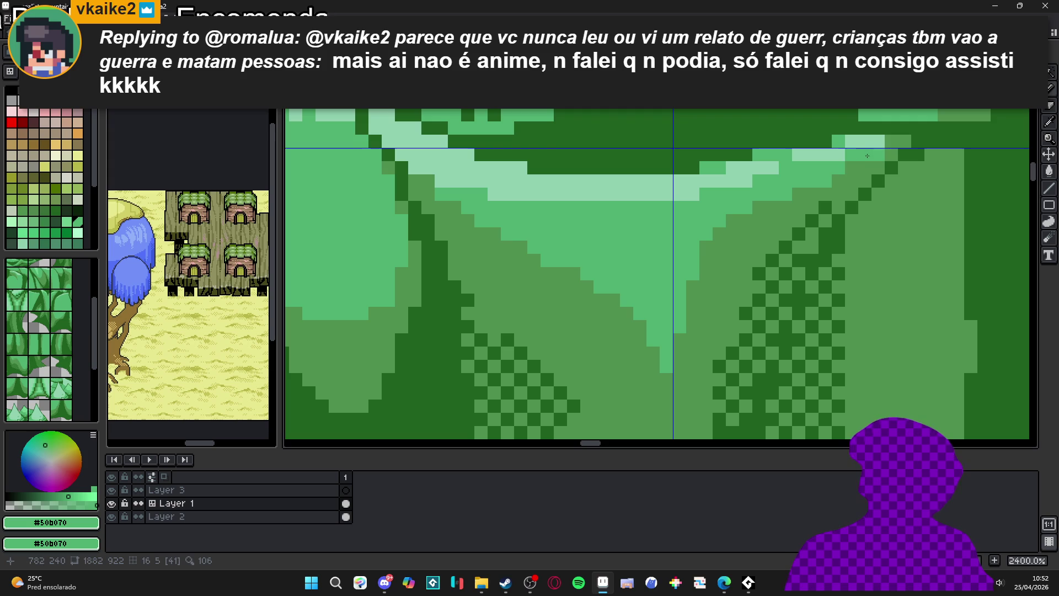
Select a colour region of the tree with the Magic Wand
{"action": "scroll", "coordinate": [765, 213], "scroll_direction": "down", "scroll_amount": 4}
{"action": "scroll", "coordinate": [766, 213], "scroll_direction": "up", "scroll_amount": 2}
{"action": "scroll", "coordinate": [766, 213], "scroll_direction": "down", "scroll_amount": 5}
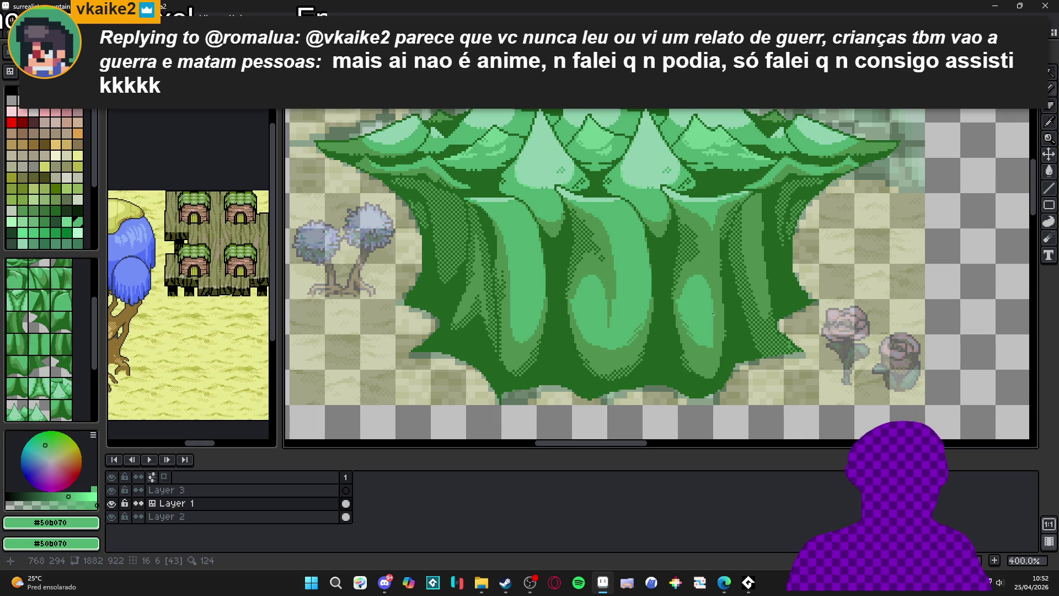
{"action": "scroll", "coordinate": [714, 313], "scroll_direction": "down", "scroll_amount": 1}
{"action": "scroll", "coordinate": [662, 303], "scroll_direction": "up", "scroll_amount": 3}
{"action": "scroll", "coordinate": [642, 297], "scroll_direction": "down", "scroll_amount": 1}
{"action": "scroll", "coordinate": [641, 297], "scroll_direction": "down", "scroll_amount": 1}
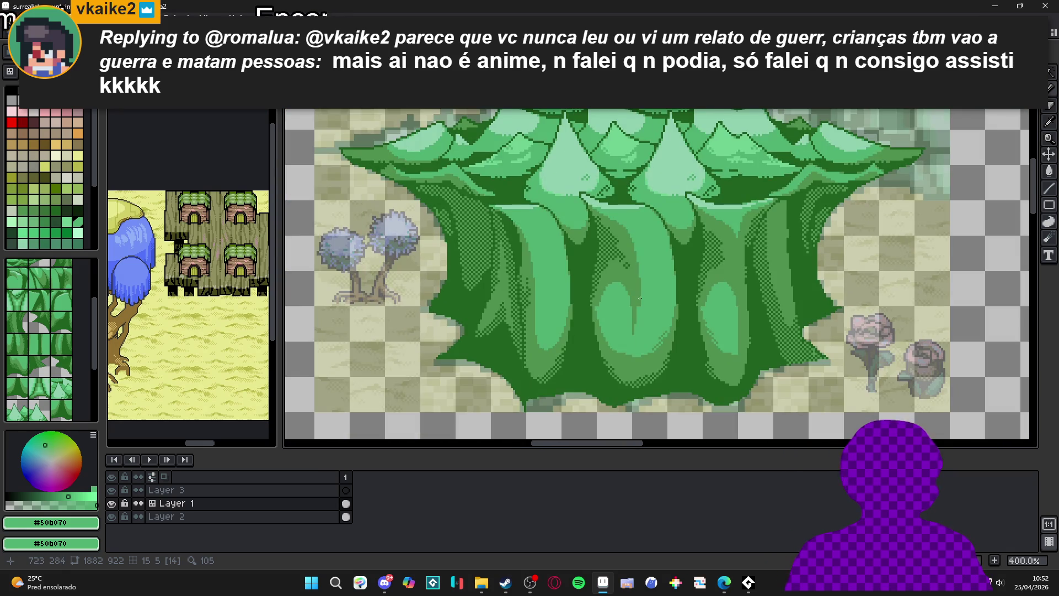
{"action": "scroll", "coordinate": [739, 271], "scroll_direction": "down", "scroll_amount": 1}
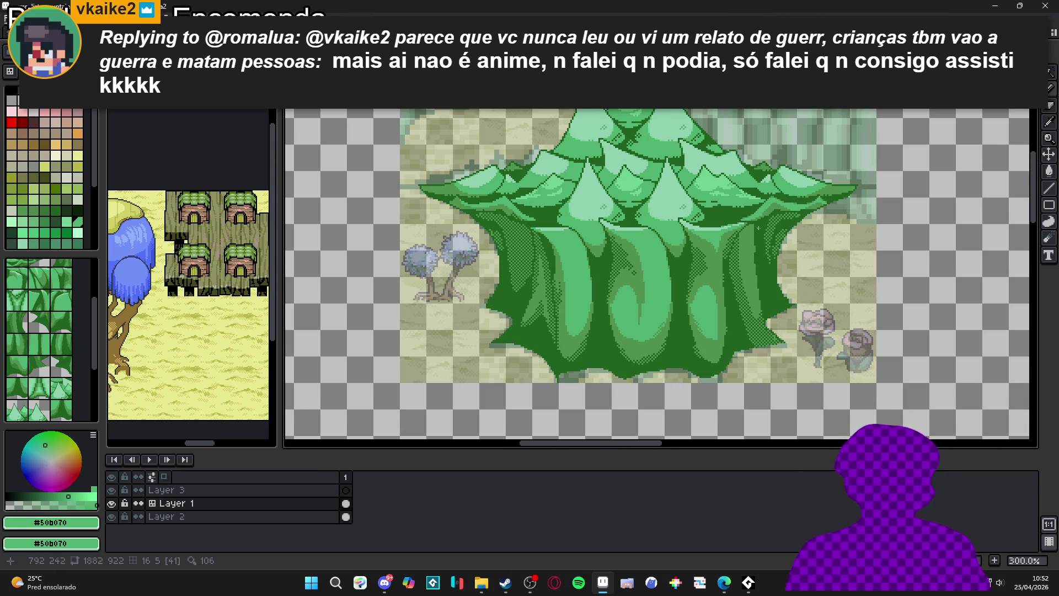
{"action": "scroll", "coordinate": [749, 237], "scroll_direction": "down", "scroll_amount": 1}
{"action": "scroll", "coordinate": [750, 254], "scroll_direction": "up", "scroll_amount": 3}
{"action": "key", "text": "w"}
{"action": "left_click", "coordinate": [750, 270]}
Hide Layer 2's background scene so only the mountains show
{"action": "scroll", "coordinate": [734, 248], "scroll_direction": "down", "scroll_amount": 4}
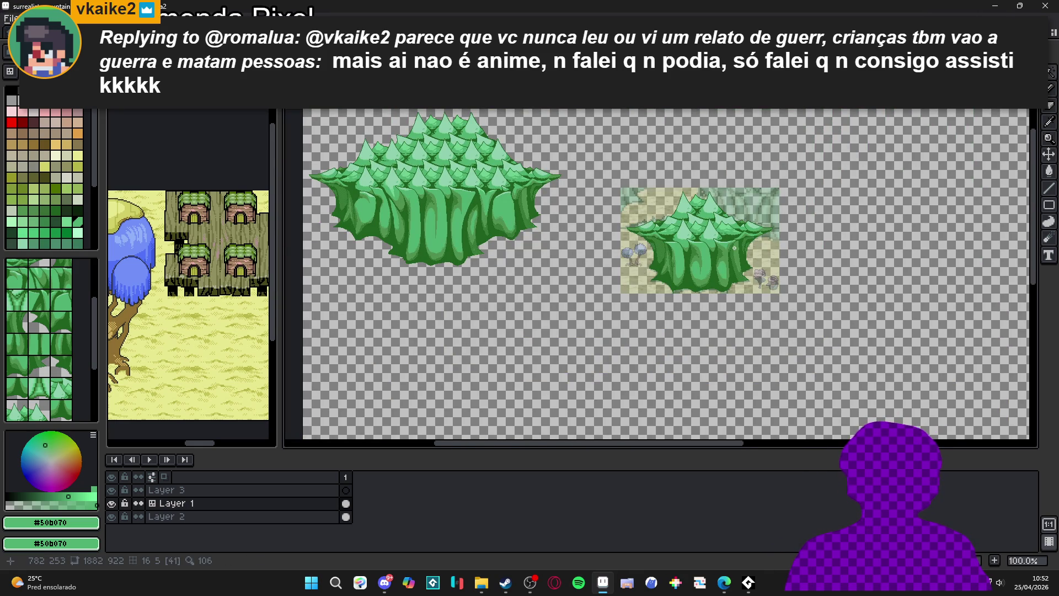
{"action": "scroll", "coordinate": [734, 248], "scroll_direction": "up", "scroll_amount": 1}
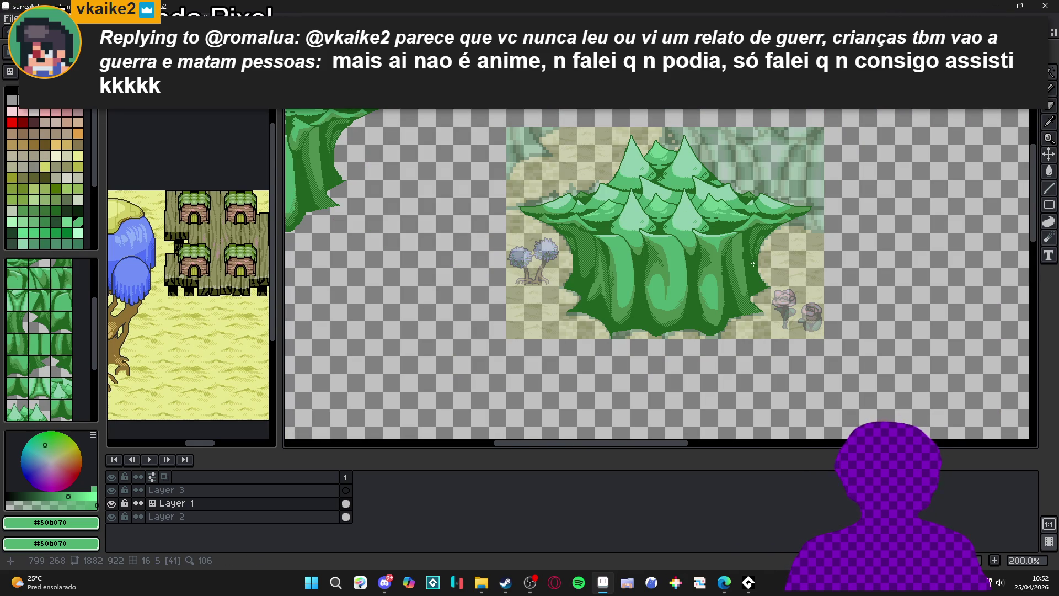
{"action": "scroll", "coordinate": [720, 265], "scroll_direction": "up", "scroll_amount": 1}
{"action": "left_click_drag", "start_coordinate": [694, 279], "coordinate": [698, 330]}
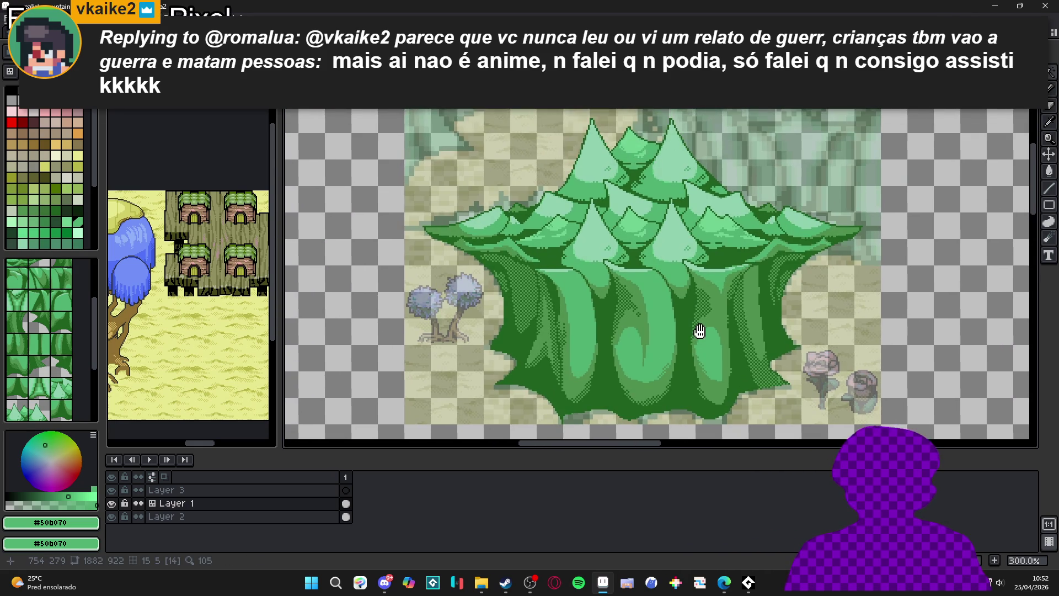
{"action": "left_click", "coordinate": [111, 519]}
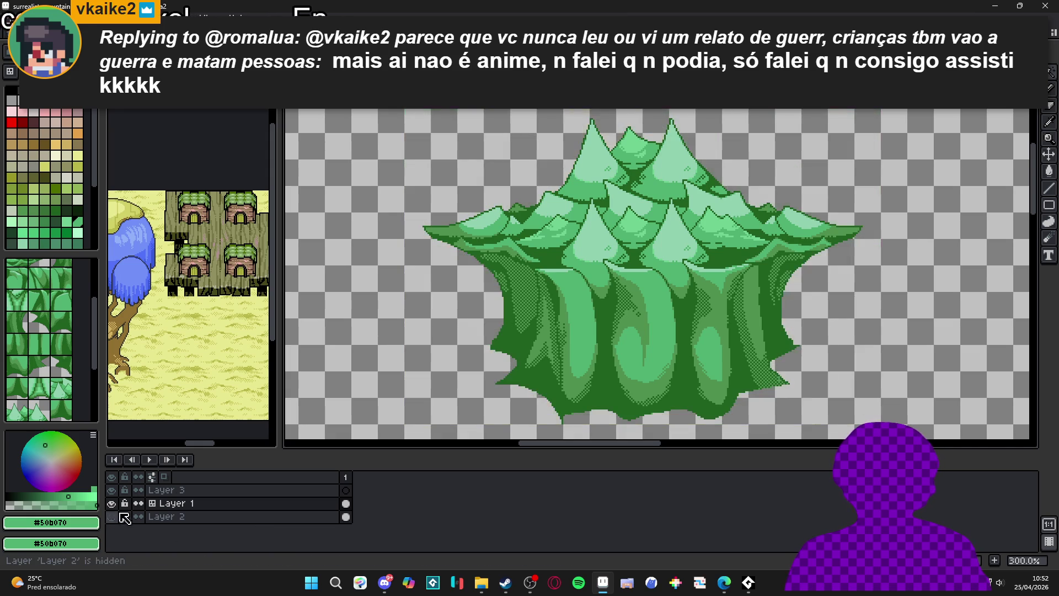
Save the file as surrealist_mountain.aseprite
{"action": "scroll", "coordinate": [607, 325], "scroll_direction": "down", "scroll_amount": 2}
{"action": "left_click_drag", "start_coordinate": [572, 326], "coordinate": [645, 322]}
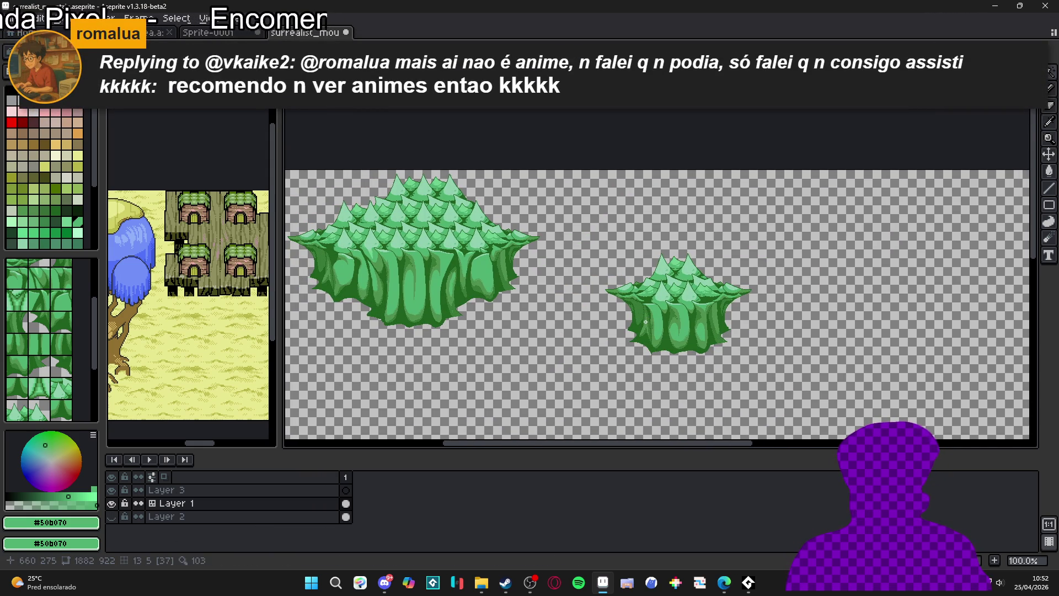
{"action": "key", "text": "v"}
{"action": "key", "text": "ctrl+s"}
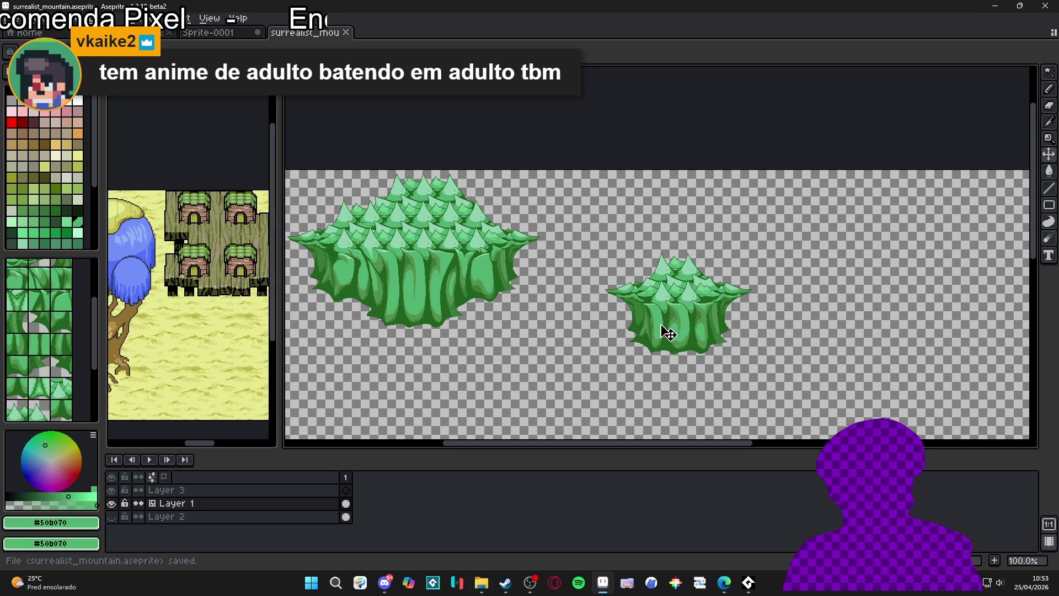
{"action": "scroll", "coordinate": [667, 333], "scroll_direction": "up", "scroll_amount": 1}
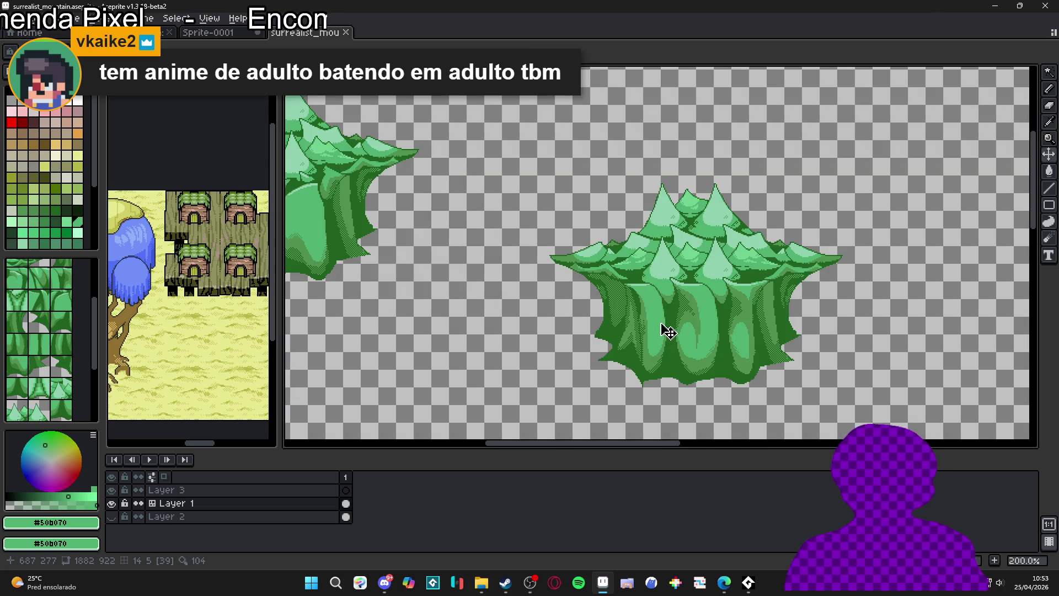
{"action": "scroll", "coordinate": [652, 353], "scroll_direction": "up", "scroll_amount": 1}
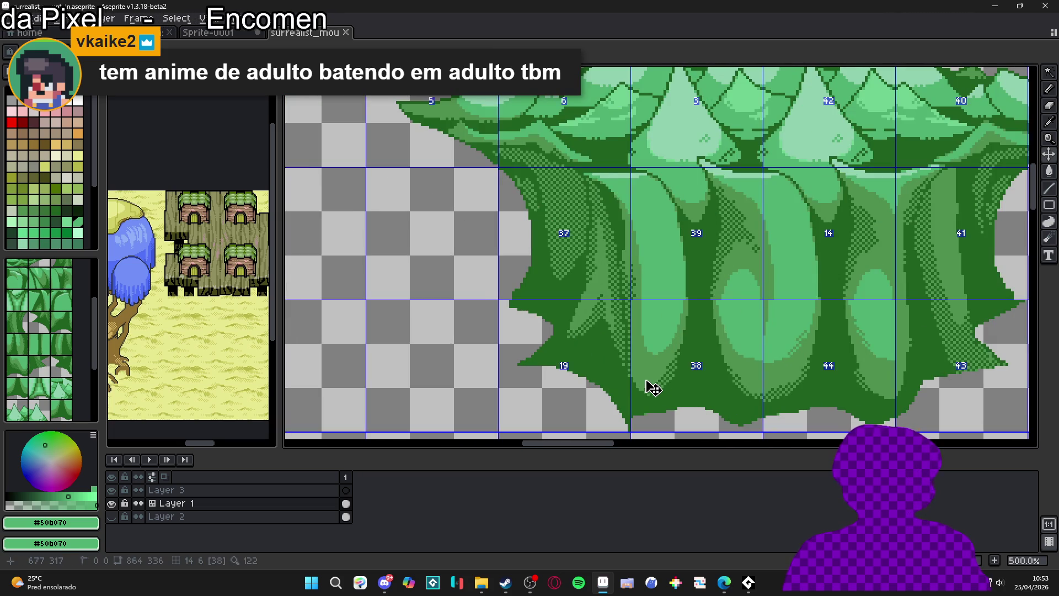
Pick dark green #206020, draw a line along the lower edge, and fill the gap beneath
{"action": "scroll", "coordinate": [652, 389], "scroll_direction": "up", "scroll_amount": 5}
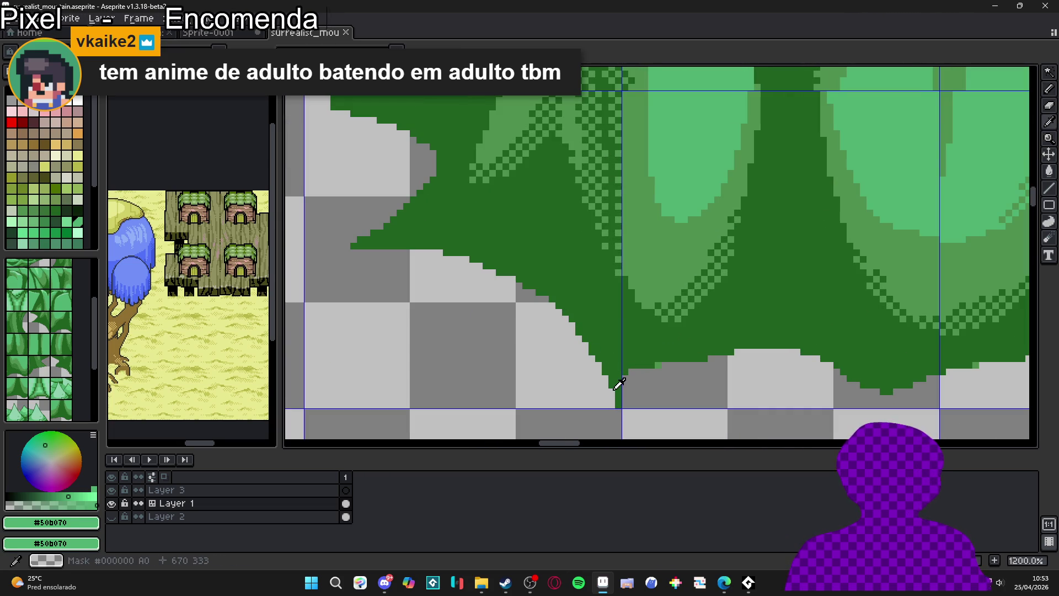
{"action": "left_click", "coordinate": [622, 394], "text": "alt"}
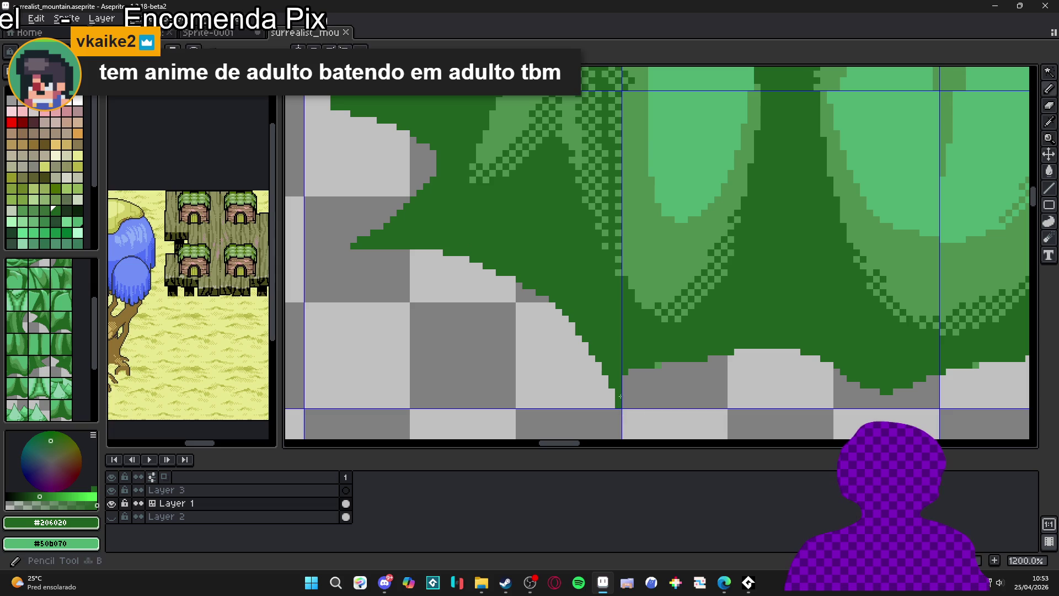
{"action": "left_click_drag", "start_coordinate": [625, 395], "coordinate": [742, 351]}
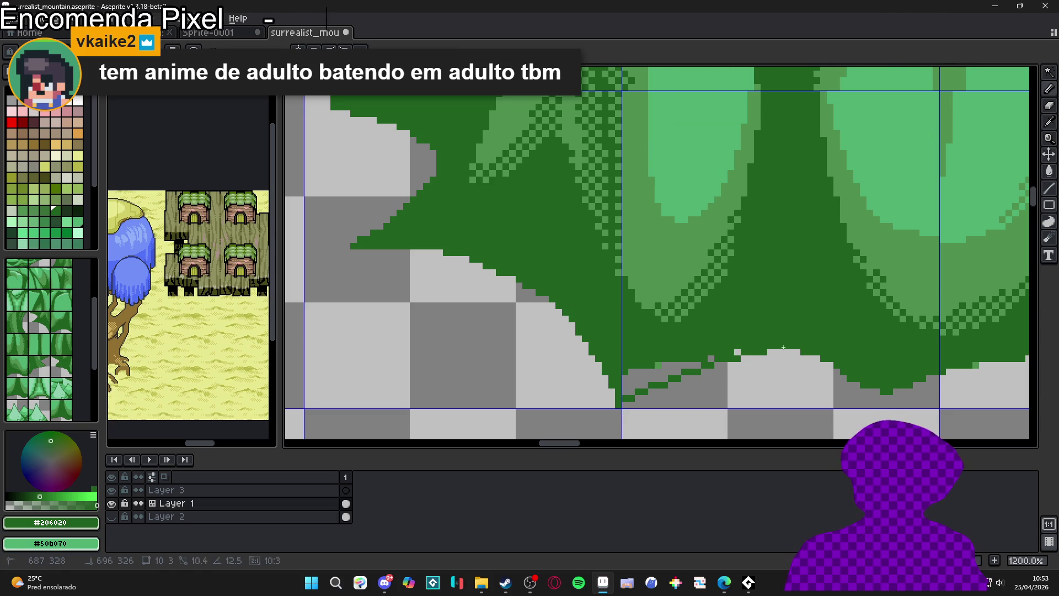
{"action": "left_click", "coordinate": [651, 371]}
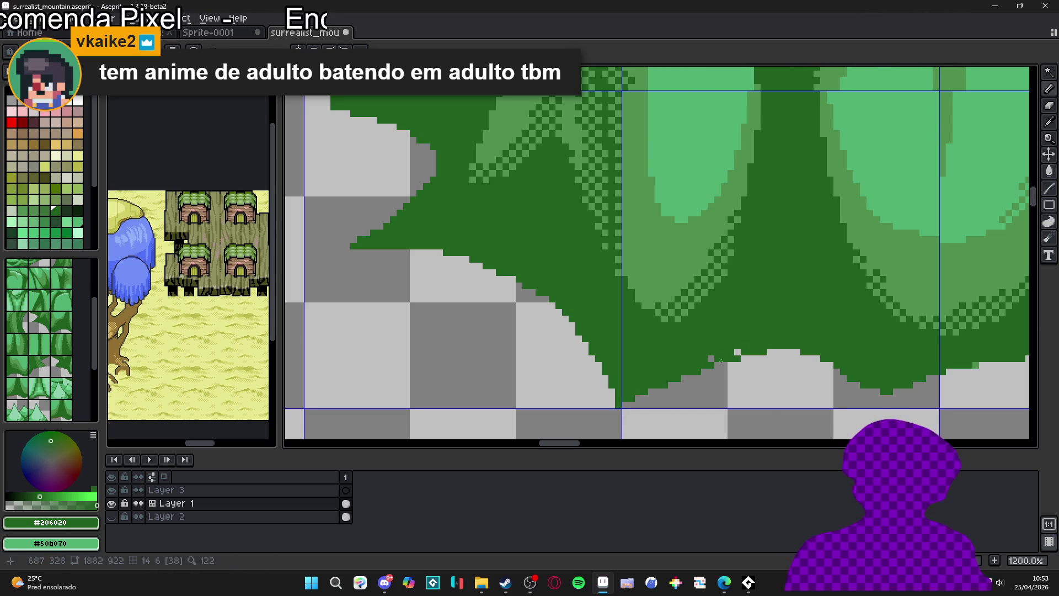
{"action": "scroll", "coordinate": [709, 356], "scroll_direction": "down", "scroll_amount": 5}
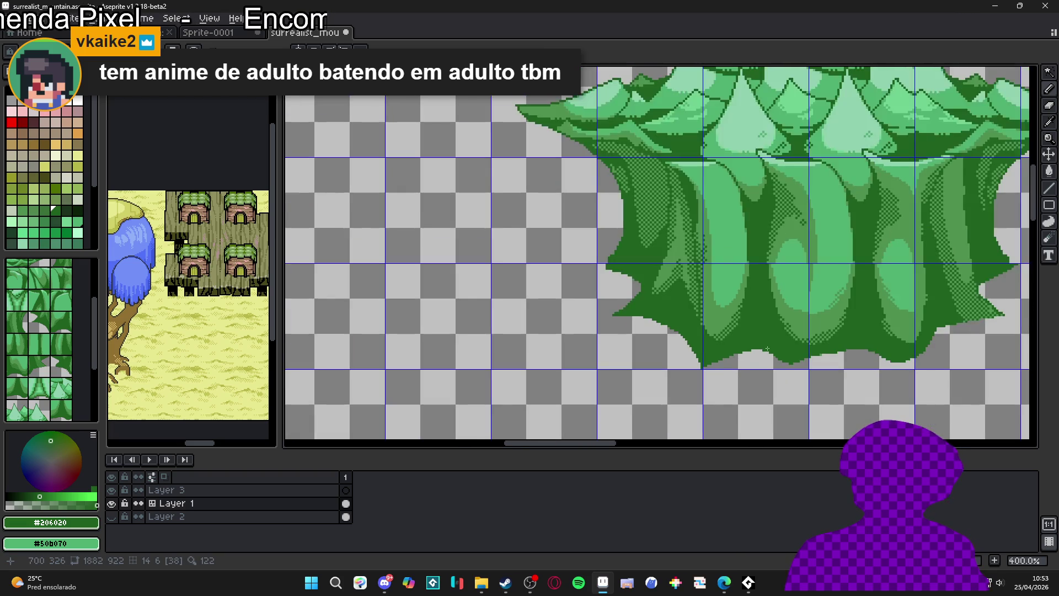
Drag a rectangular marquee box enclosing the smaller mountain
{"action": "scroll", "coordinate": [785, 349], "scroll_direction": "down", "scroll_amount": 1}
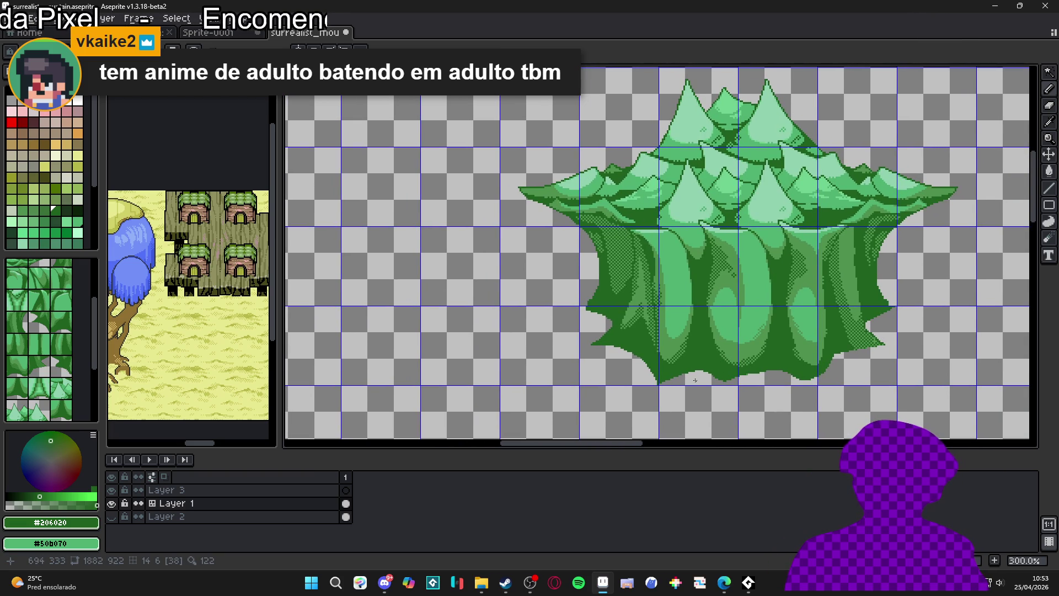
{"action": "scroll", "coordinate": [703, 380], "scroll_direction": "up", "scroll_amount": 2}
{"action": "scroll", "coordinate": [700, 386], "scroll_direction": "down", "scroll_amount": 3}
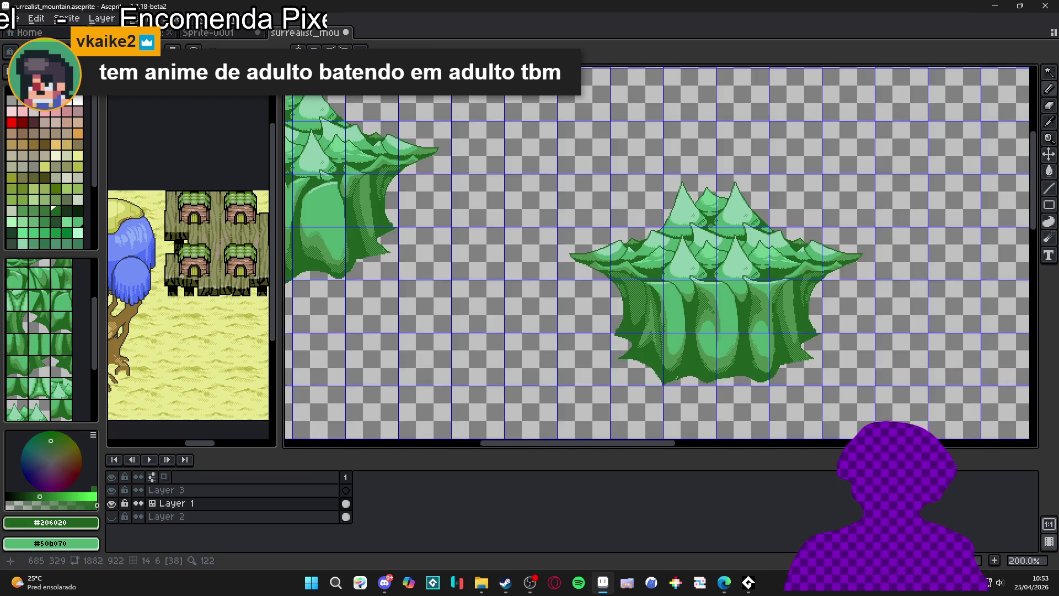
{"action": "scroll", "coordinate": [650, 386], "scroll_direction": "up", "scroll_amount": 7}
{"action": "scroll", "coordinate": [645, 386], "scroll_direction": "down", "scroll_amount": 7}
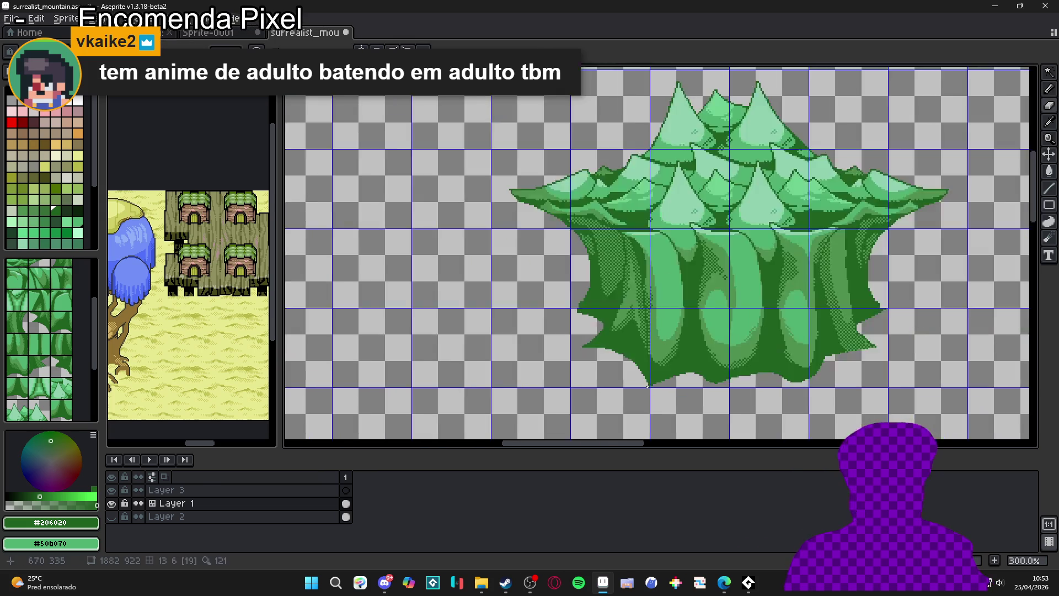
{"action": "scroll", "coordinate": [690, 277], "scroll_direction": "down", "scroll_amount": 2}
{"action": "scroll", "coordinate": [662, 210], "scroll_direction": "up", "scroll_amount": 3}
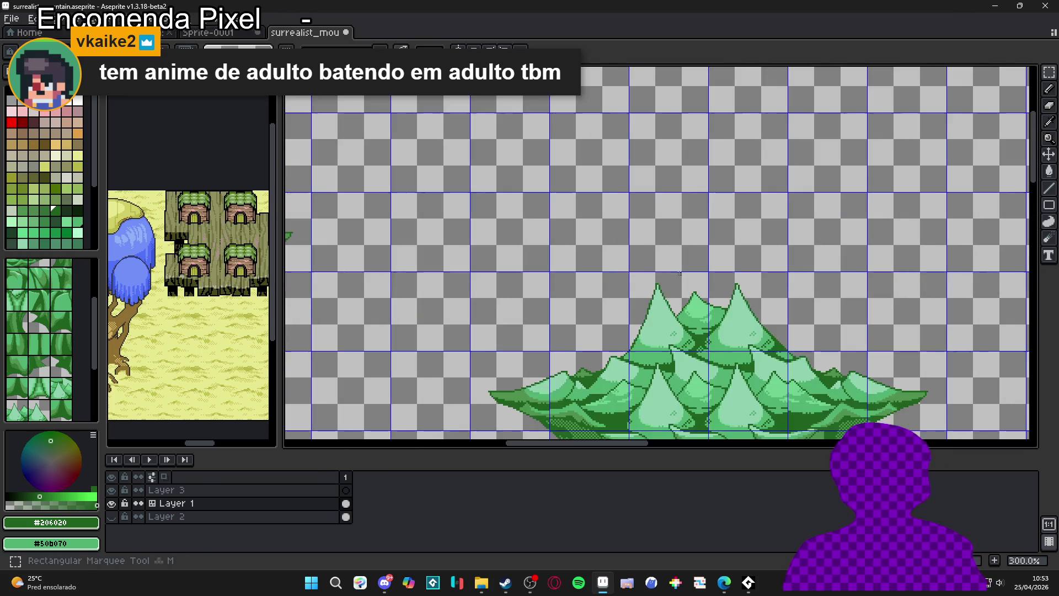
{"action": "scroll", "coordinate": [566, 170], "scroll_direction": "down", "scroll_amount": 1}
{"action": "mouse_move", "coordinate": [493, 138]}
{"action": "left_mouse_down"}
{"action": "mouse_move", "coordinate": [548, 192]}
{"action": "mouse_move", "coordinate": [809, 349]}
{"action": "left_mouse_up"}
{"action": "scroll", "coordinate": [786, 315], "scroll_direction": "down", "scroll_amount": 2}
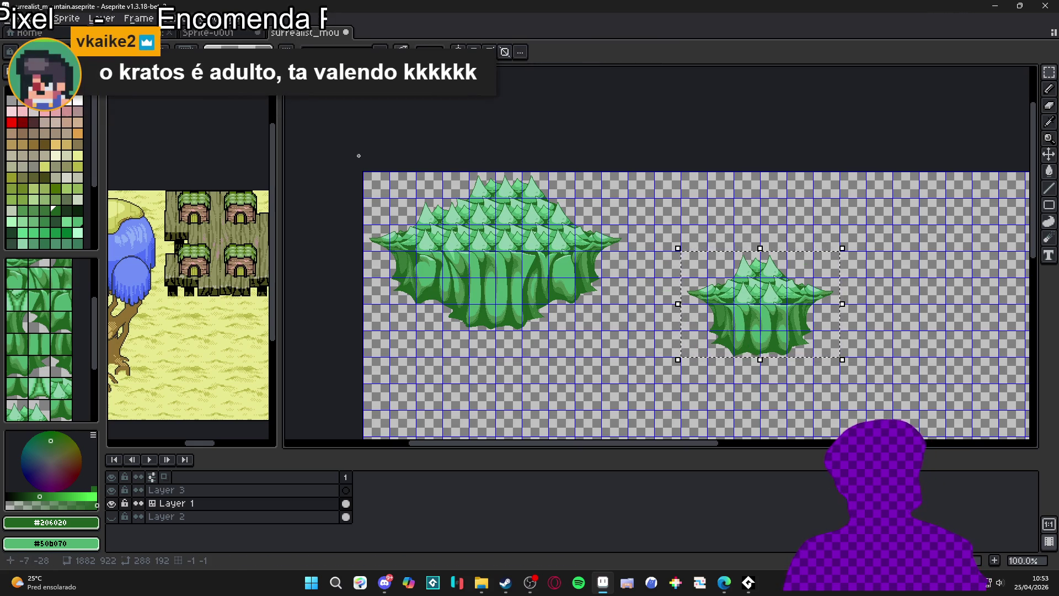
Shift the small mountain left beside the large mound, base level, and deselect it
{"action": "key", "text": "shift+Left"}
{"action": "key", "text": "shift+Up"}
{"action": "key", "text": "shift+Left"}
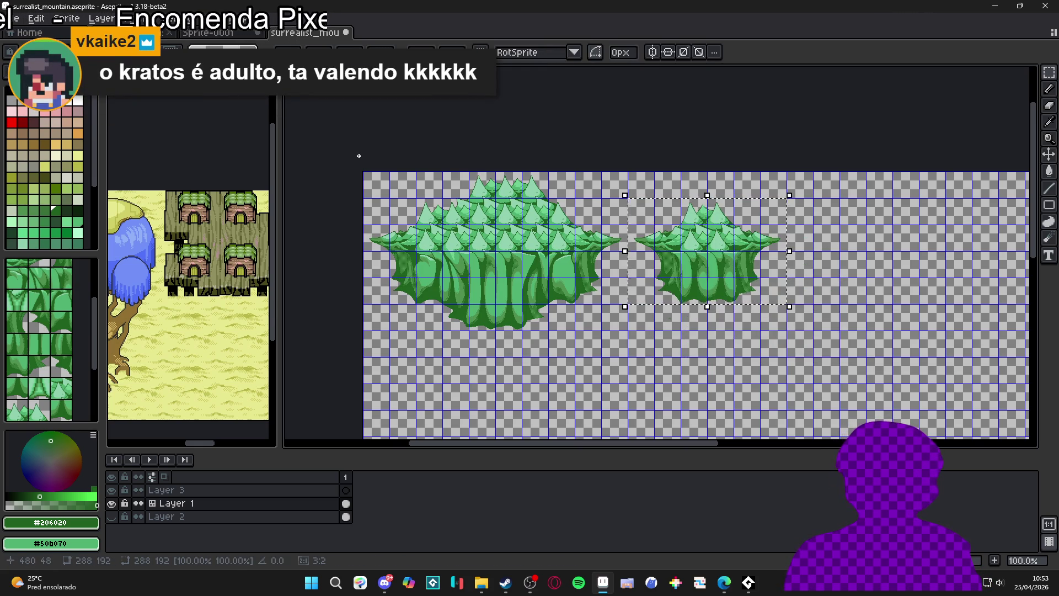
{"action": "key", "text": "shift+Down"}
{"action": "key", "text": "shift+Left"}
{"action": "key", "text": "shift+Up"}
{"action": "key", "text": "shift+Right"}
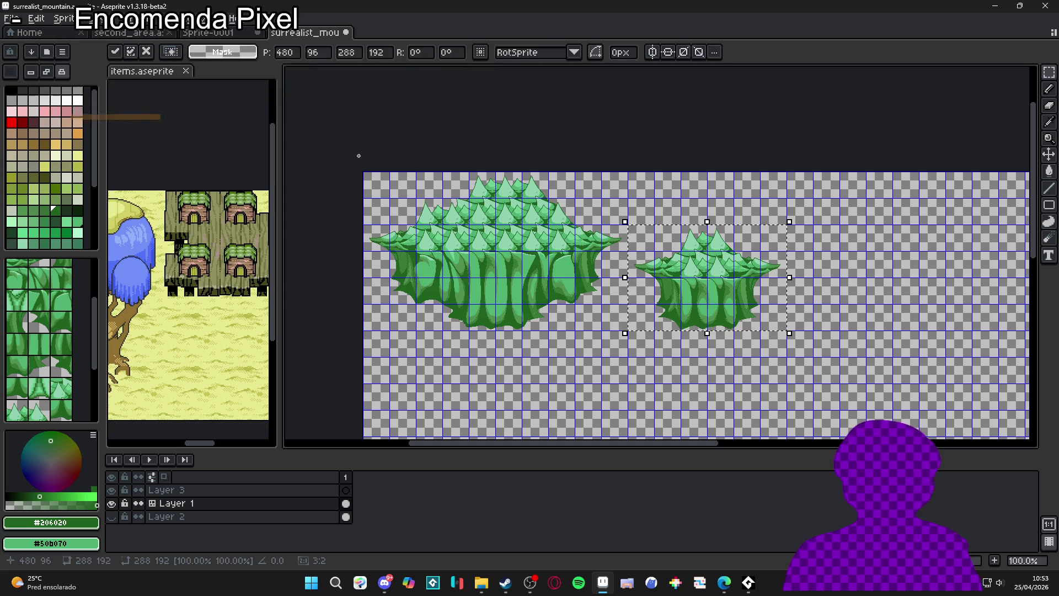
{"action": "key", "text": "shift+Up"}
{"action": "key", "text": "shift+Up"}
{"action": "key", "text": "shift+Down"}
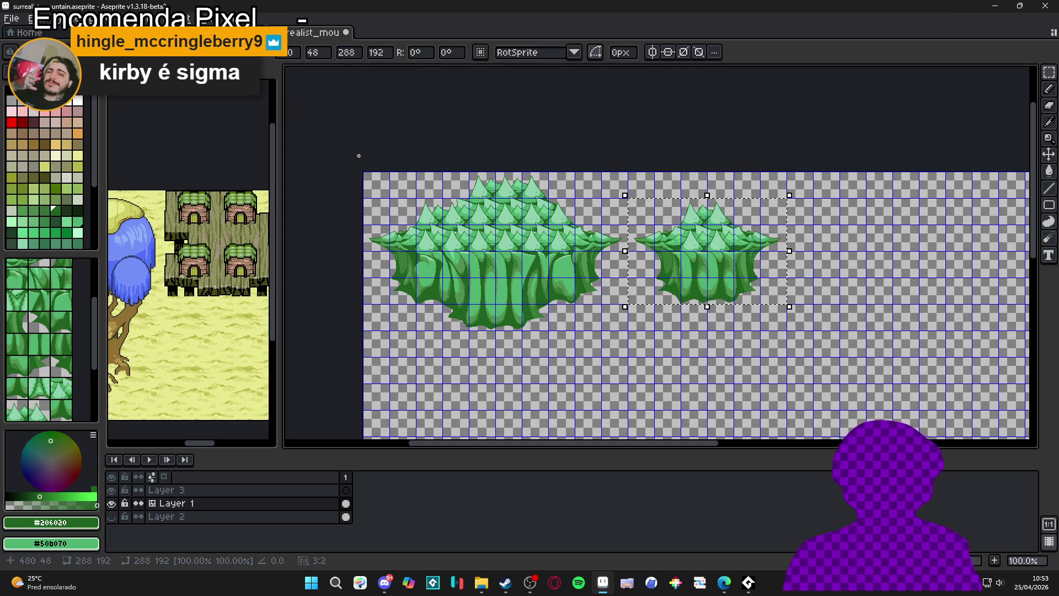
{"action": "key", "text": "shift+Down"}
{"action": "key", "text": "ctrl+d"}
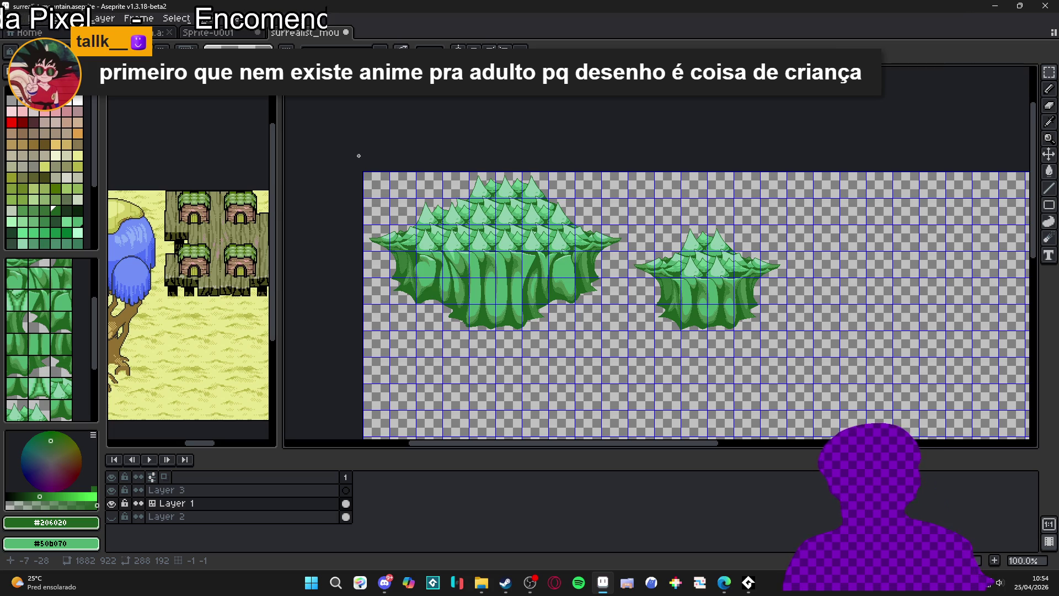
Crop the canvas to 768×288 px in Canvas Size so it frames both green mounds
{"action": "scroll", "coordinate": [535, 258], "scroll_direction": "down", "scroll_amount": 1}
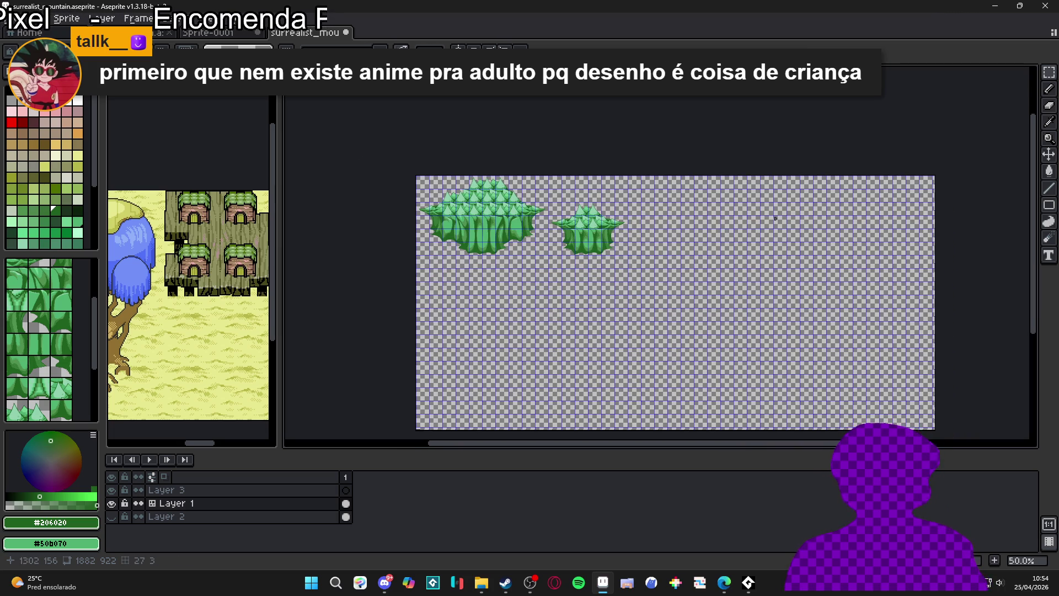
{"action": "scroll", "coordinate": [923, 217], "scroll_direction": "up", "scroll_amount": 1}
{"action": "scroll", "coordinate": [902, 234], "scroll_direction": "down", "scroll_amount": 1}
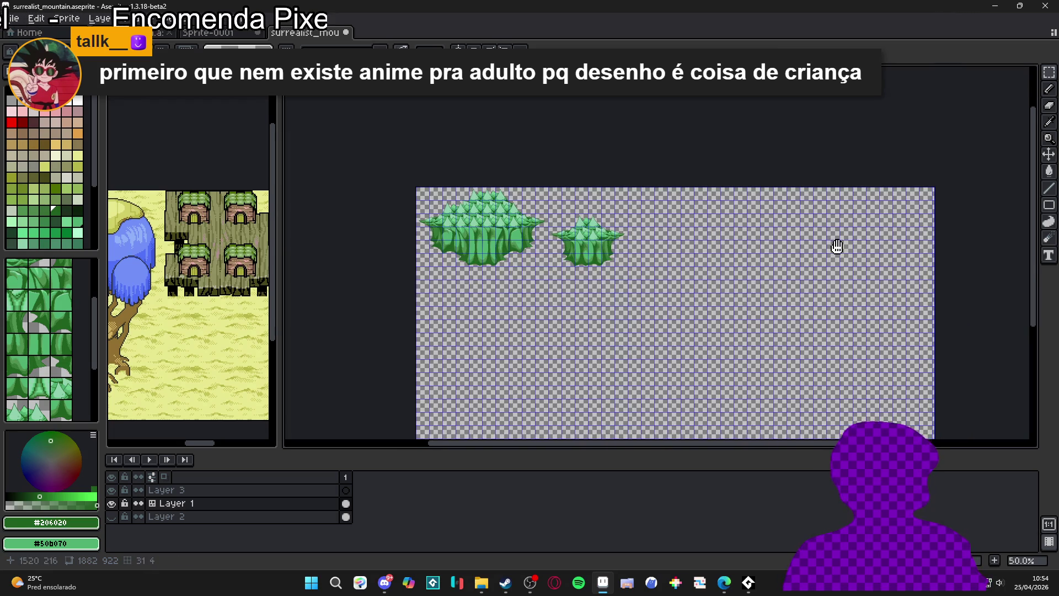
{"action": "key", "text": "ctrl+alt+c"}
{"action": "mouse_move", "coordinate": [958, 374]}
{"action": "left_mouse_down"}
{"action": "mouse_move", "coordinate": [684, 342]}
{"action": "mouse_move", "coordinate": [653, 309]}
{"action": "left_mouse_up"}
{"action": "scroll", "coordinate": [651, 244], "scroll_direction": "up", "scroll_amount": 4}
{"action": "mouse_move", "coordinate": [651, 244]}
{"action": "left_mouse_down"}
{"action": "mouse_move", "coordinate": [623, 260]}
{"action": "mouse_move", "coordinate": [671, 301]}
{"action": "mouse_move", "coordinate": [651, 297]}
{"action": "left_mouse_up"}
{"action": "scroll", "coordinate": [651, 296], "scroll_direction": "down", "scroll_amount": 5}
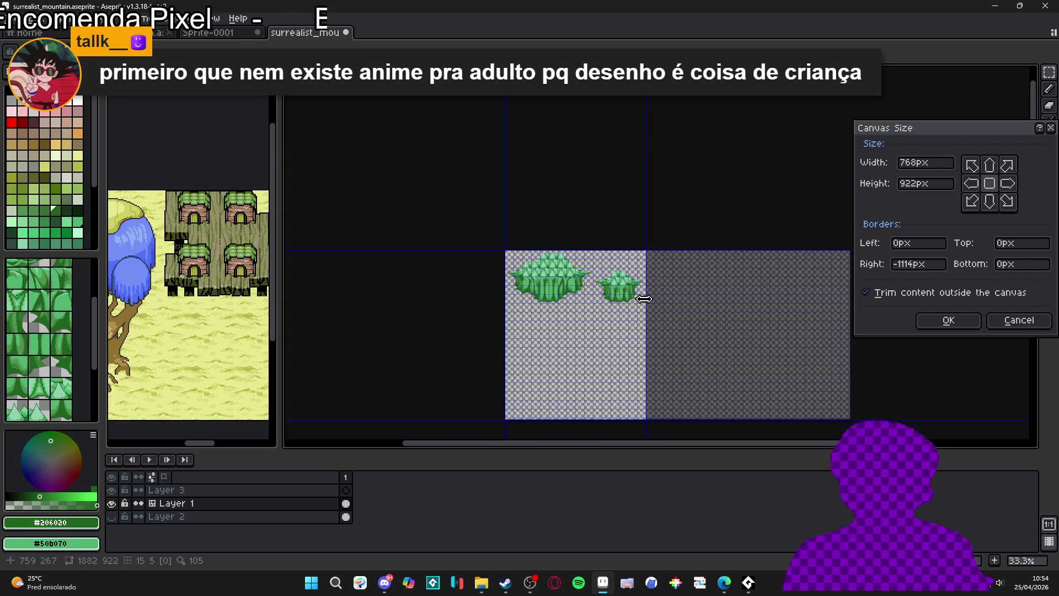
{"action": "left_click_drag", "start_coordinate": [586, 416], "coordinate": [582, 310]}
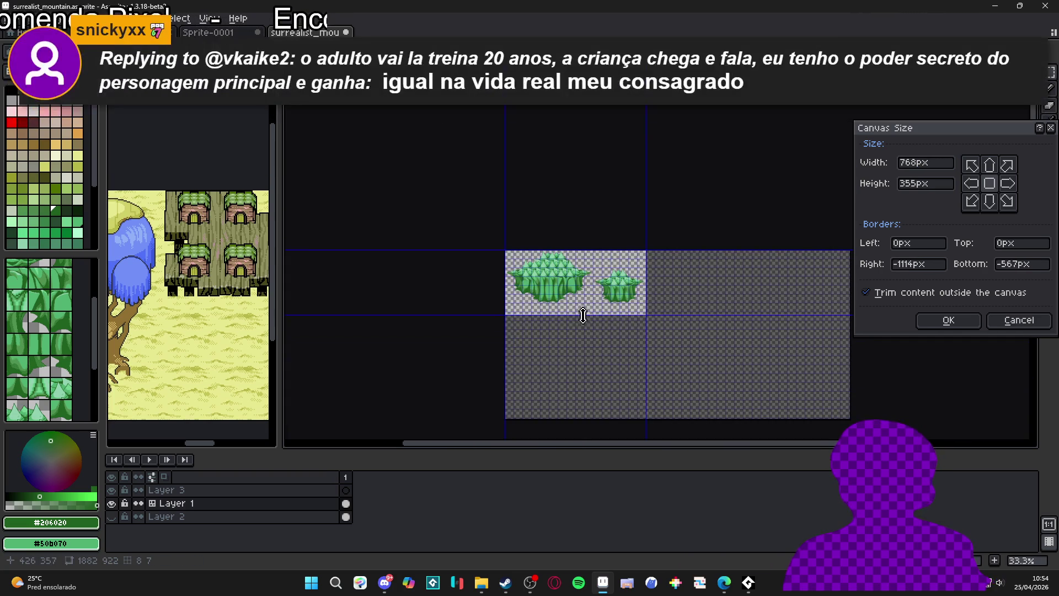
{"action": "scroll", "coordinate": [581, 312], "scroll_direction": "up", "scroll_amount": 5}
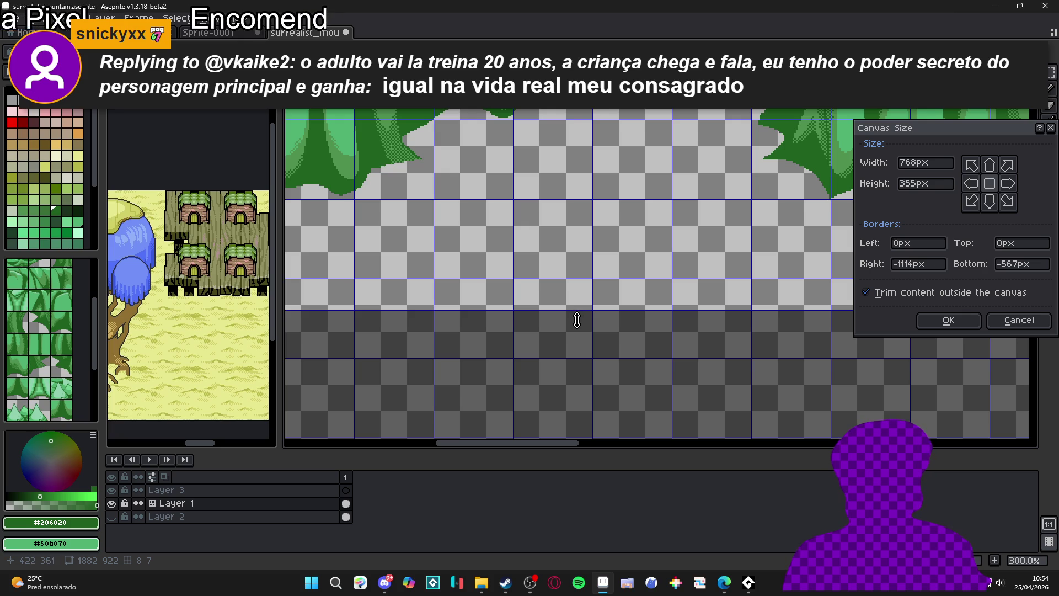
{"action": "scroll", "coordinate": [526, 321], "scroll_direction": "down", "scroll_amount": 2}
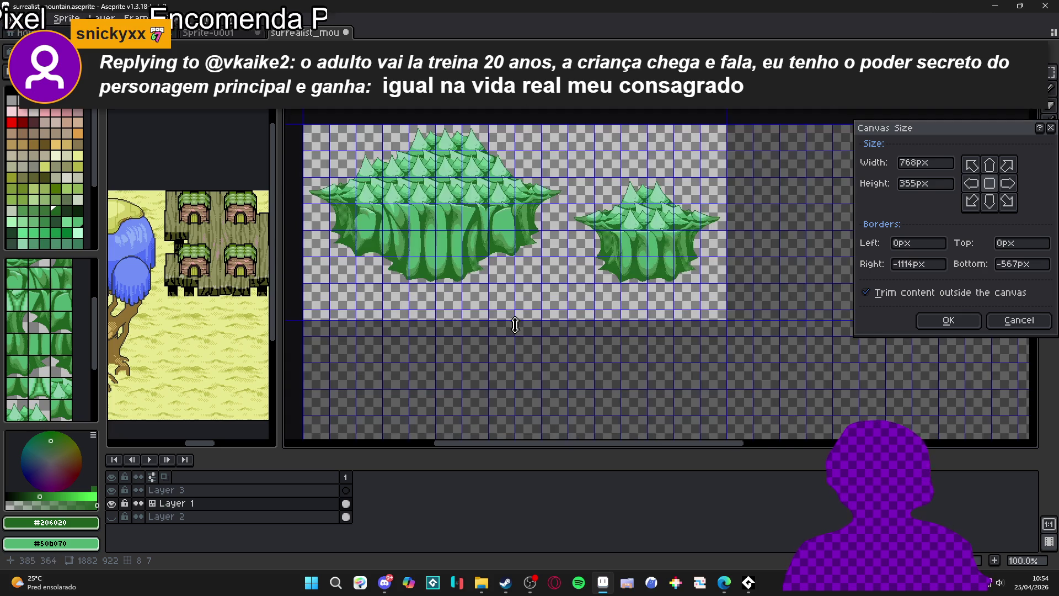
{"action": "scroll", "coordinate": [467, 325], "scroll_direction": "up", "scroll_amount": 1}
{"action": "mouse_move", "coordinate": [449, 320]}
{"action": "left_mouse_down"}
{"action": "mouse_move", "coordinate": [486, 254]}
{"action": "mouse_move", "coordinate": [506, 247]}
{"action": "left_mouse_up"}
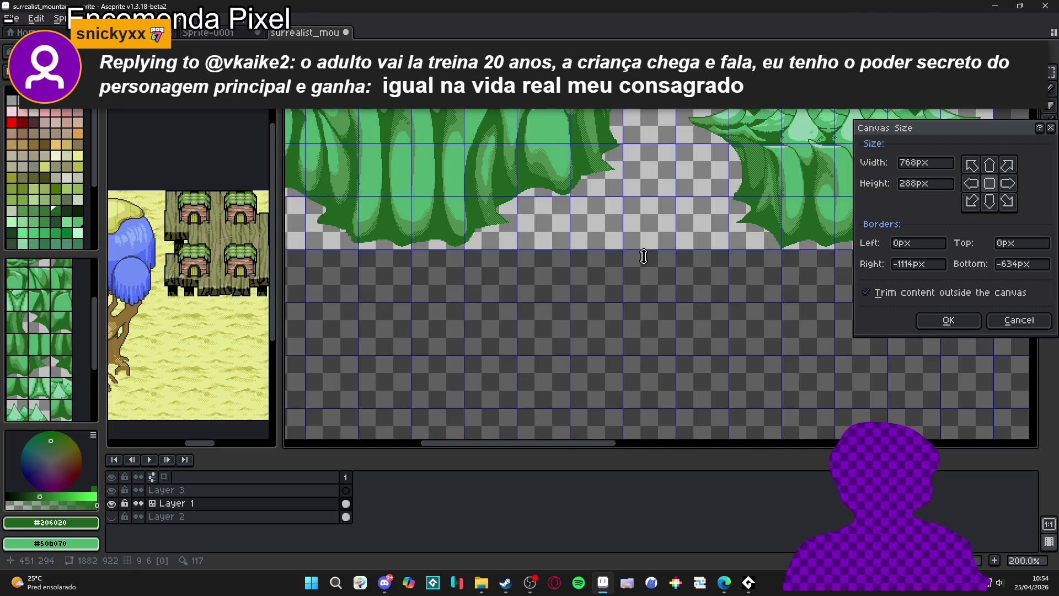
{"action": "scroll", "coordinate": [640, 257], "scroll_direction": "down", "scroll_amount": 2}
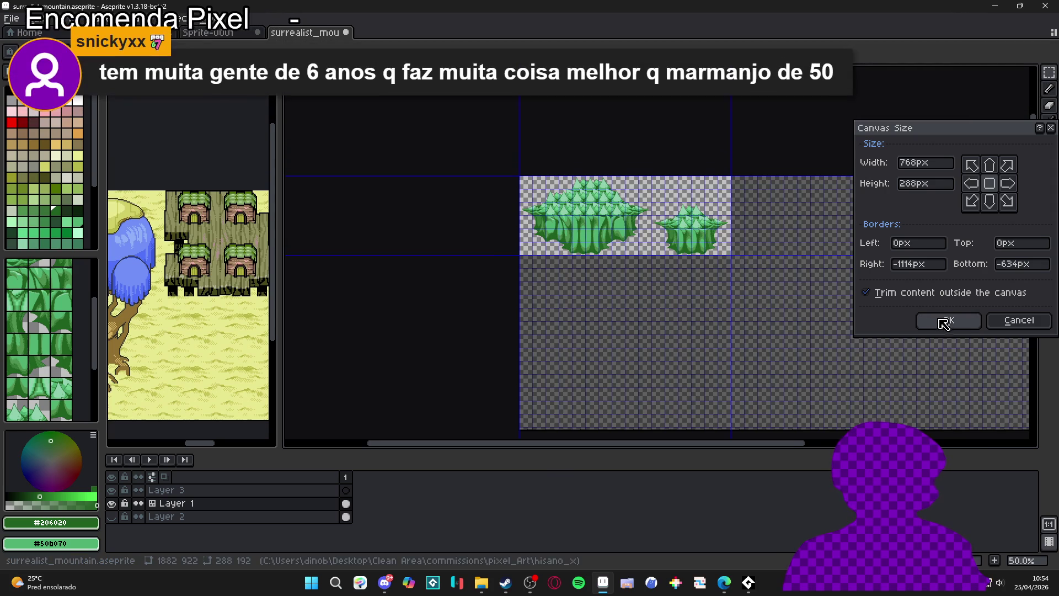
{"action": "left_click", "coordinate": [946, 321]}
{"action": "scroll", "coordinate": [750, 331], "scroll_direction": "up", "scroll_amount": 1}
Make tan (palette index 32) the foreground colour and switch to the Rectangular Marquee
{"action": "left_click_drag", "start_coordinate": [750, 331], "coordinate": [596, 298]}
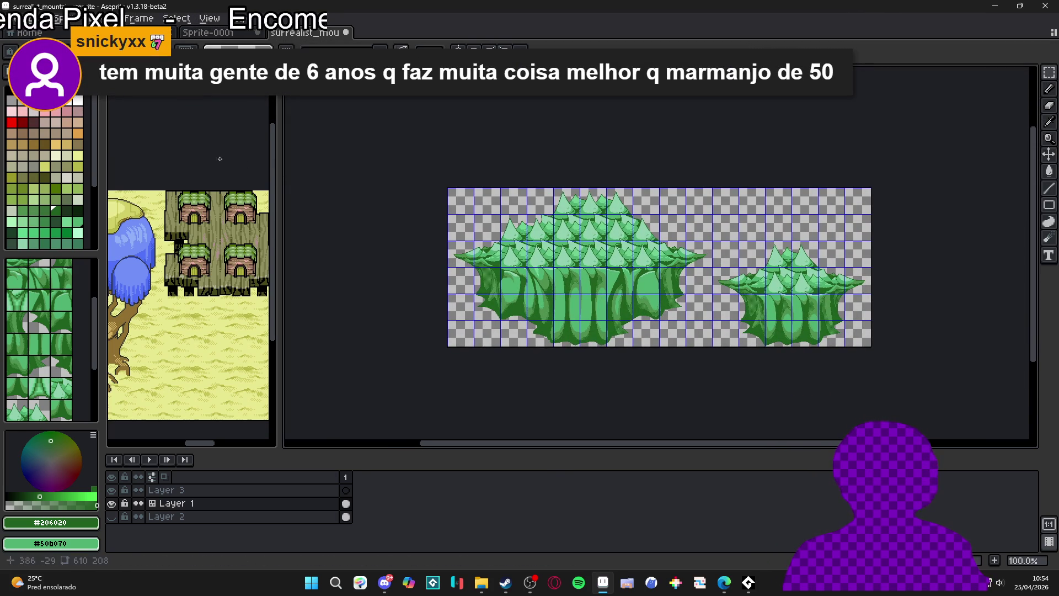
{"action": "left_click", "coordinate": [57, 136]}
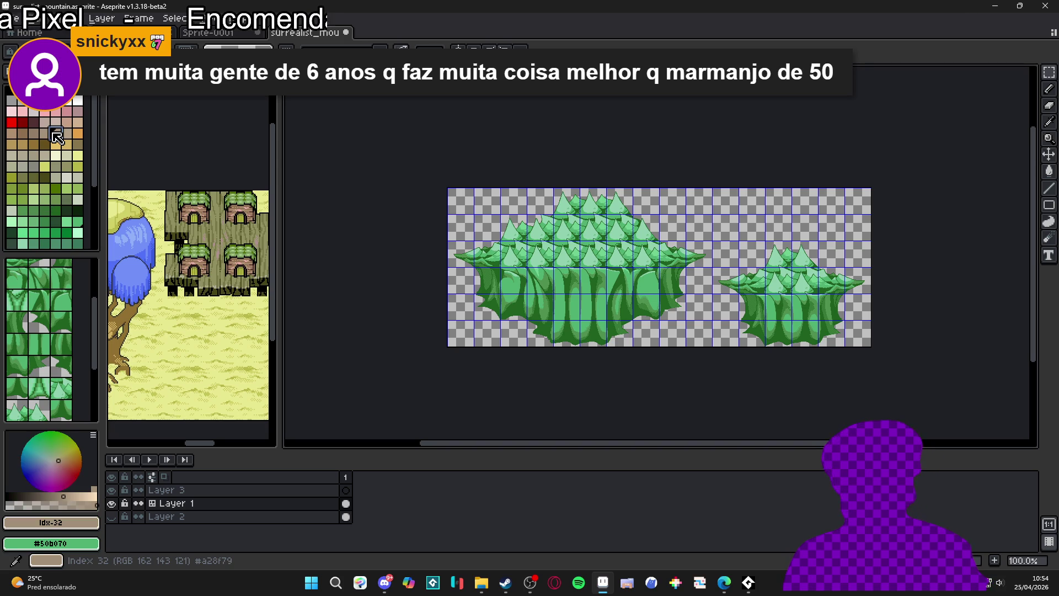
{"action": "key", "text": "m"}
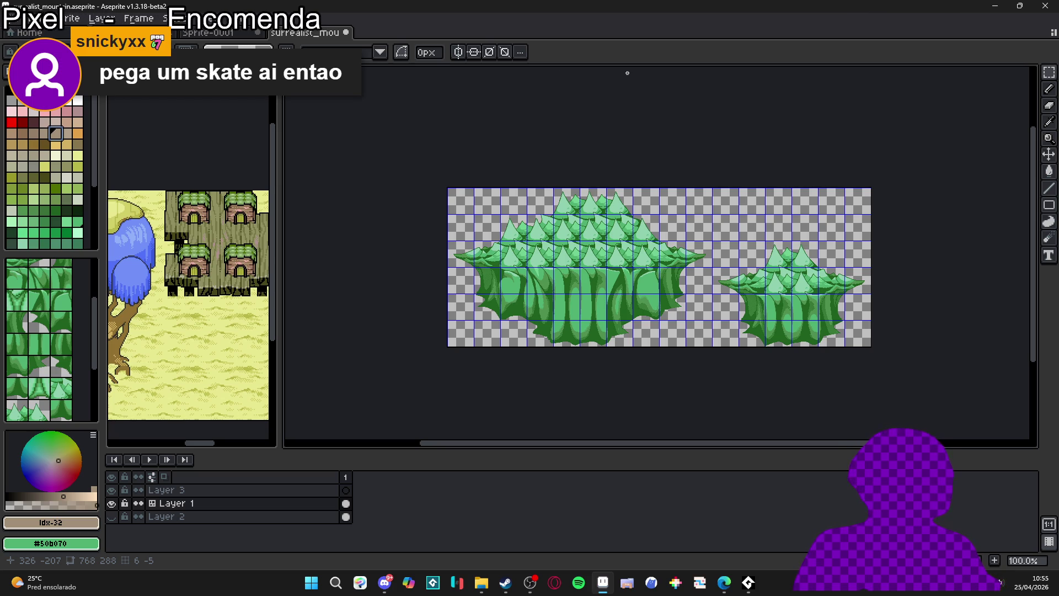
{"action": "scroll", "coordinate": [568, 256], "scroll_direction": "up", "scroll_amount": 1}
{"action": "key", "text": "ctrl+apostrophe"}
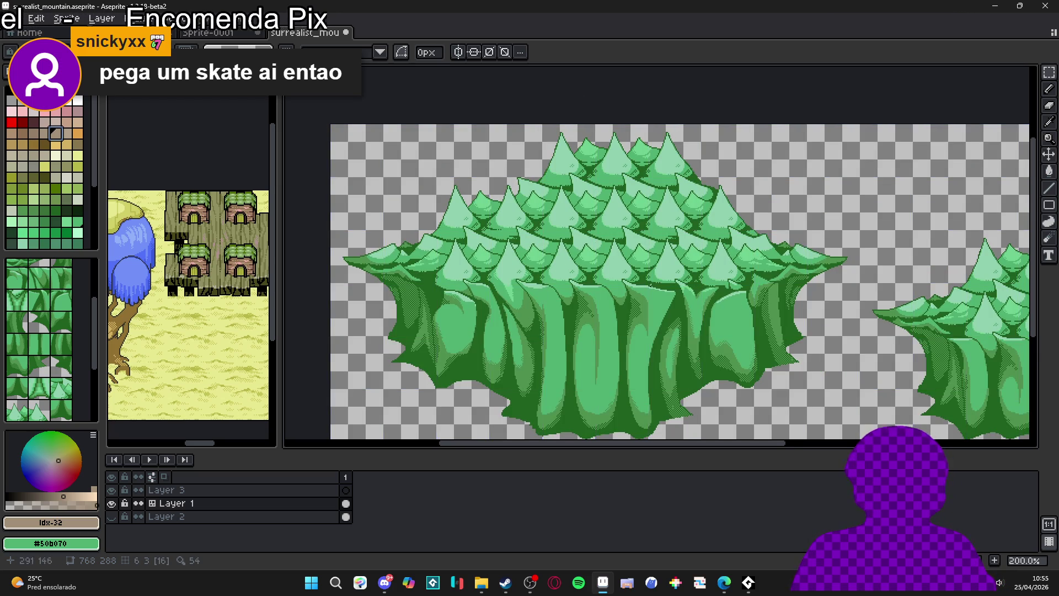
{"action": "key", "text": "ctrl+apostrophe"}
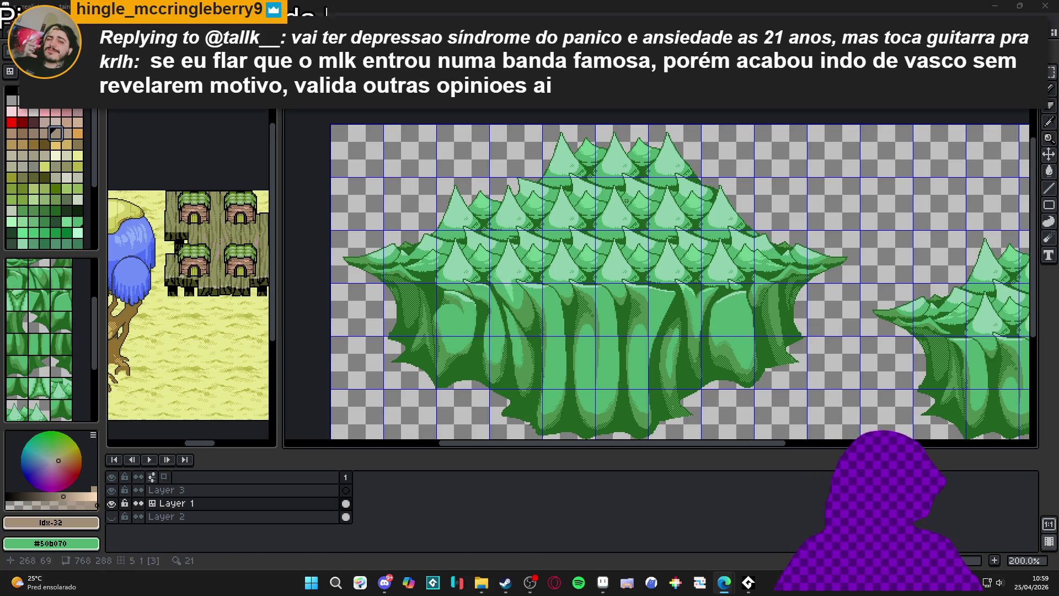
{"action": "scroll", "coordinate": [582, 326], "scroll_direction": "down", "scroll_amount": 2}
{"action": "left_click_drag", "start_coordinate": [582, 326], "coordinate": [568, 281]}
{"action": "scroll", "coordinate": [568, 287], "scroll_direction": "up", "scroll_amount": 1}
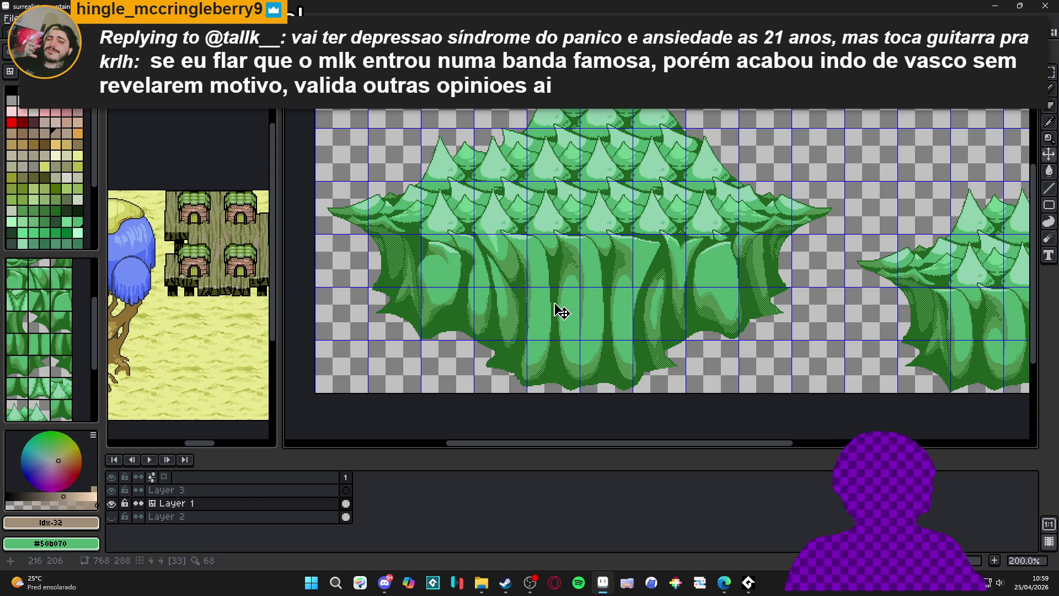
{"action": "scroll", "coordinate": [554, 301], "scroll_direction": "down", "scroll_amount": 1}
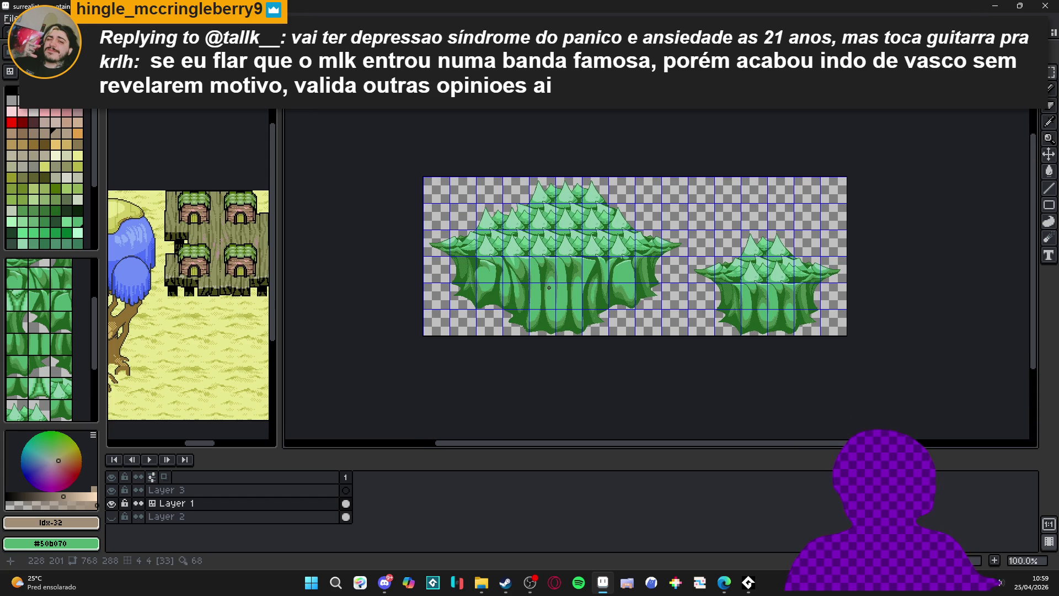
{"action": "left_click_drag", "start_coordinate": [547, 274], "coordinate": [545, 335]}
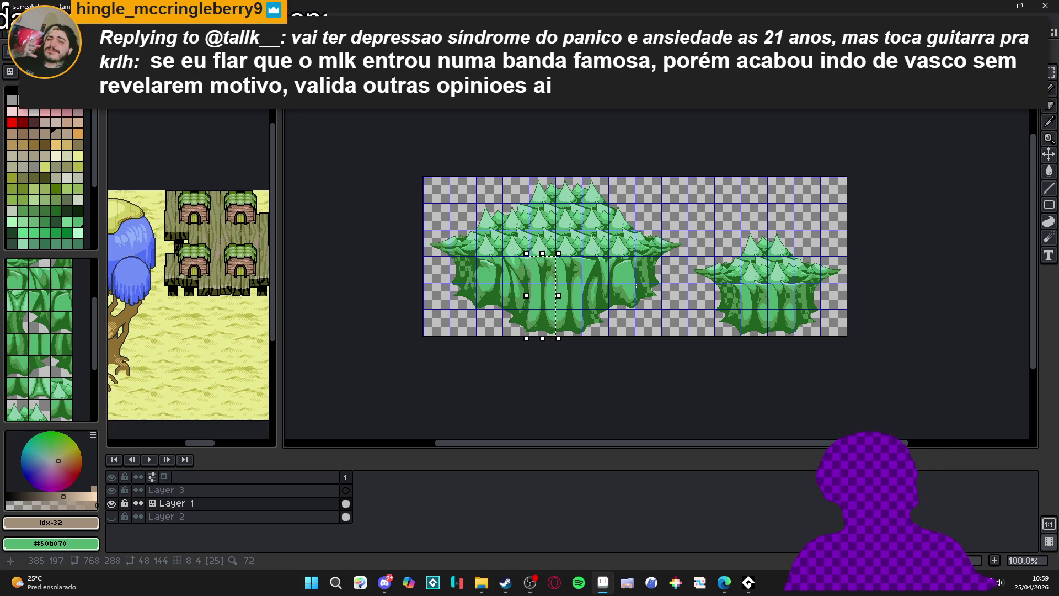
Move the 48×144 trunk strip to the canvas top between the mountains and commit it
{"action": "mouse_move", "coordinate": [542, 295]}
{"action": "left_mouse_down"}
{"action": "mouse_move", "coordinate": [601, 264]}
{"action": "mouse_move", "coordinate": [674, 189]}
{"action": "mouse_move", "coordinate": [701, 216]}
{"action": "left_mouse_up"}
{"action": "left_click", "coordinate": [635, 285]}
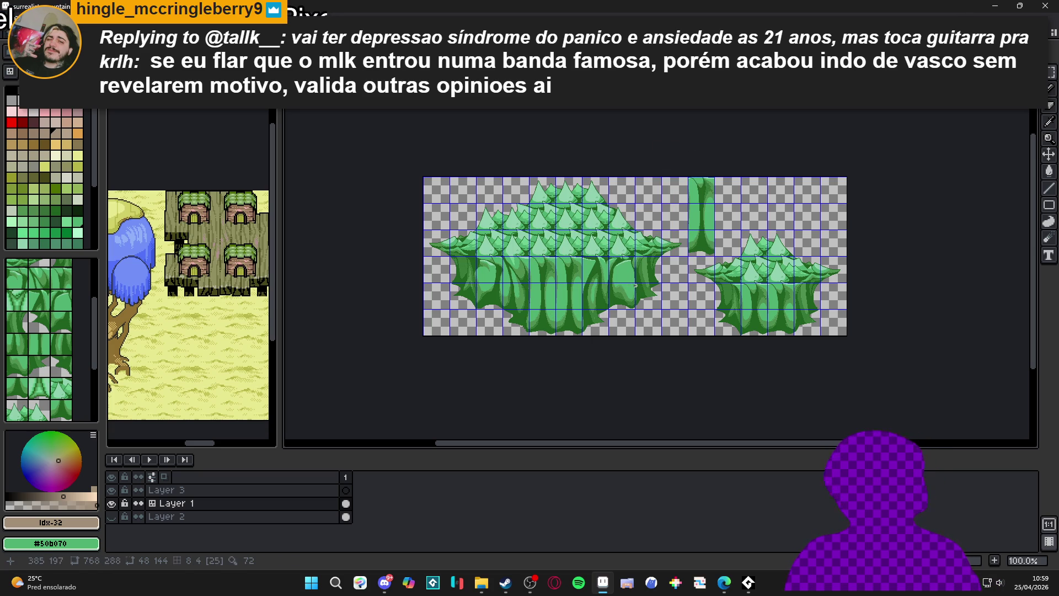
{"action": "scroll", "coordinate": [724, 206], "scroll_direction": "up", "scroll_amount": 3}
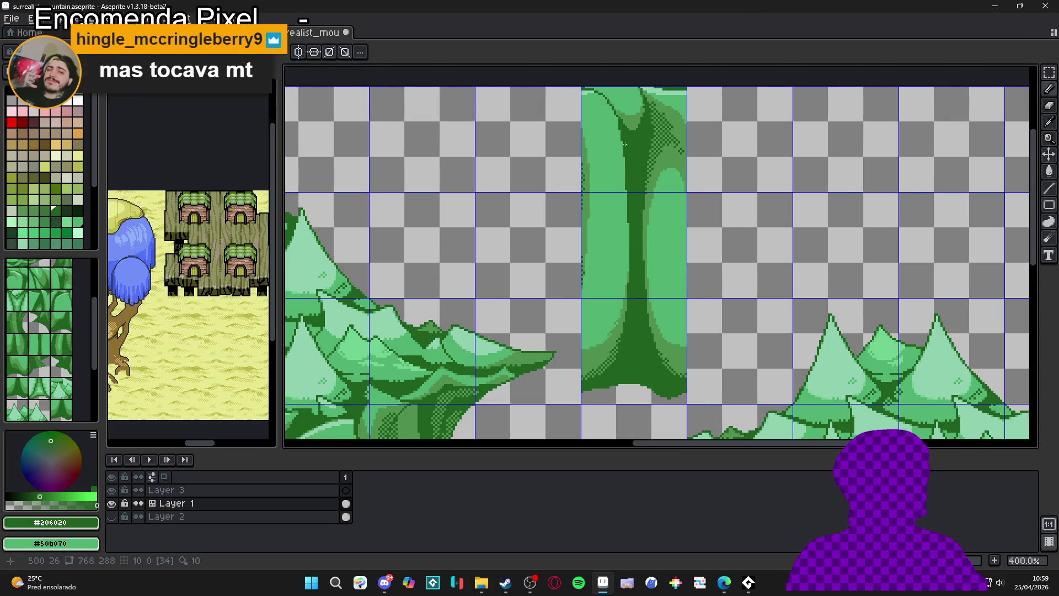
Draw a filled dark-green oval atop the trunk strip
{"action": "scroll", "coordinate": [628, 143], "scroll_direction": "down", "scroll_amount": 1}
{"action": "scroll", "coordinate": [628, 143], "scroll_direction": "left", "scroll_amount": 1}
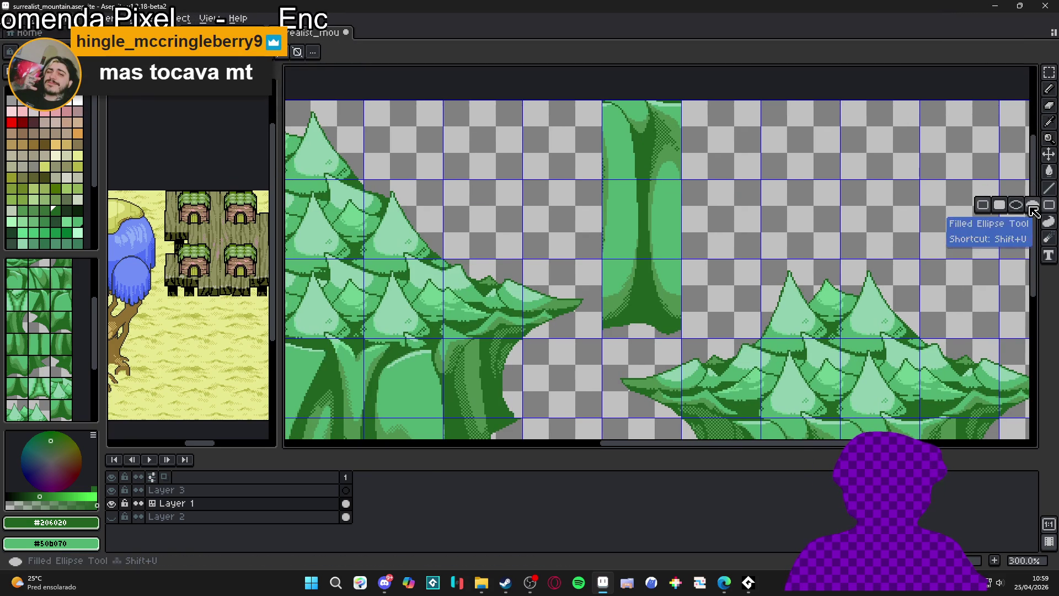
{"action": "left_click", "coordinate": [1030, 206]}
{"action": "left_click_drag", "start_coordinate": [610, 136], "coordinate": [675, 198]}
Outline both trunk edges with dark lines and darken its light-green strips
{"action": "scroll", "coordinate": [616, 179], "scroll_direction": "up", "scroll_amount": 1}
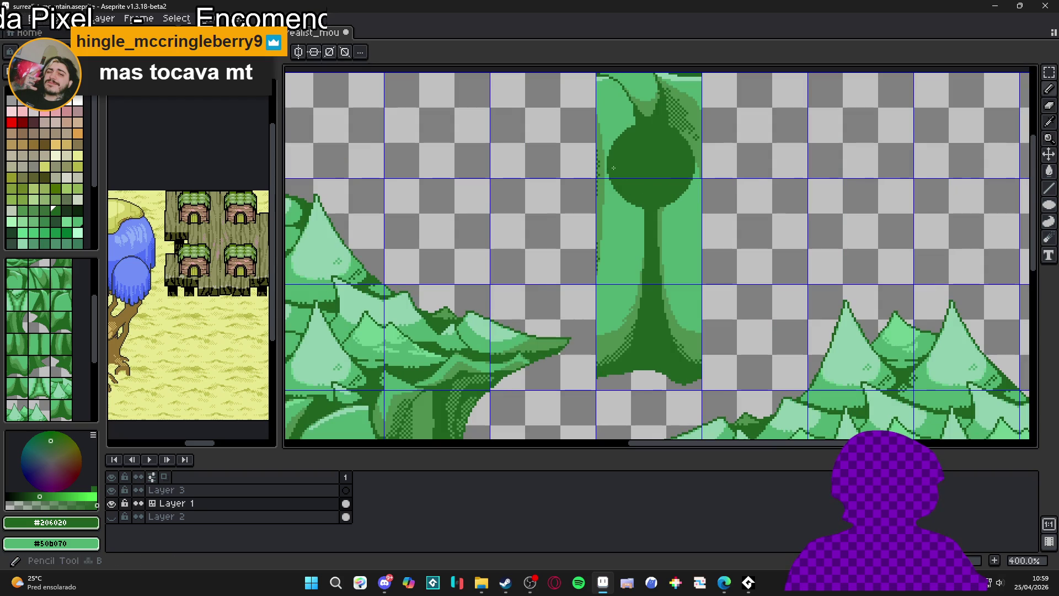
{"action": "left_click_drag", "start_coordinate": [607, 252], "coordinate": [630, 214]}
{"action": "left_click_drag", "start_coordinate": [631, 137], "coordinate": [633, 315]}
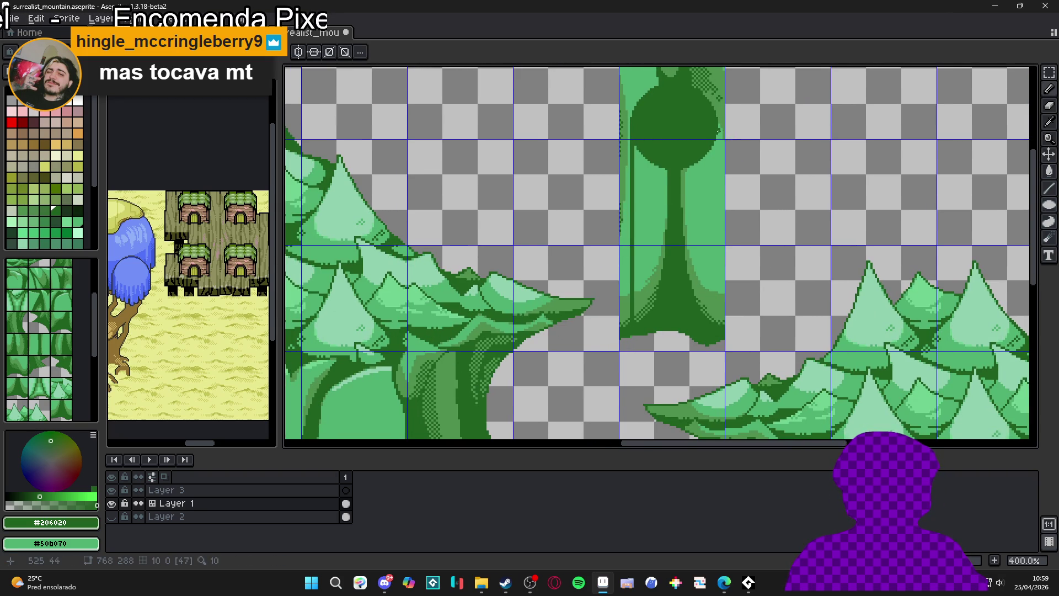
{"action": "scroll", "coordinate": [715, 132], "scroll_direction": "up", "scroll_amount": 1}
{"action": "left_click_drag", "start_coordinate": [715, 132], "coordinate": [711, 384]}
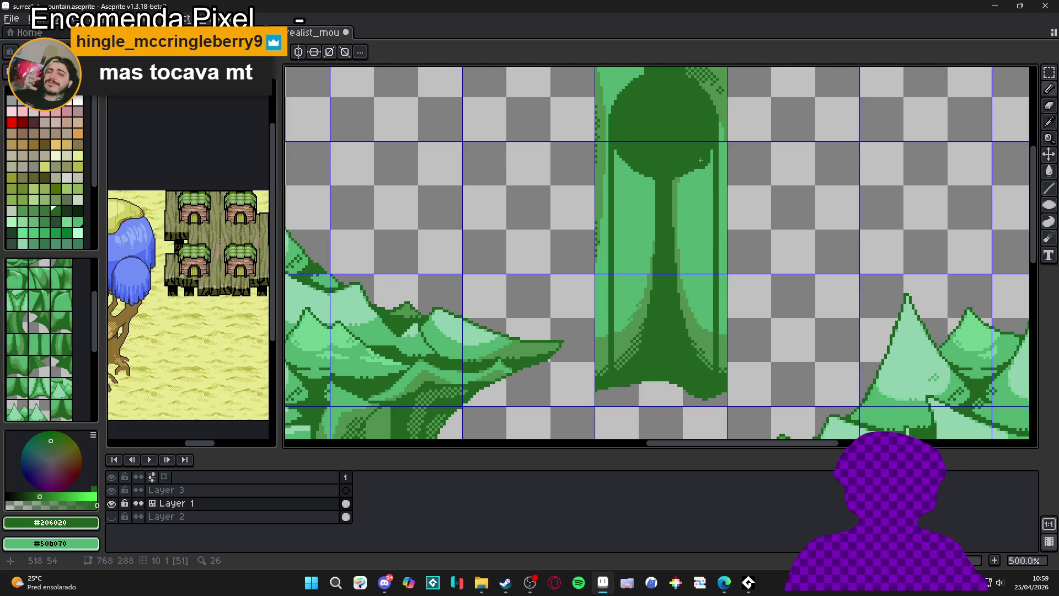
{"action": "mouse_move", "coordinate": [691, 362]}
{"action": "left_mouse_down"}
{"action": "mouse_move", "coordinate": [701, 165]}
{"action": "mouse_move", "coordinate": [676, 259]}
{"action": "left_mouse_up"}
{"action": "mouse_move", "coordinate": [656, 169]}
{"action": "left_mouse_down"}
{"action": "mouse_move", "coordinate": [628, 169]}
{"action": "mouse_move", "coordinate": [615, 353]}
{"action": "mouse_move", "coordinate": [637, 331]}
{"action": "mouse_move", "coordinate": [647, 171]}
{"action": "left_mouse_up"}
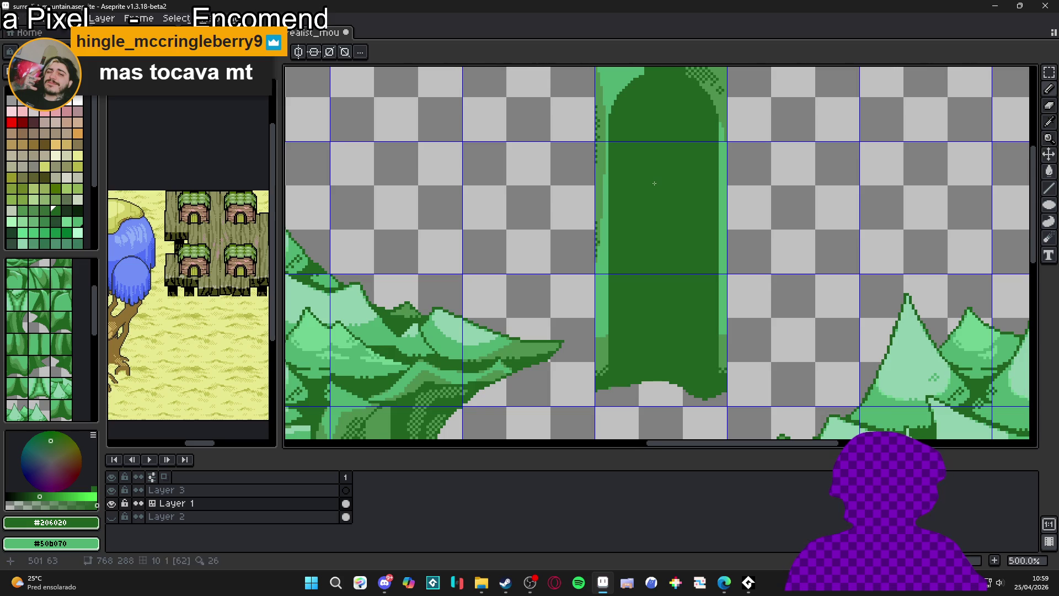
Draw a line of mid green #509050 across the arch top
{"action": "scroll", "coordinate": [654, 184], "scroll_direction": "down", "scroll_amount": 1}
{"action": "scroll", "coordinate": [654, 185], "scroll_direction": "up", "scroll_amount": 1}
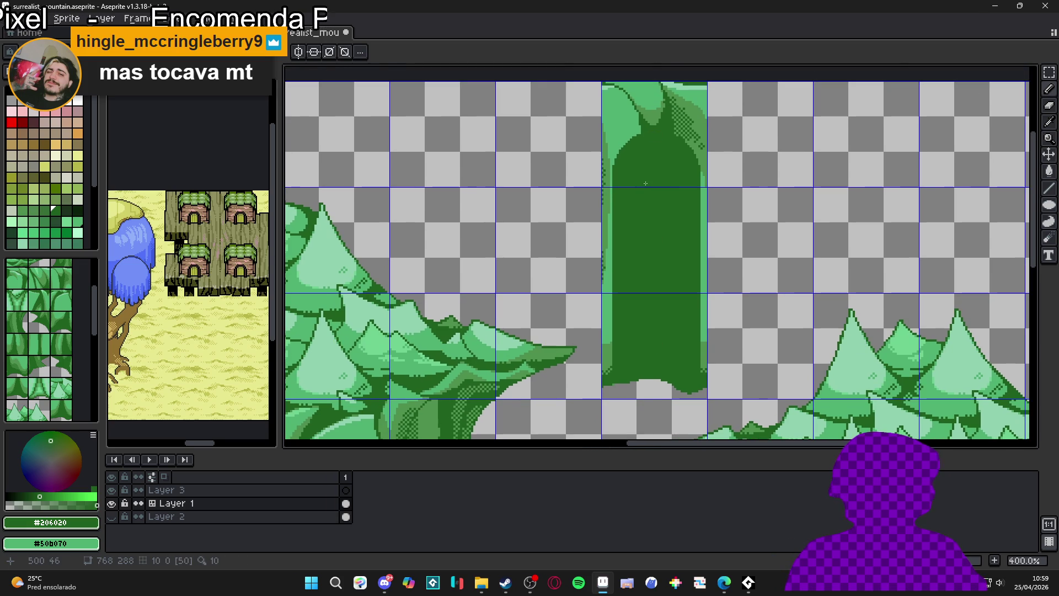
{"action": "scroll", "coordinate": [662, 164], "scroll_direction": "up", "scroll_amount": 1}
{"action": "scroll", "coordinate": [703, 138], "scroll_direction": "up", "scroll_amount": 4}
{"action": "left_click", "coordinate": [707, 142], "text": "alt"}
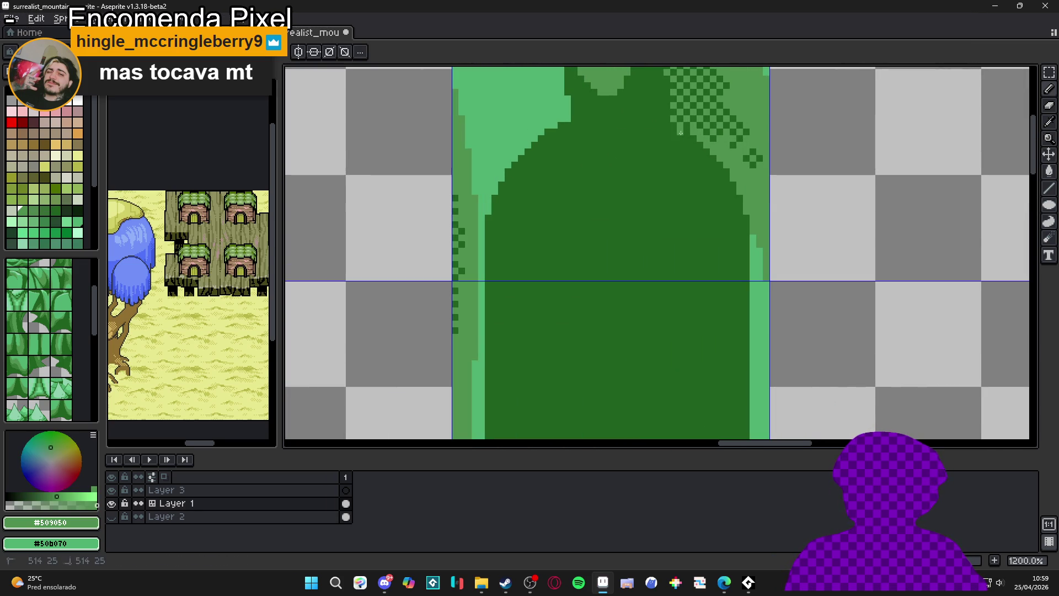
{"action": "left_click_drag", "start_coordinate": [660, 126], "coordinate": [564, 126]}
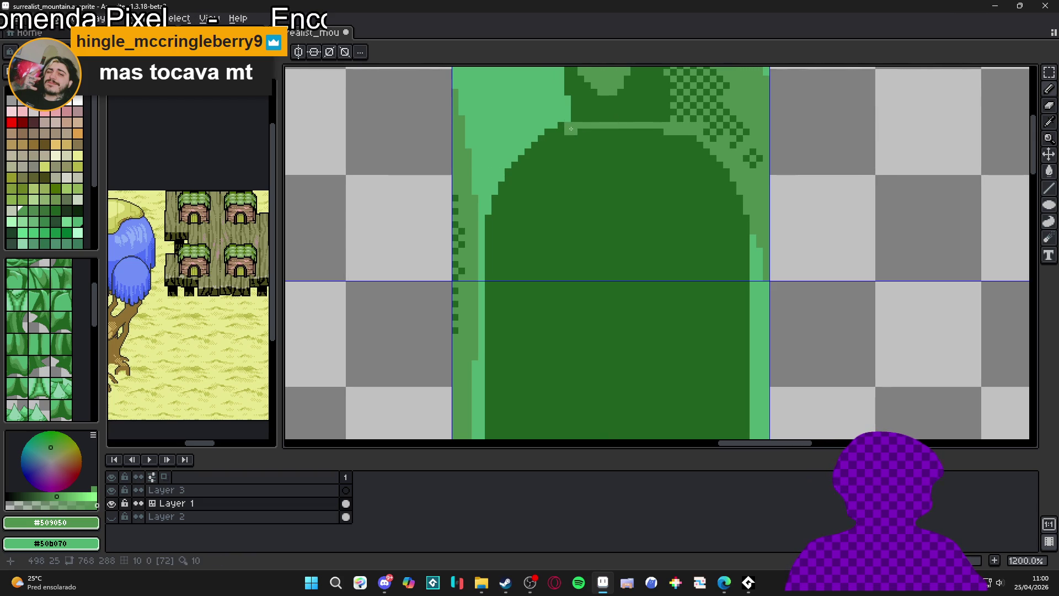
Add medium-green pixels along the diagonal stair-step edge to smooth it
{"action": "scroll", "coordinate": [566, 131], "scroll_direction": "down", "scroll_amount": 5}
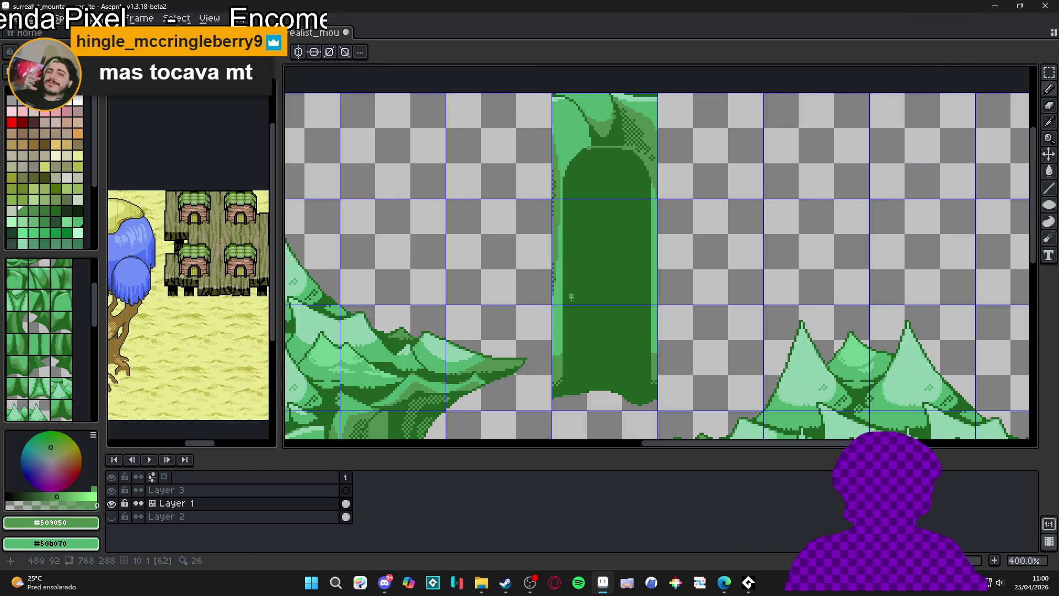
{"action": "scroll", "coordinate": [591, 308], "scroll_direction": "down", "scroll_amount": 2}
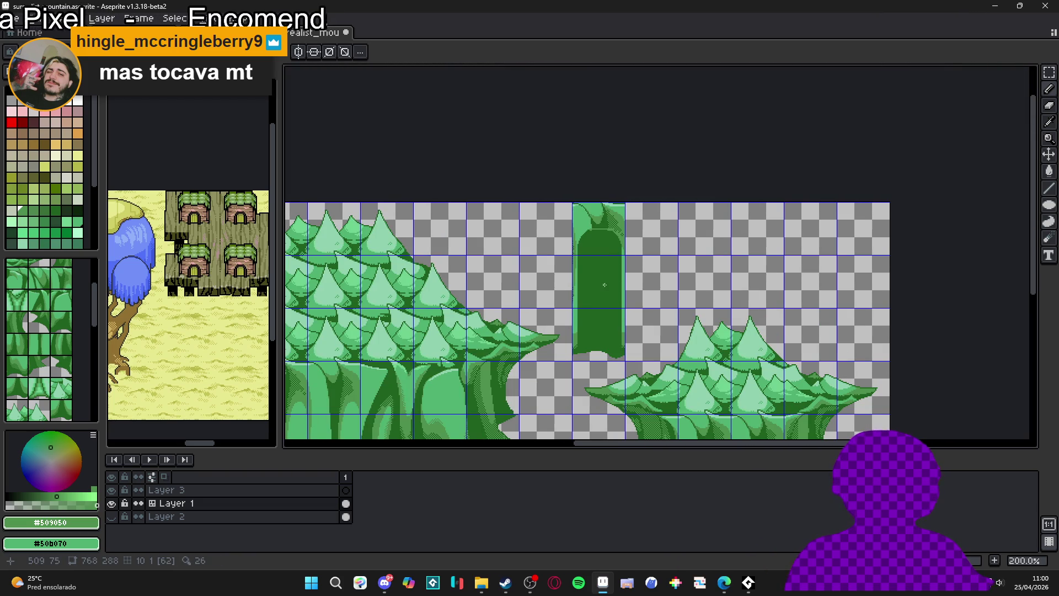
{"action": "scroll", "coordinate": [608, 268], "scroll_direction": "up", "scroll_amount": 2}
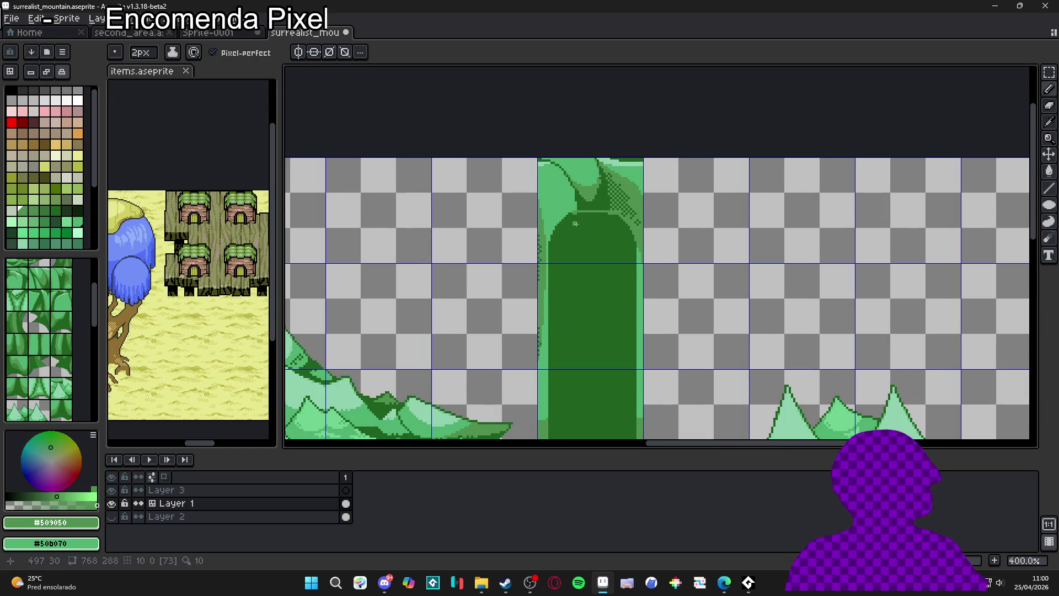
{"action": "scroll", "coordinate": [565, 215], "scroll_direction": "up", "scroll_amount": 2}
{"action": "scroll", "coordinate": [565, 215], "scroll_direction": "up", "scroll_amount": 5}
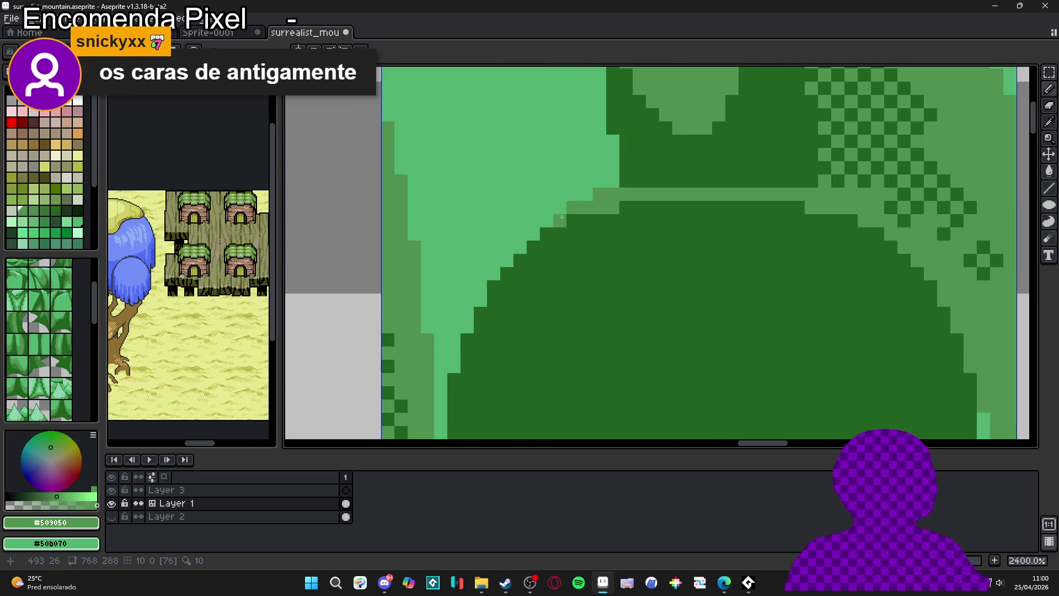
{"action": "left_click", "coordinate": [571, 215]}
{"action": "left_click_drag", "start_coordinate": [554, 236], "coordinate": [480, 315]}
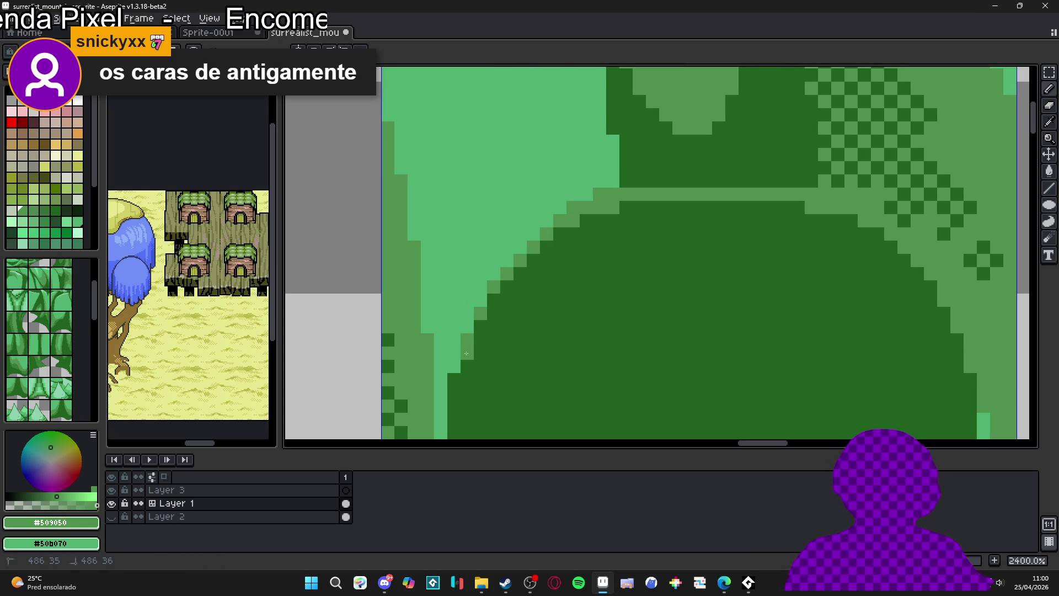
{"action": "scroll", "coordinate": [595, 265], "scroll_direction": "down", "scroll_amount": 2}
{"action": "scroll", "coordinate": [596, 266], "scroll_direction": "right", "scroll_amount": 2}
{"action": "scroll", "coordinate": [596, 265], "scroll_direction": "down", "scroll_amount": 5}
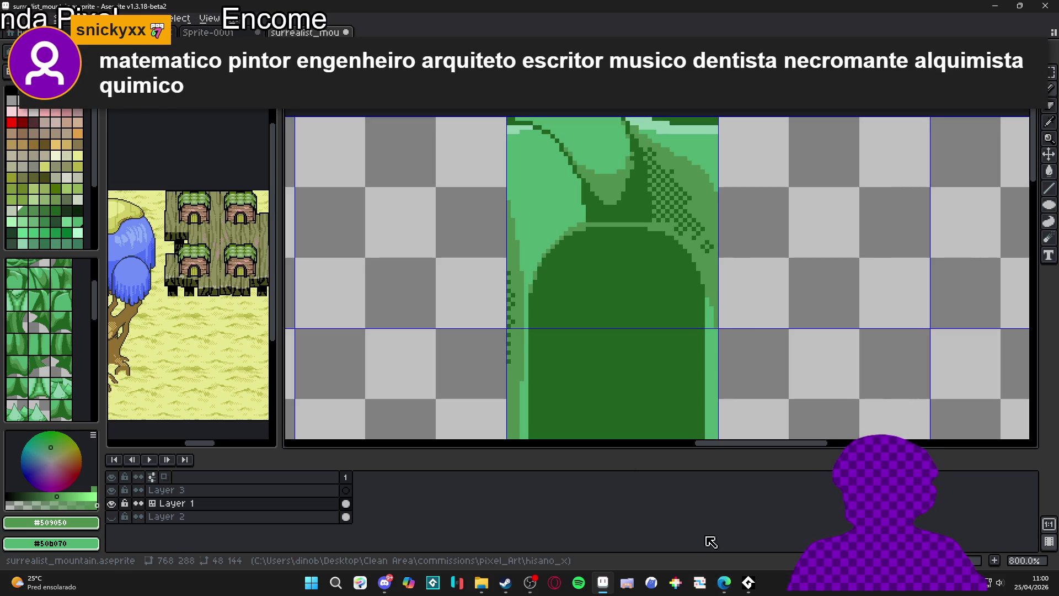
{"action": "left_click", "coordinate": [749, 582]}
{"action": "mouse_move", "coordinate": [724, 583]}
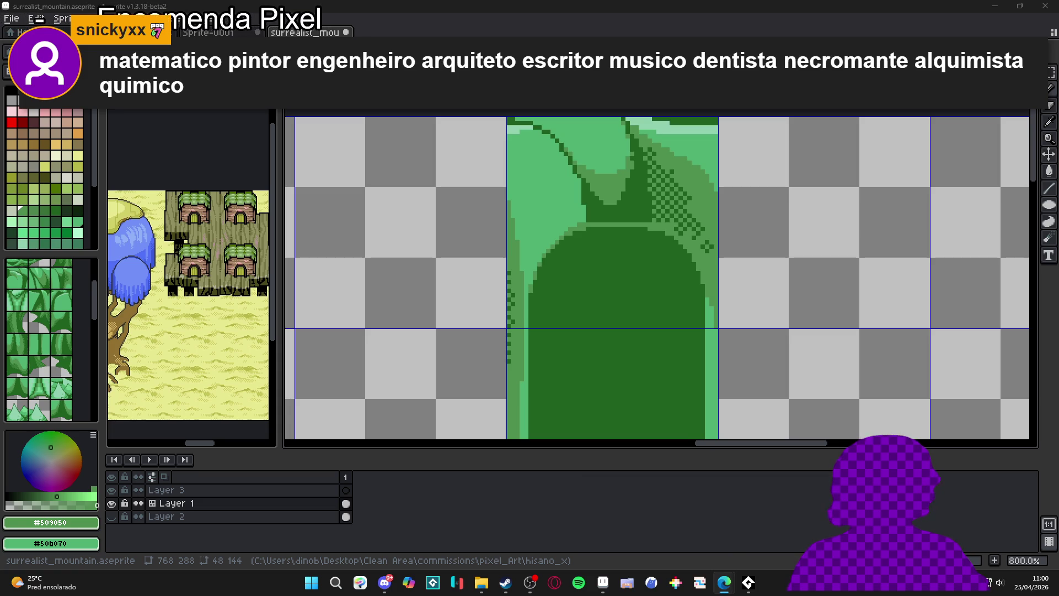
{"action": "key", "text": "alt+Tab"}
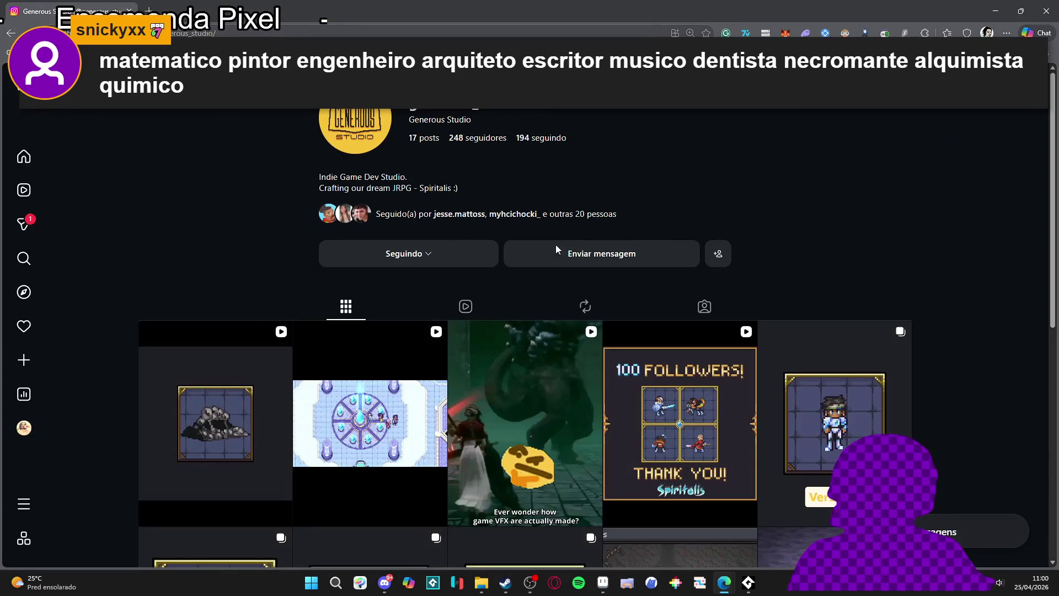
{"action": "left_click", "coordinate": [384, 335]}
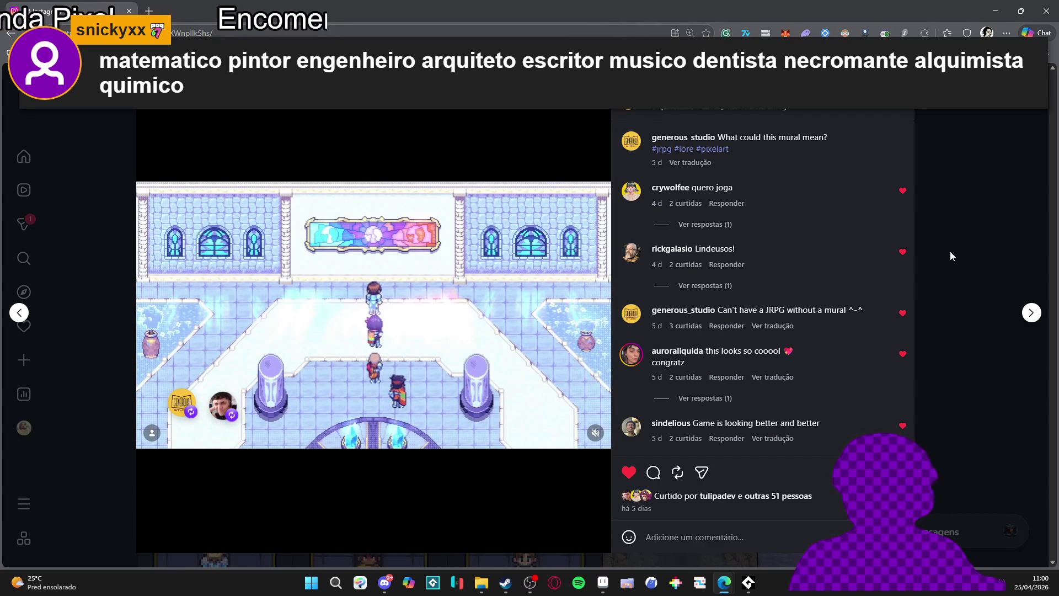
{"action": "left_click", "coordinate": [968, 252]}
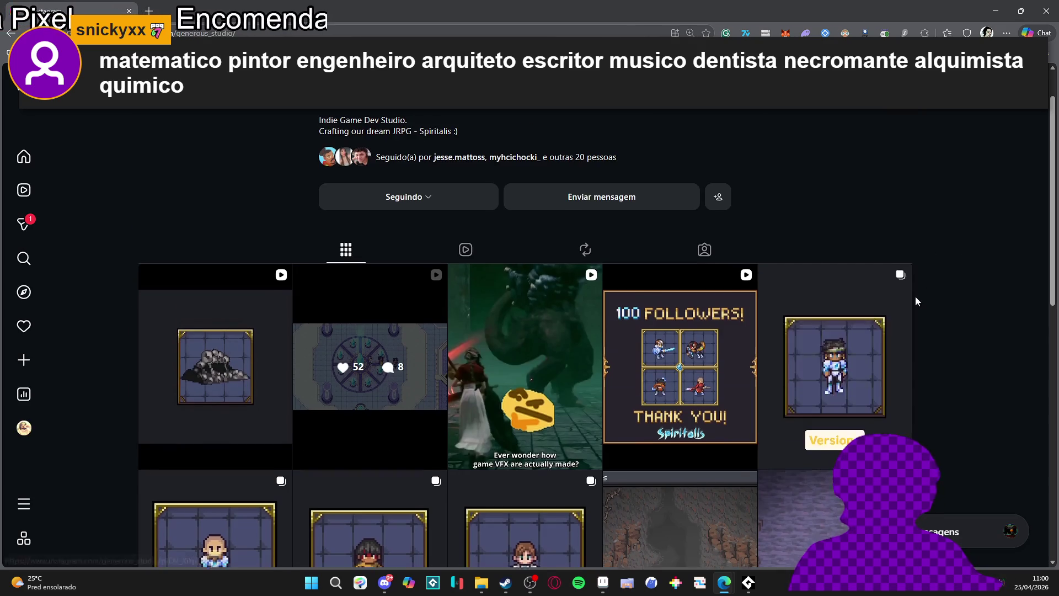
{"action": "scroll", "coordinate": [916, 303], "scroll_direction": "down", "scroll_amount": 4}
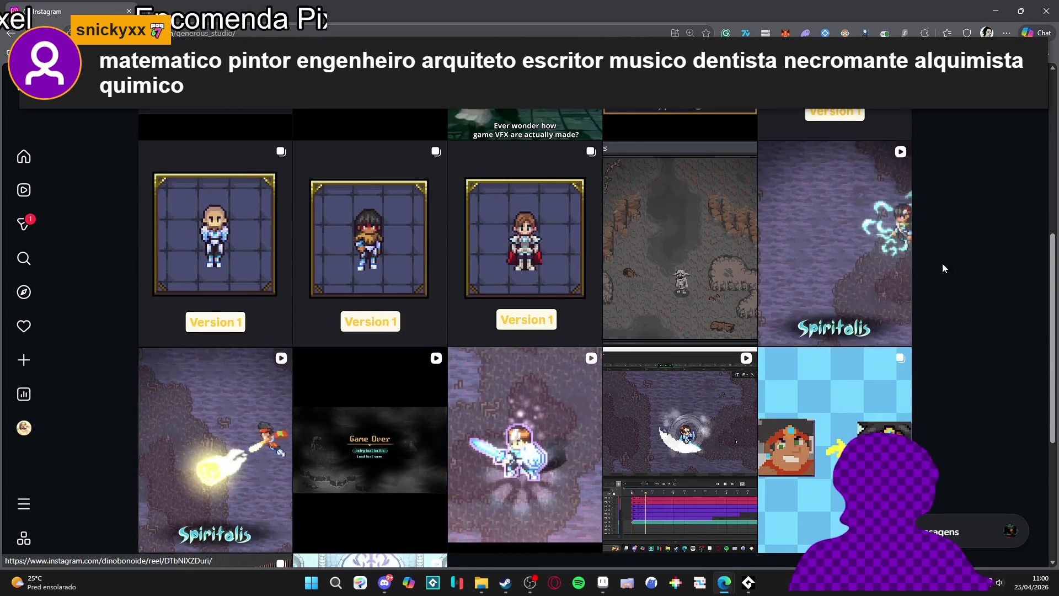
{"action": "left_click", "coordinate": [834, 191]}
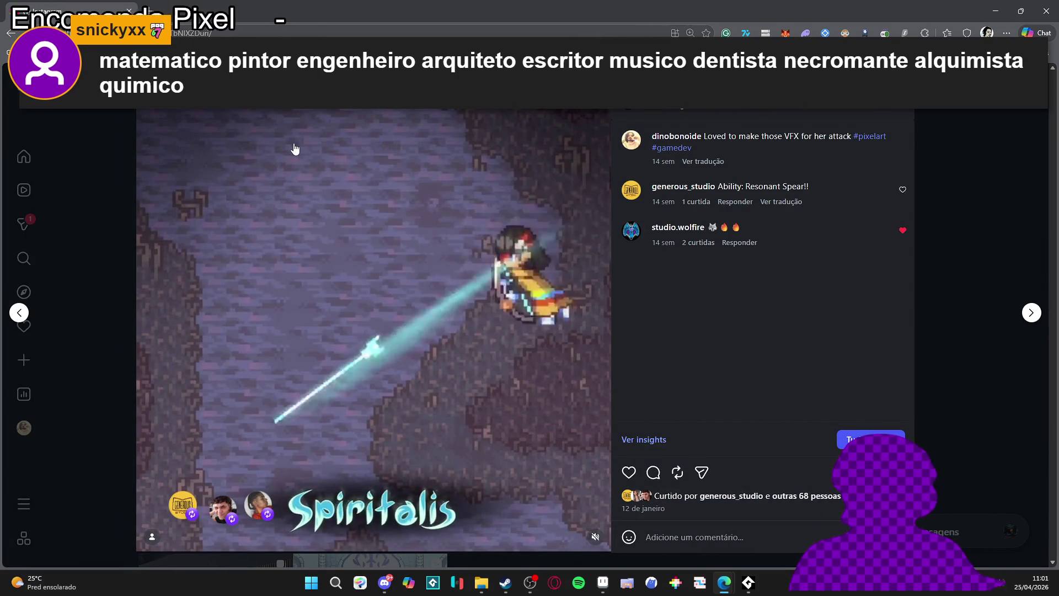
{"action": "left_click", "coordinate": [977, 228]}
{"action": "key", "text": "ctrl+l"}
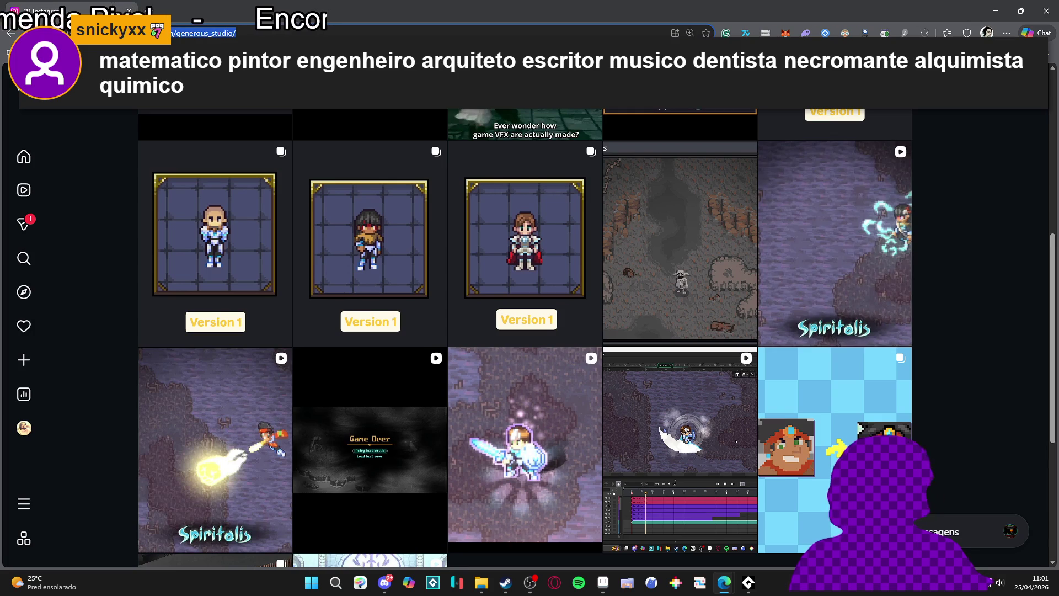
{"action": "key", "text": "alt+Tab"}
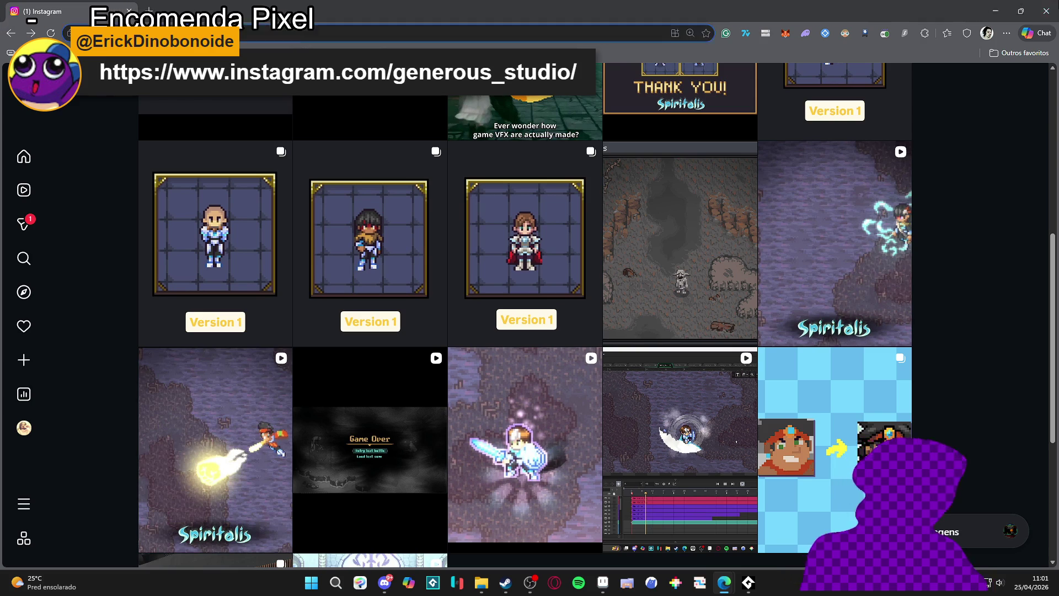
{"action": "left_click", "coordinate": [1046, 11]}
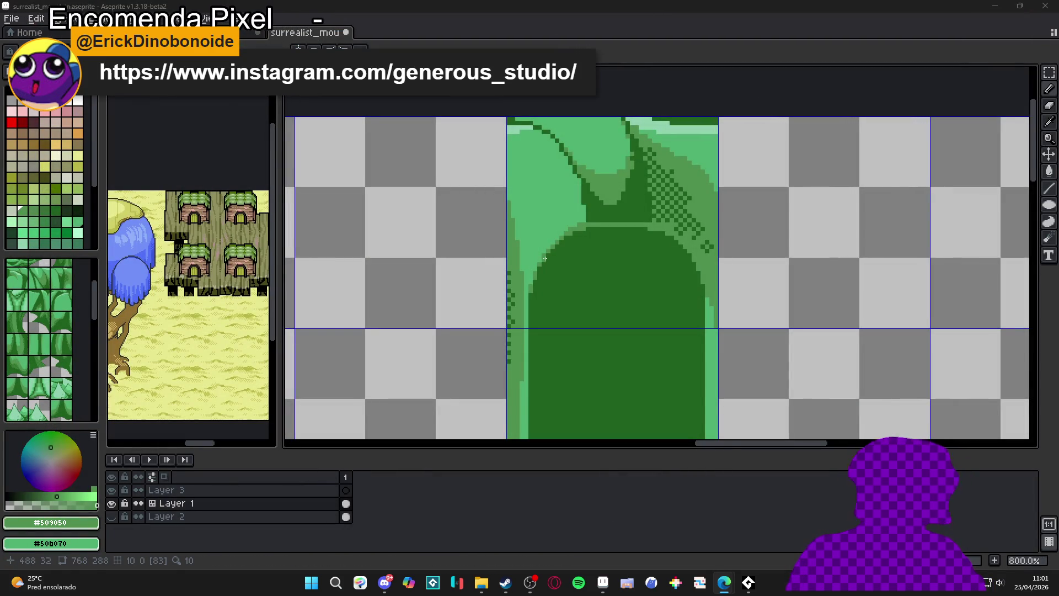
Paint the light-green strips along the arch's sides over in dark green
{"action": "scroll", "coordinate": [579, 240], "scroll_direction": "up", "scroll_amount": 4}
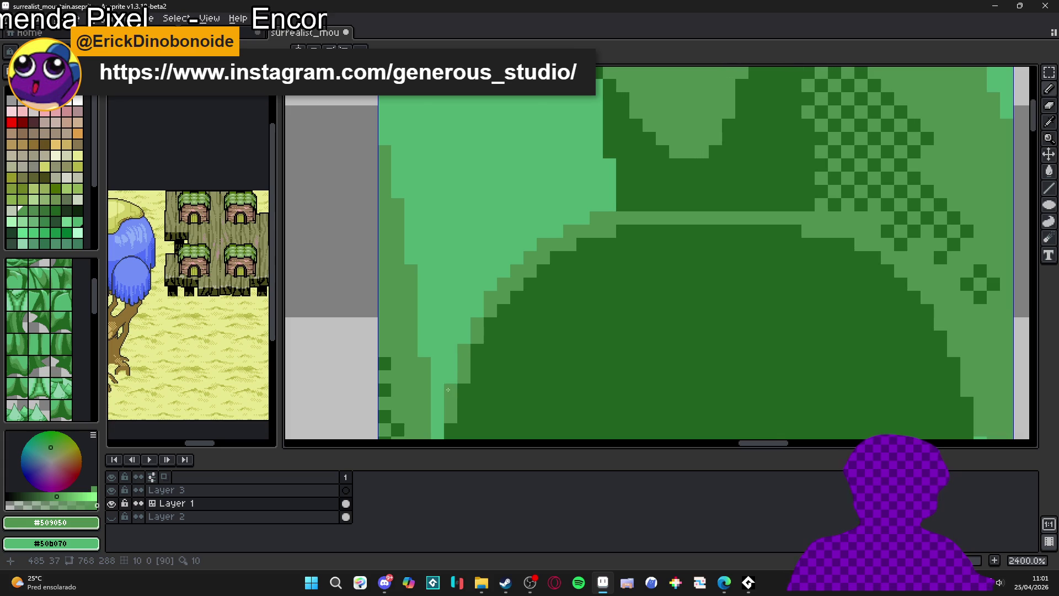
{"action": "scroll", "coordinate": [447, 390], "scroll_direction": "down", "scroll_amount": 3}
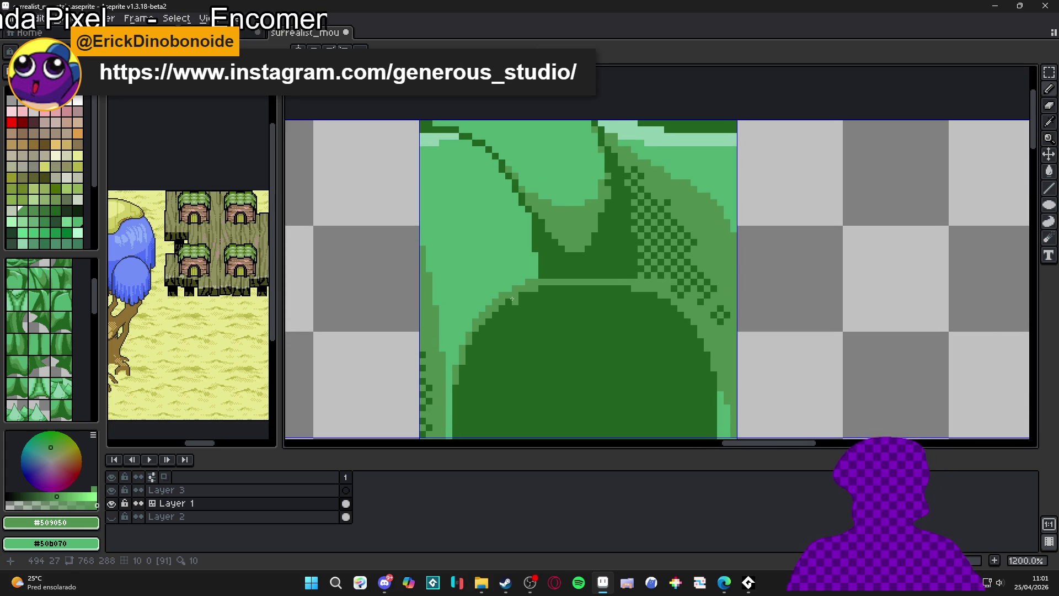
{"action": "scroll", "coordinate": [510, 289], "scroll_direction": "down", "scroll_amount": 2}
{"action": "scroll", "coordinate": [591, 375], "scroll_direction": "up", "scroll_amount": 2}
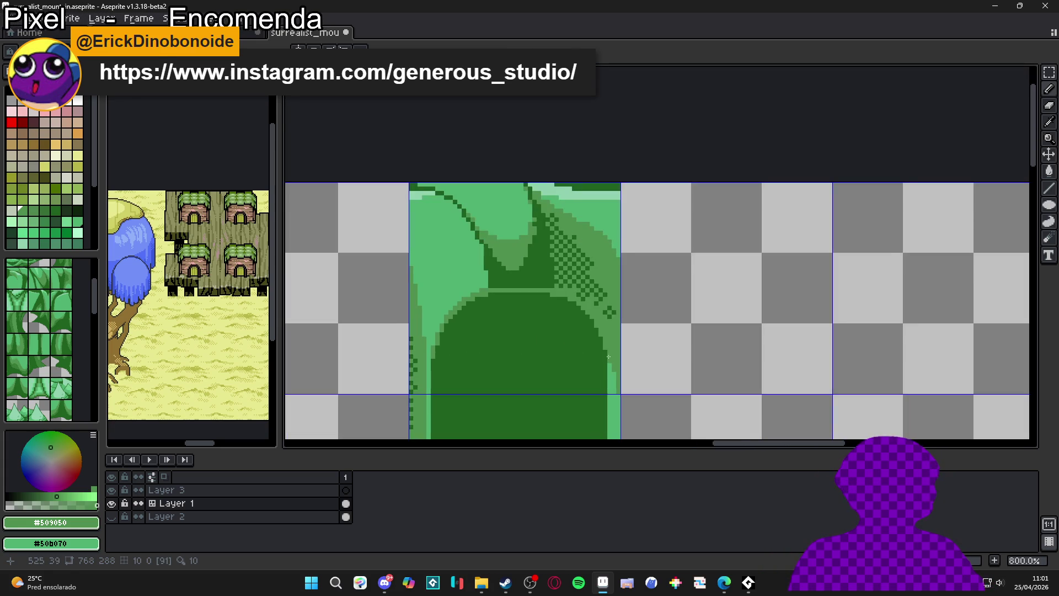
{"action": "left_click_drag", "start_coordinate": [625, 399], "coordinate": [616, 202]}
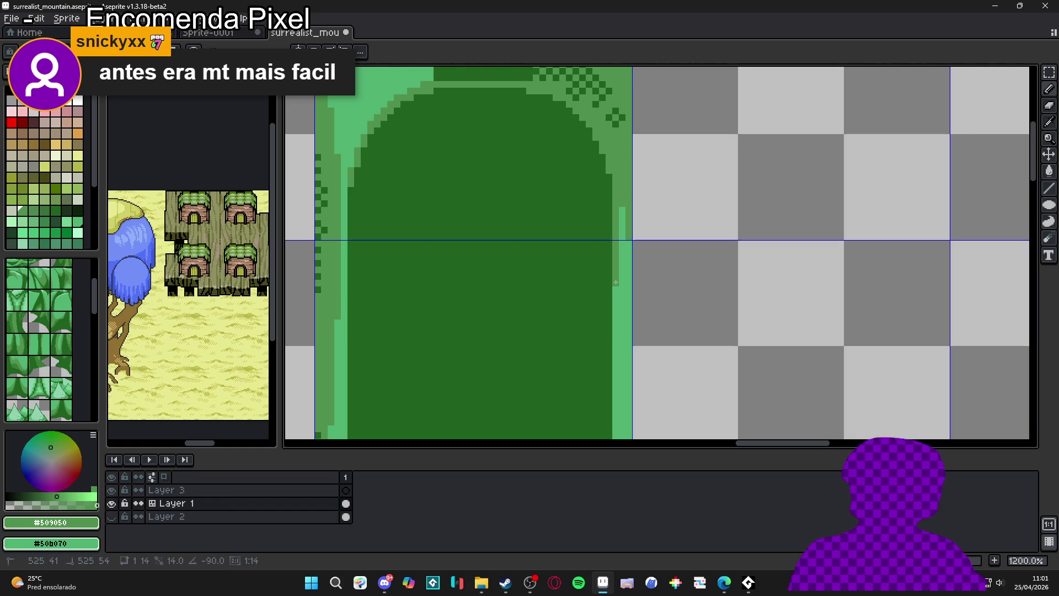
{"action": "scroll", "coordinate": [522, 289], "scroll_direction": "down", "scroll_amount": 3}
{"action": "scroll", "coordinate": [449, 259], "scroll_direction": "up", "scroll_amount": 4}
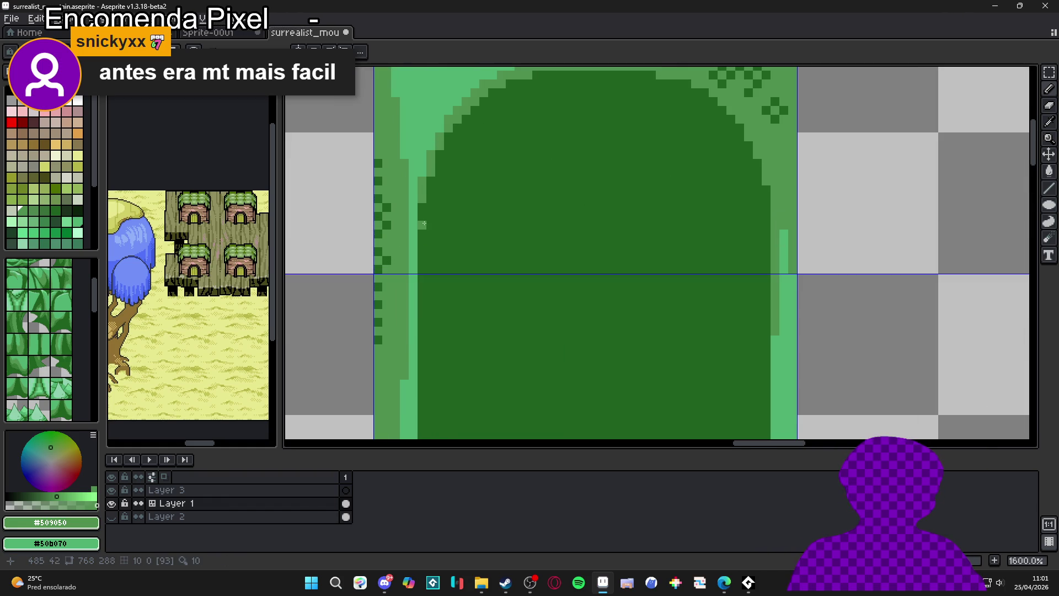
{"action": "left_click_drag", "start_coordinate": [414, 205], "coordinate": [413, 330]}
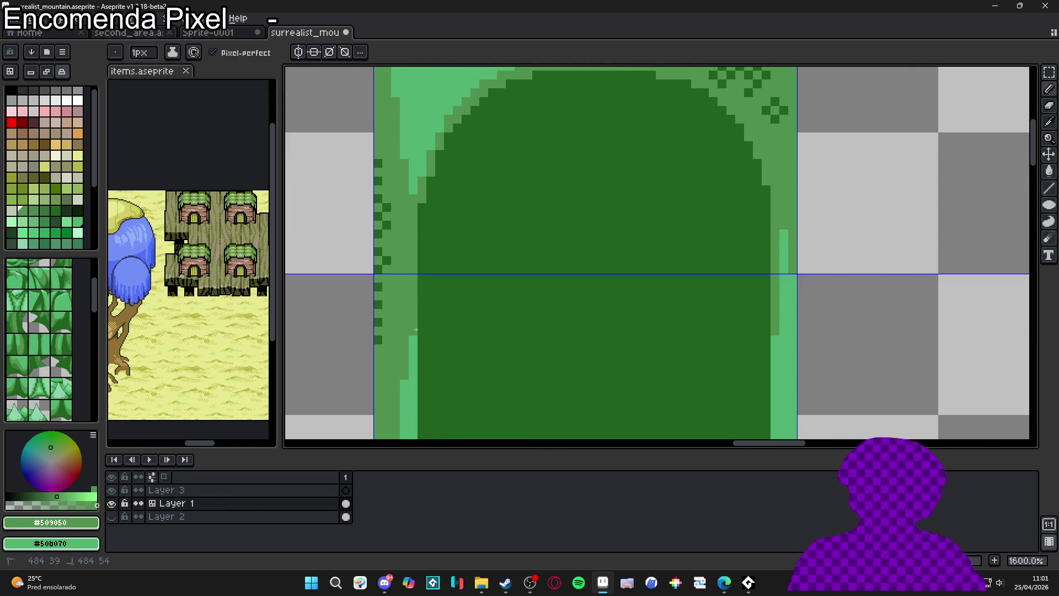
{"action": "left_click_drag", "start_coordinate": [422, 161], "coordinate": [433, 146]}
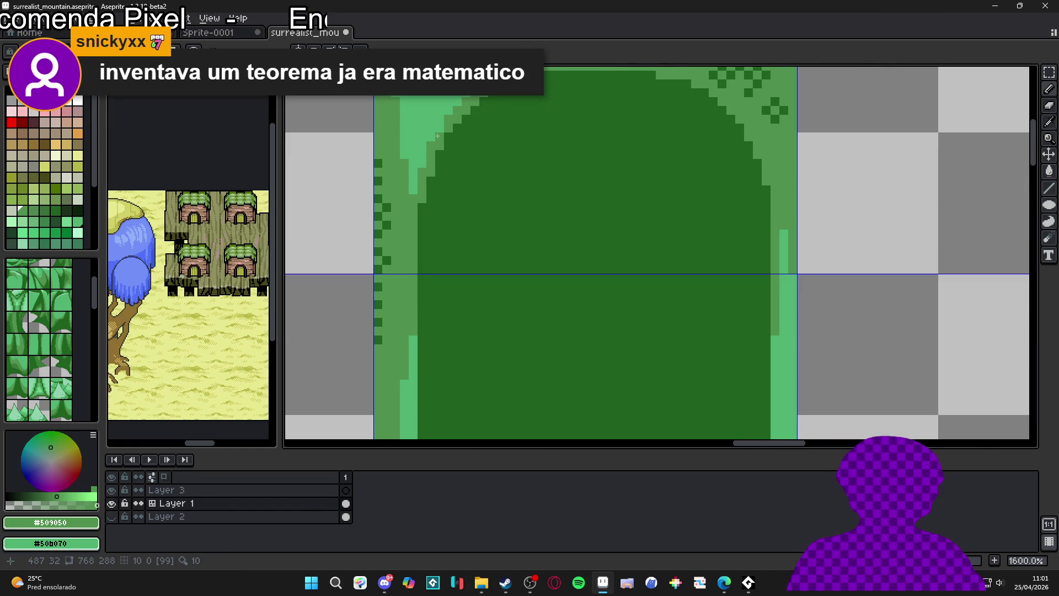
Retouch the stepped upper-left edge with medium- and light-green pixels, swapping colours with X
{"action": "scroll", "coordinate": [442, 125], "scroll_direction": "down", "scroll_amount": 3}
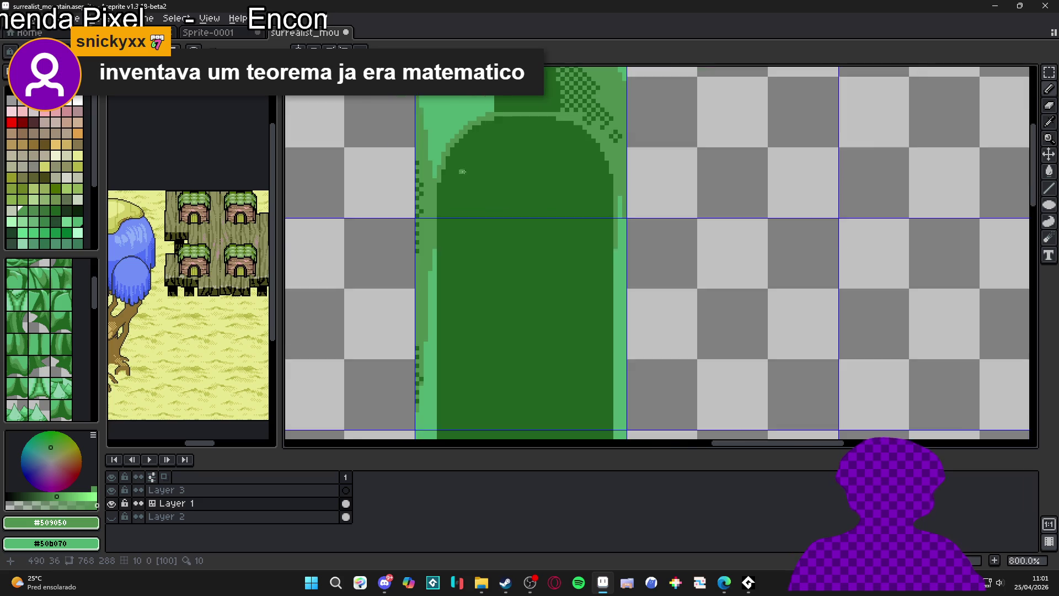
{"action": "scroll", "coordinate": [474, 225], "scroll_direction": "up", "scroll_amount": 5}
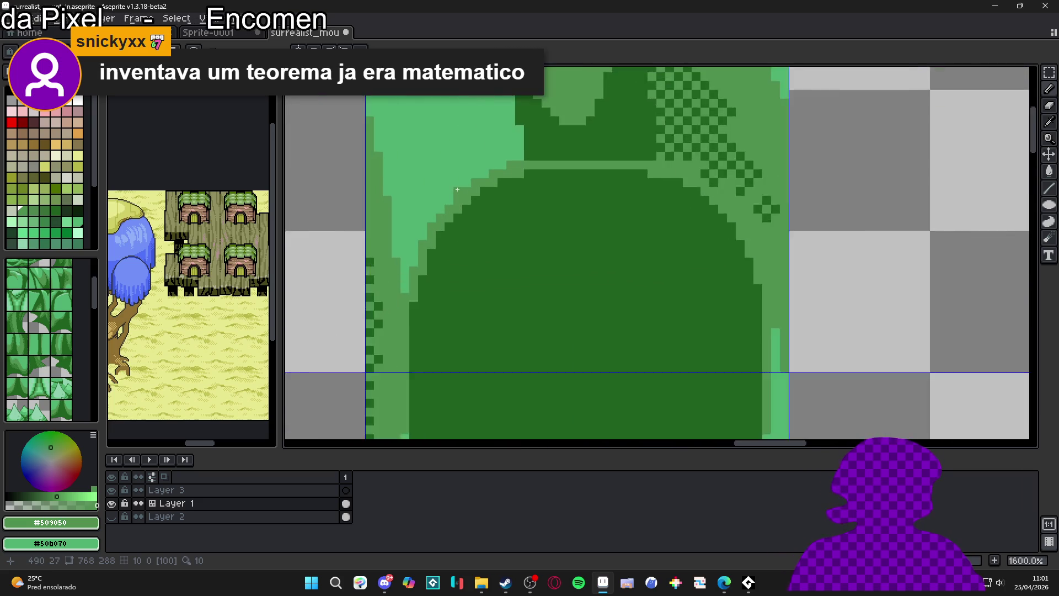
{"action": "left_click", "coordinate": [471, 162]}
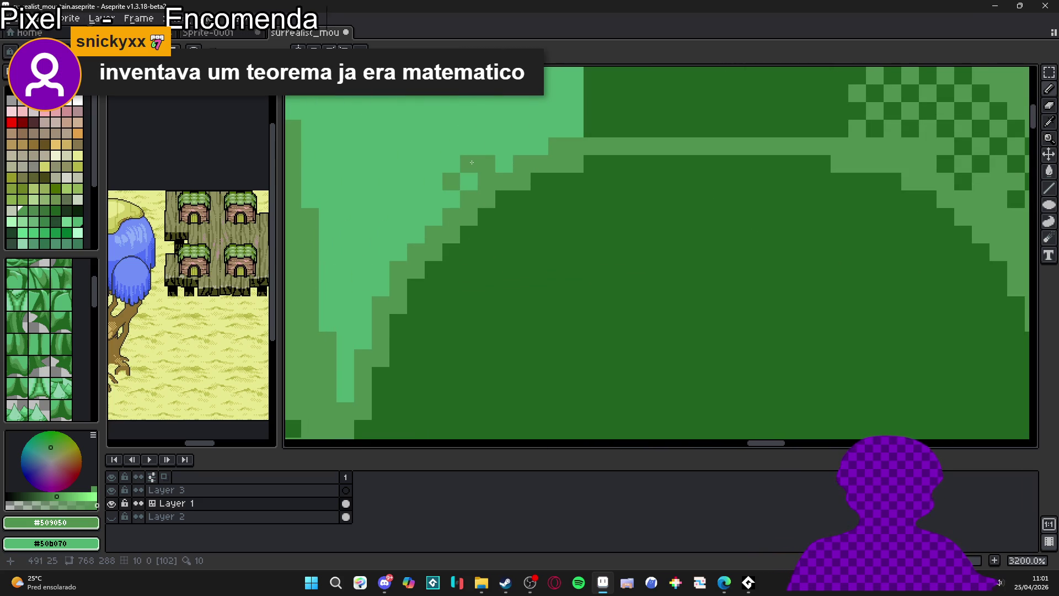
{"action": "key", "text": "x"}
{"action": "left_click", "coordinate": [486, 164]}
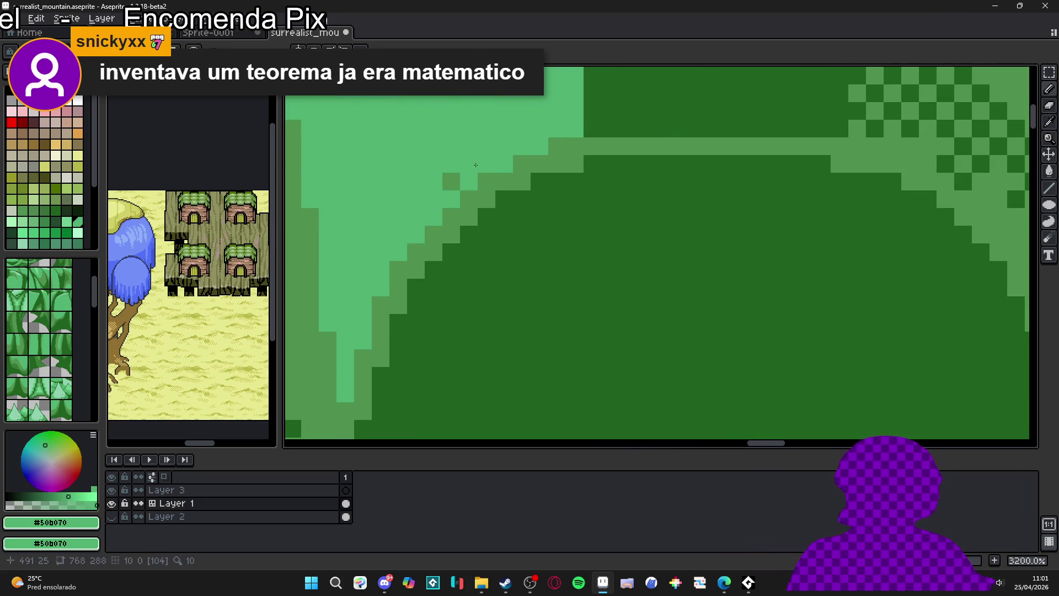
{"action": "key", "text": "x"}
{"action": "left_click", "coordinate": [504, 164]}
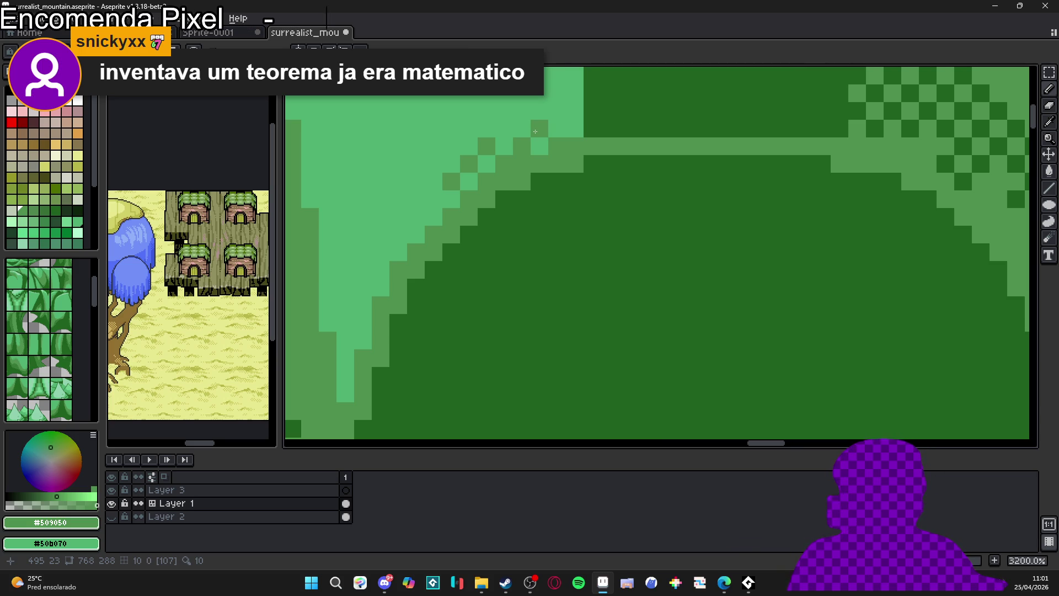
{"action": "scroll", "coordinate": [535, 131], "scroll_direction": "down", "scroll_amount": 6}
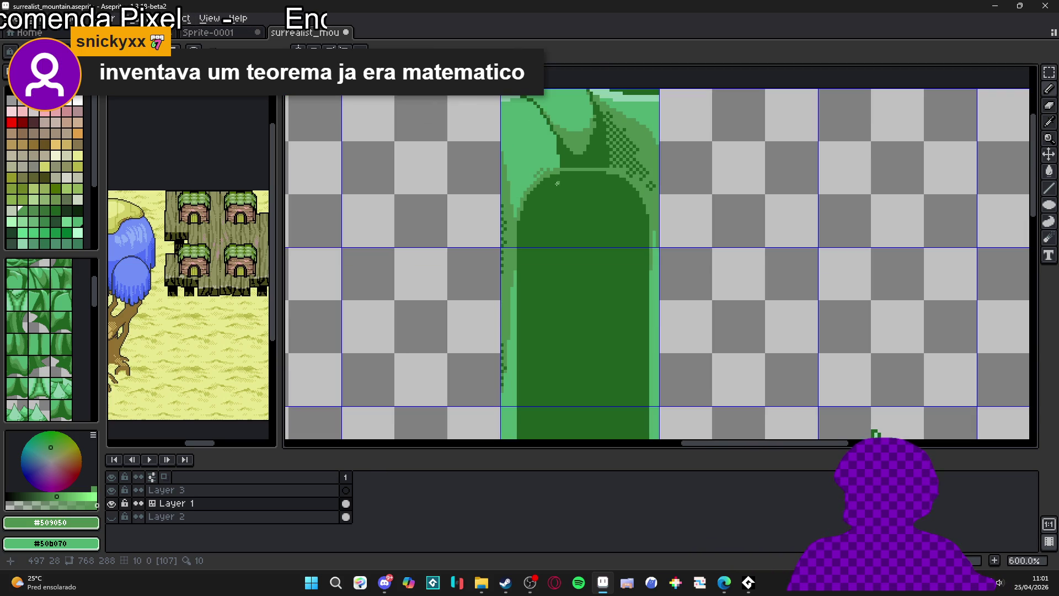
Eyedrop the dark green and paint over the light horizontal line in the green column
{"action": "scroll", "coordinate": [558, 203], "scroll_direction": "down", "scroll_amount": 2}
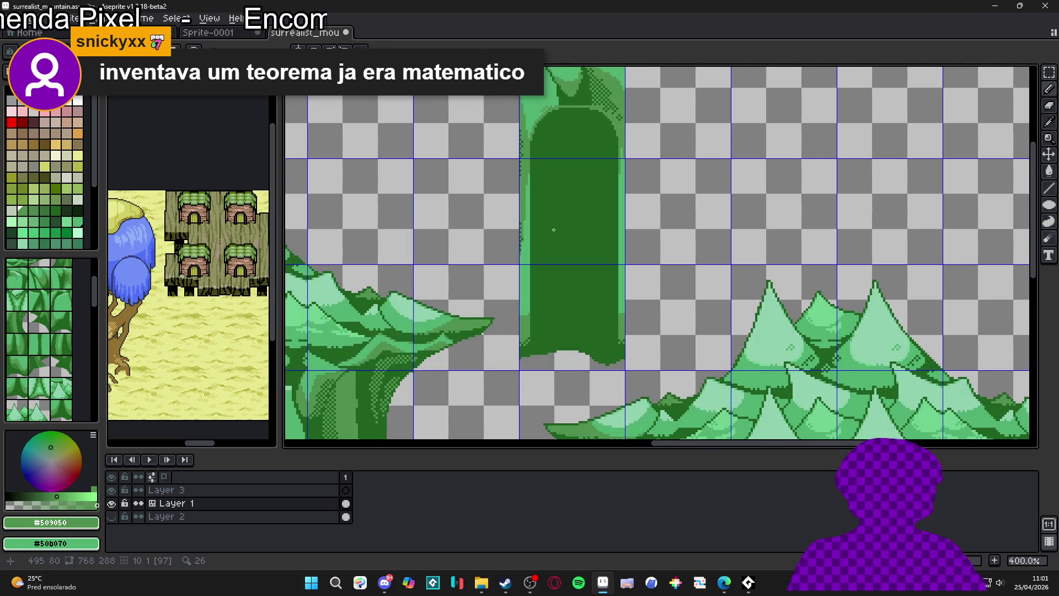
{"action": "scroll", "coordinate": [552, 227], "scroll_direction": "up", "scroll_amount": 6}
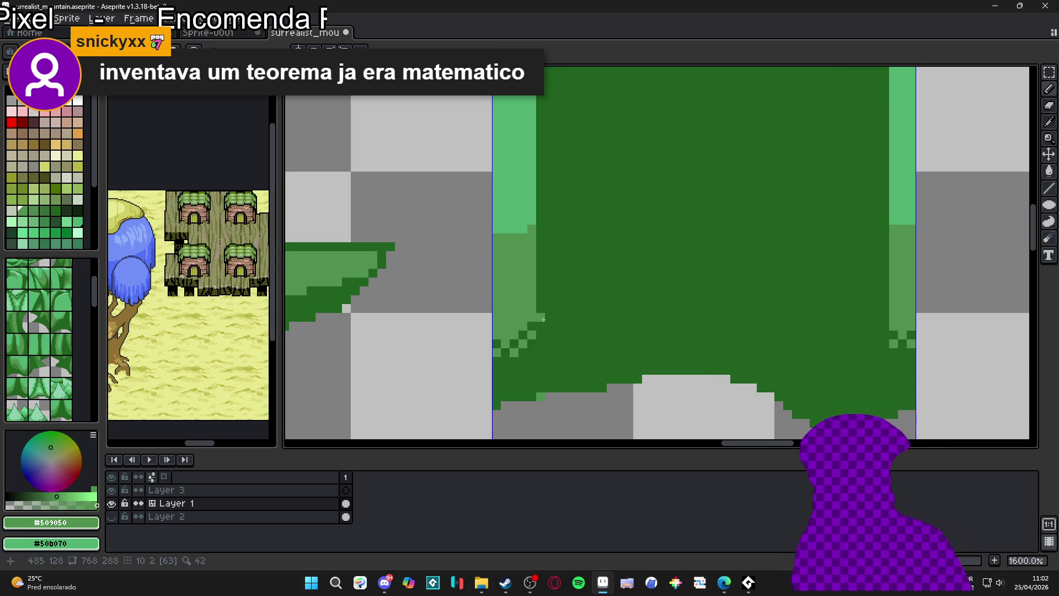
{"action": "scroll", "coordinate": [544, 319], "scroll_direction": "down", "scroll_amount": 6}
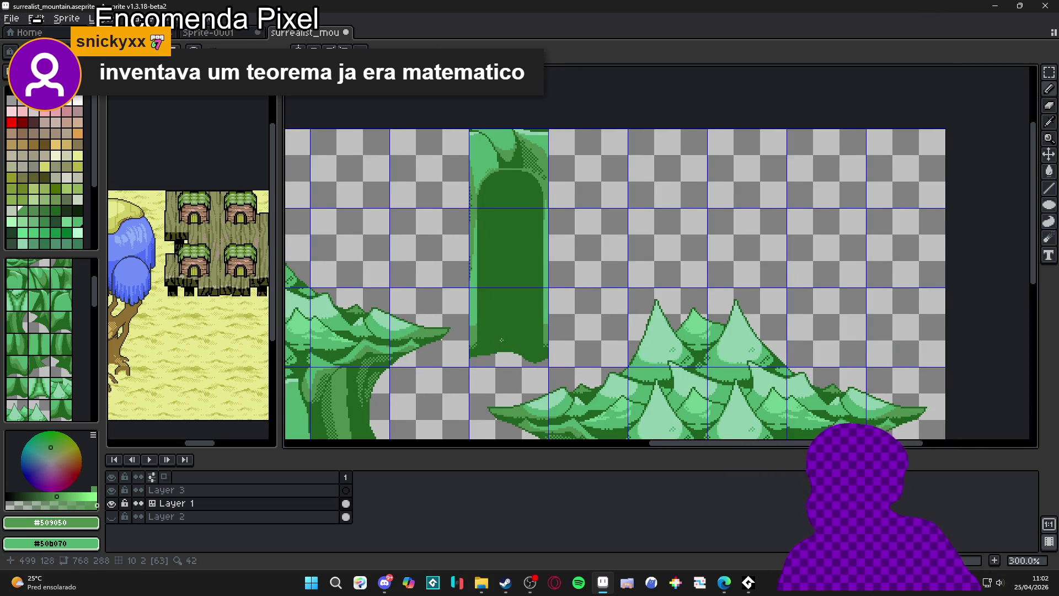
{"action": "left_click_drag", "start_coordinate": [501, 340], "coordinate": [515, 345]}
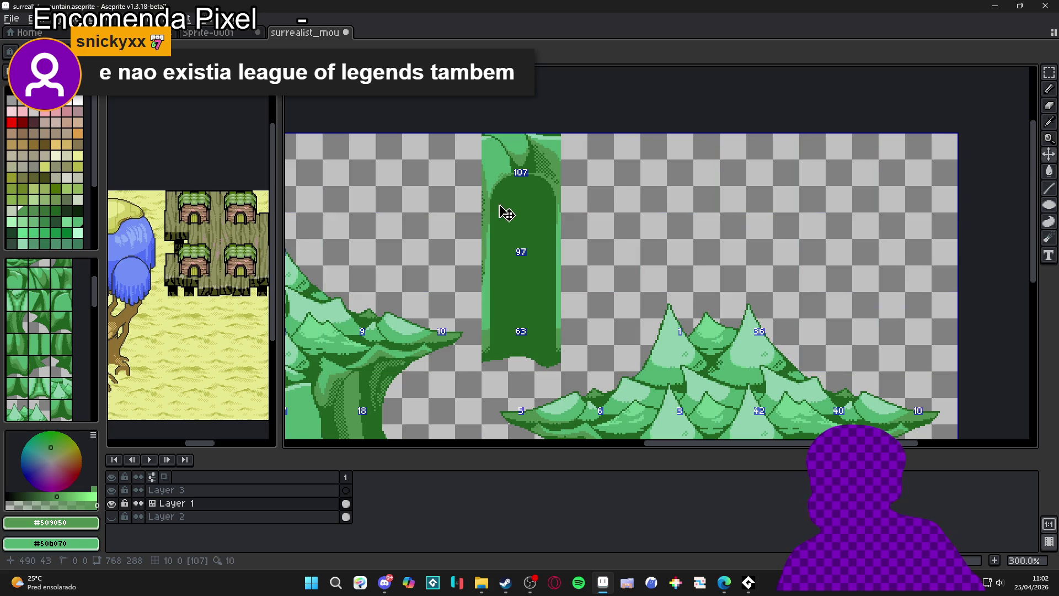
{"action": "scroll", "coordinate": [524, 175], "scroll_direction": "up", "scroll_amount": 3}
{"action": "scroll", "coordinate": [523, 171], "scroll_direction": "down", "scroll_amount": 3}
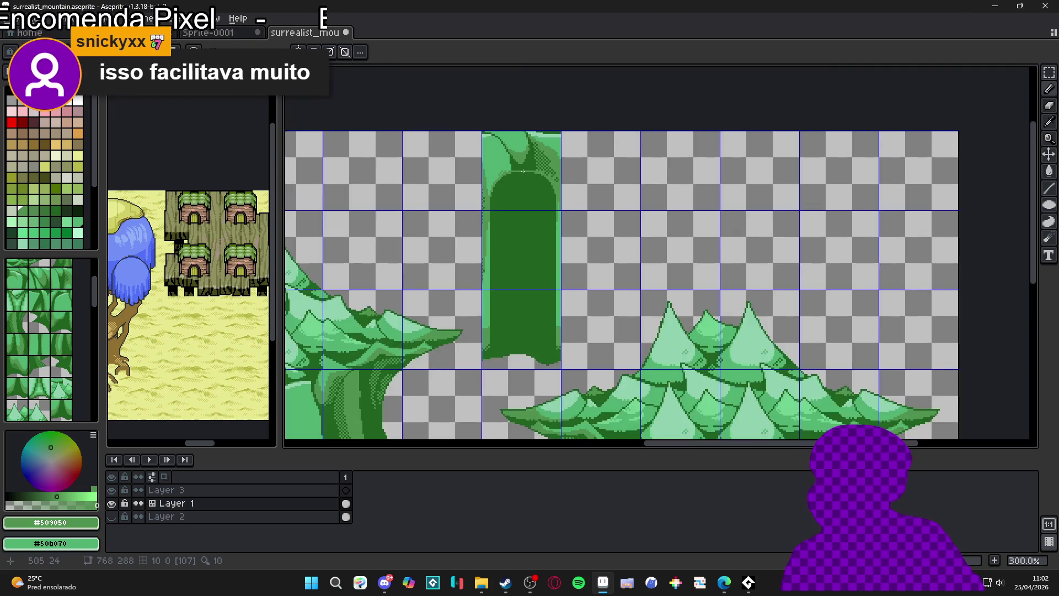
{"action": "scroll", "coordinate": [523, 171], "scroll_direction": "up", "scroll_amount": 6}
{"action": "scroll", "coordinate": [545, 165], "scroll_direction": "down", "scroll_amount": 3}
{"action": "scroll", "coordinate": [545, 165], "scroll_direction": "down", "scroll_amount": 1}
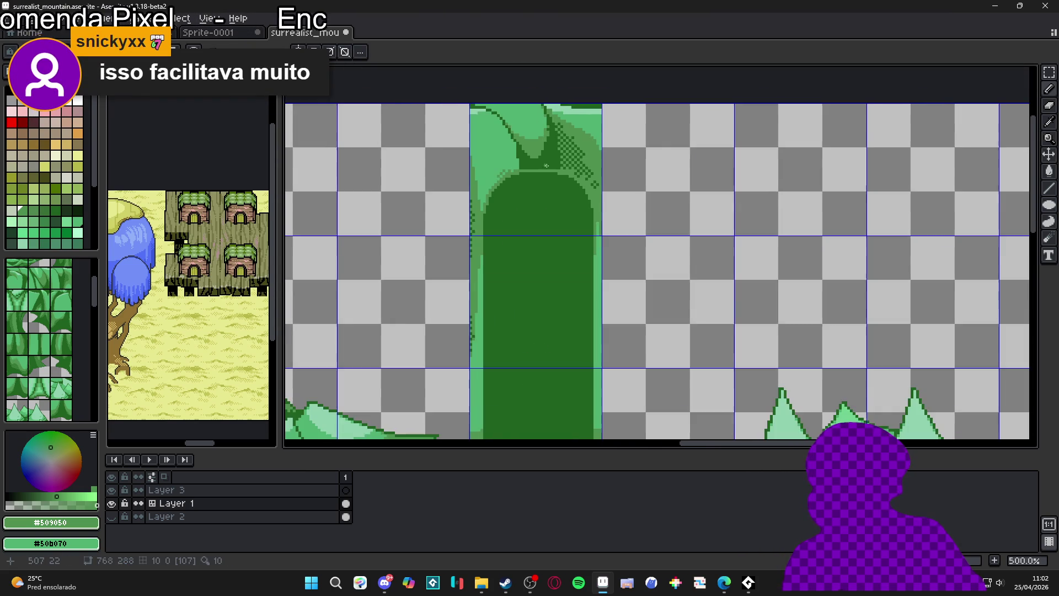
{"action": "scroll", "coordinate": [545, 165], "scroll_direction": "up", "scroll_amount": 2}
{"action": "left_click", "coordinate": [546, 165], "text": "alt"}
{"action": "mouse_move", "coordinate": [532, 181]}
{"action": "left_mouse_down"}
{"action": "mouse_move", "coordinate": [466, 180]}
{"action": "mouse_move", "coordinate": [551, 179]}
{"action": "left_mouse_up"}
{"action": "left_click", "coordinate": [552, 180], "text": "alt"}
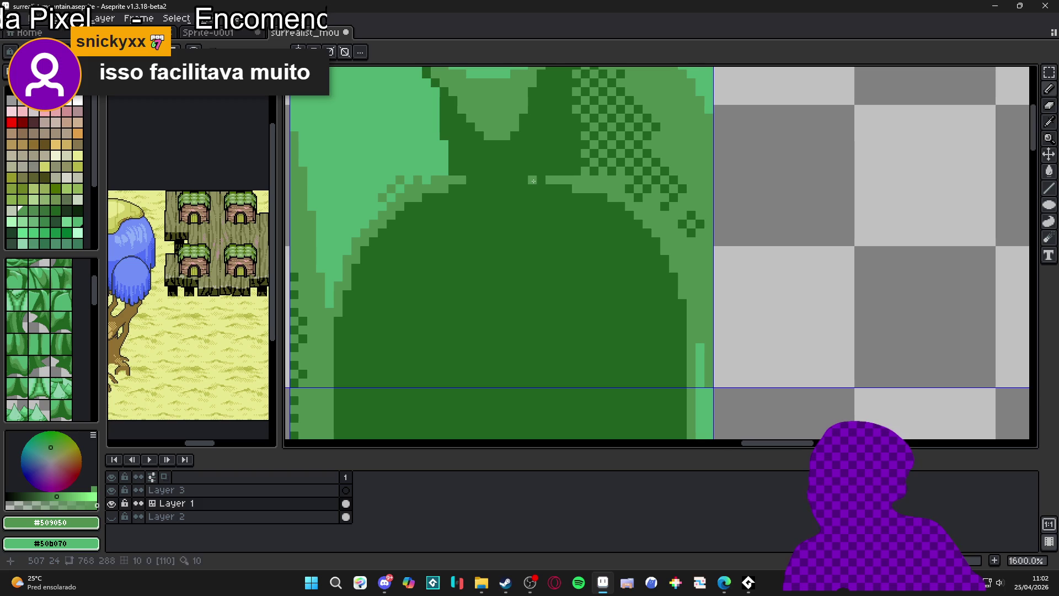
Hide the tile grid overlay with Ctrl+' to check the result
{"action": "scroll", "coordinate": [530, 215], "scroll_direction": "down", "scroll_amount": 4}
{"action": "scroll", "coordinate": [530, 214], "scroll_direction": "down", "scroll_amount": 2}
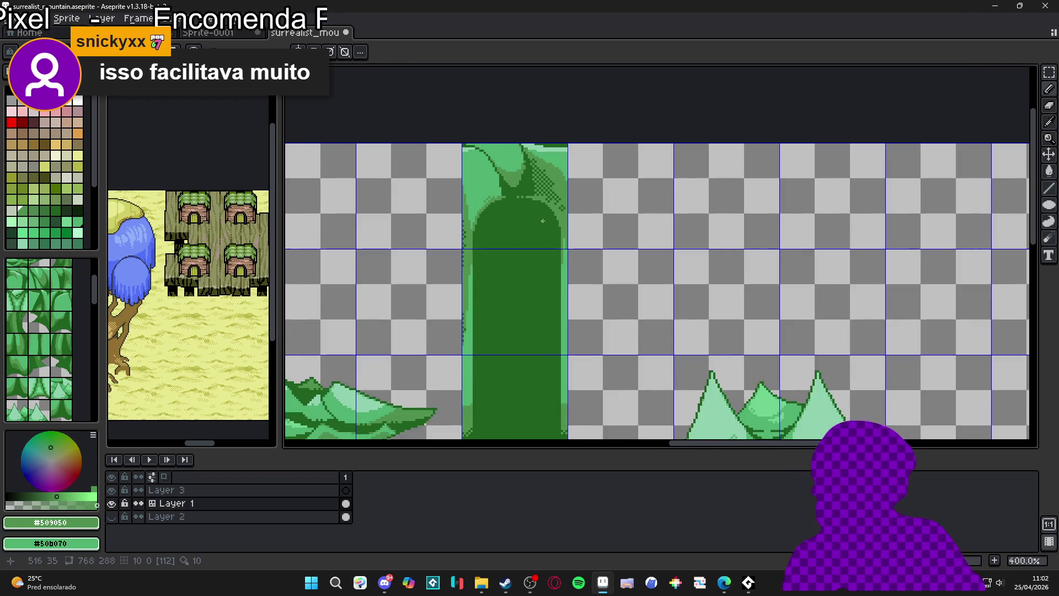
{"action": "scroll", "coordinate": [538, 215], "scroll_direction": "up", "scroll_amount": 1}
{"action": "scroll", "coordinate": [552, 213], "scroll_direction": "down", "scroll_amount": 2}
{"action": "scroll", "coordinate": [552, 215], "scroll_direction": "up", "scroll_amount": 1}
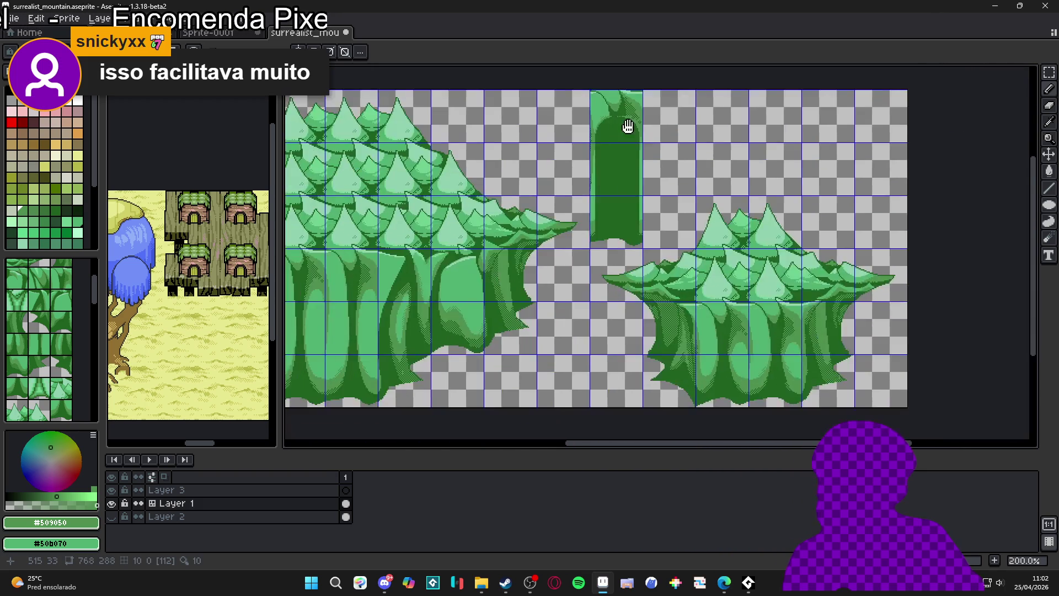
{"action": "scroll", "coordinate": [595, 176], "scroll_direction": "down", "scroll_amount": 2}
{"action": "scroll", "coordinate": [594, 175], "scroll_direction": "up", "scroll_amount": 1}
{"action": "scroll", "coordinate": [595, 175], "scroll_direction": "down", "scroll_amount": 1}
{"action": "scroll", "coordinate": [595, 176], "scroll_direction": "up", "scroll_amount": 1}
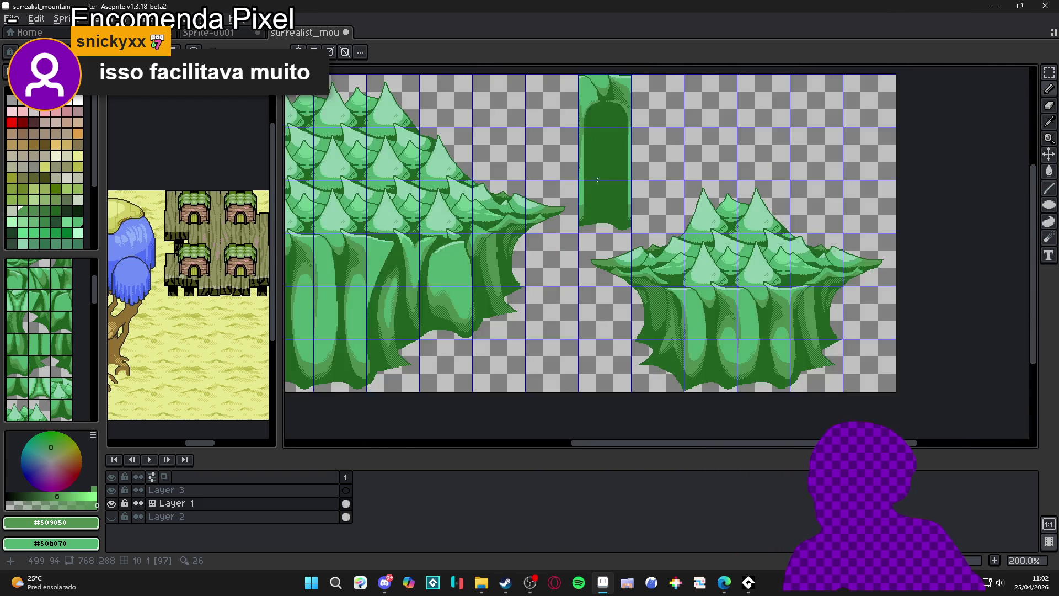
{"action": "scroll", "coordinate": [577, 196], "scroll_direction": "down", "scroll_amount": 1}
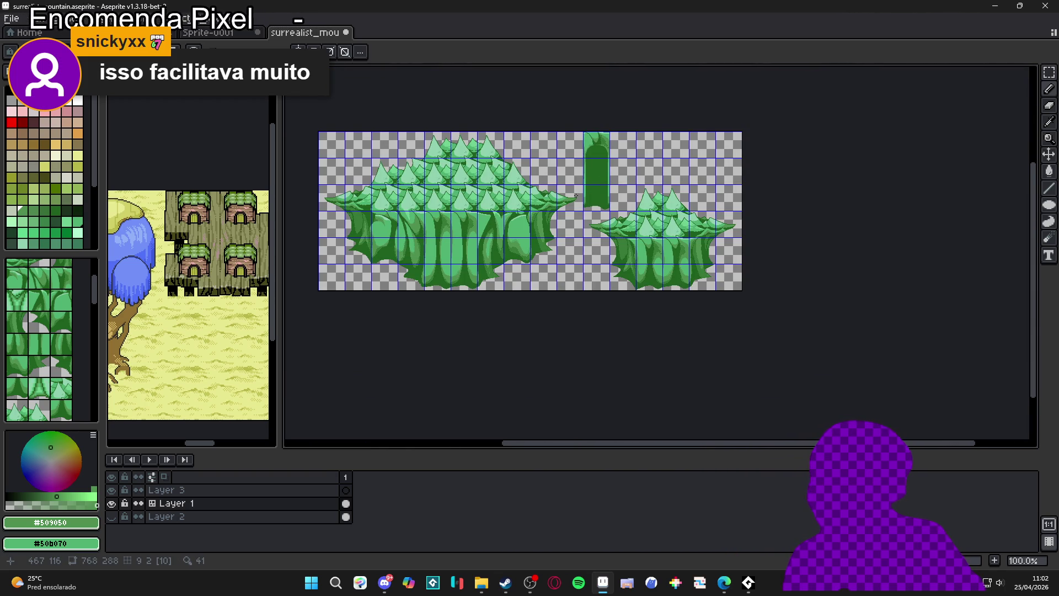
{"action": "key", "text": "ctrl+apostrophe"}
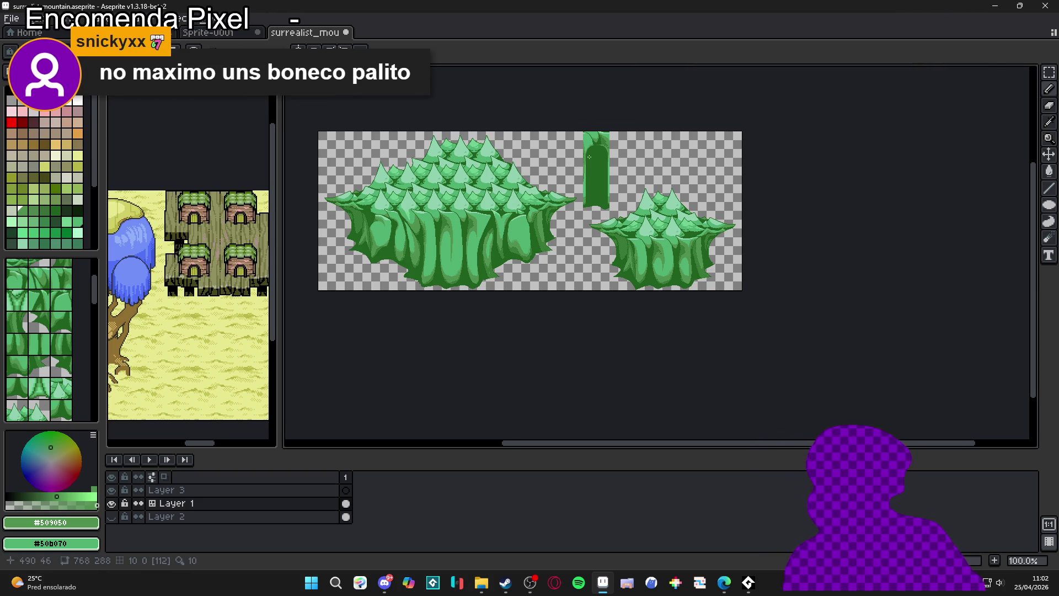
Save surrealist_mountain.aseprite and switch to the Sprite-0001 document
{"action": "scroll", "coordinate": [602, 149], "scroll_direction": "up", "scroll_amount": 2}
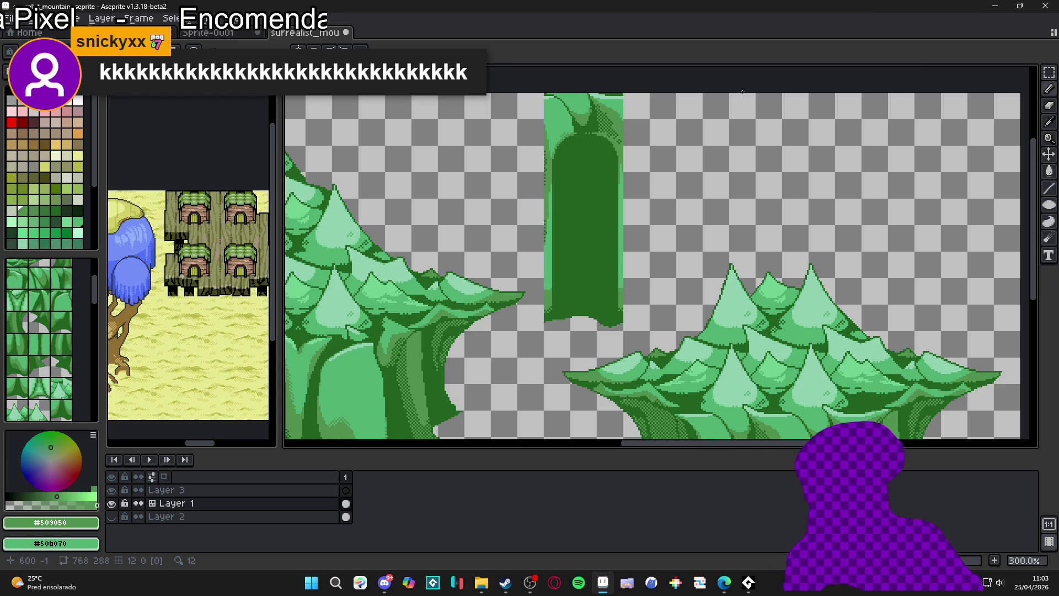
{"action": "scroll", "coordinate": [606, 203], "scroll_direction": "down", "scroll_amount": 3}
{"action": "key", "text": "ctrl+s"}
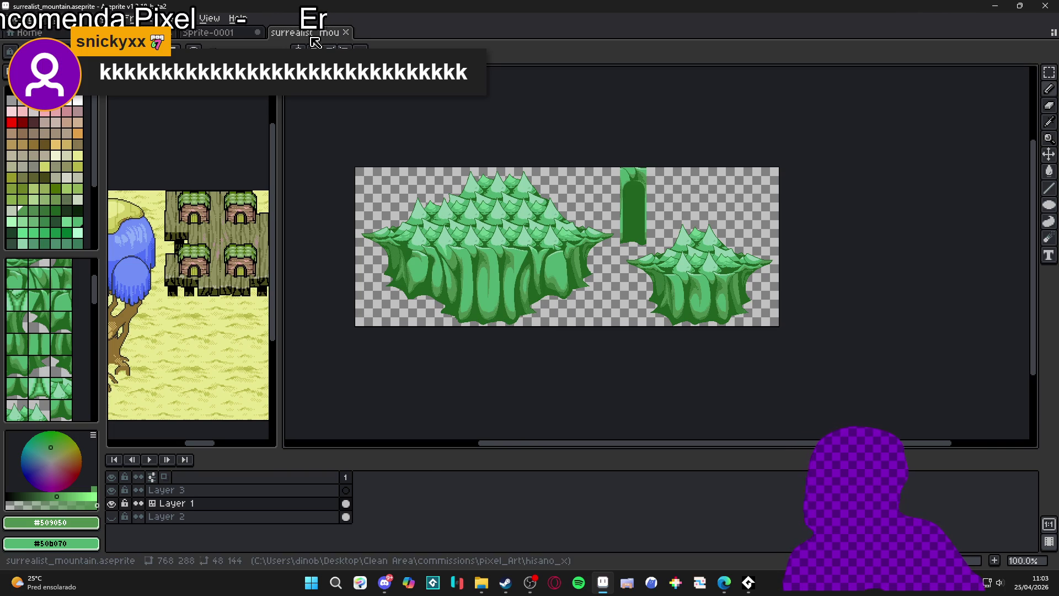
{"action": "left_click", "coordinate": [210, 33]}
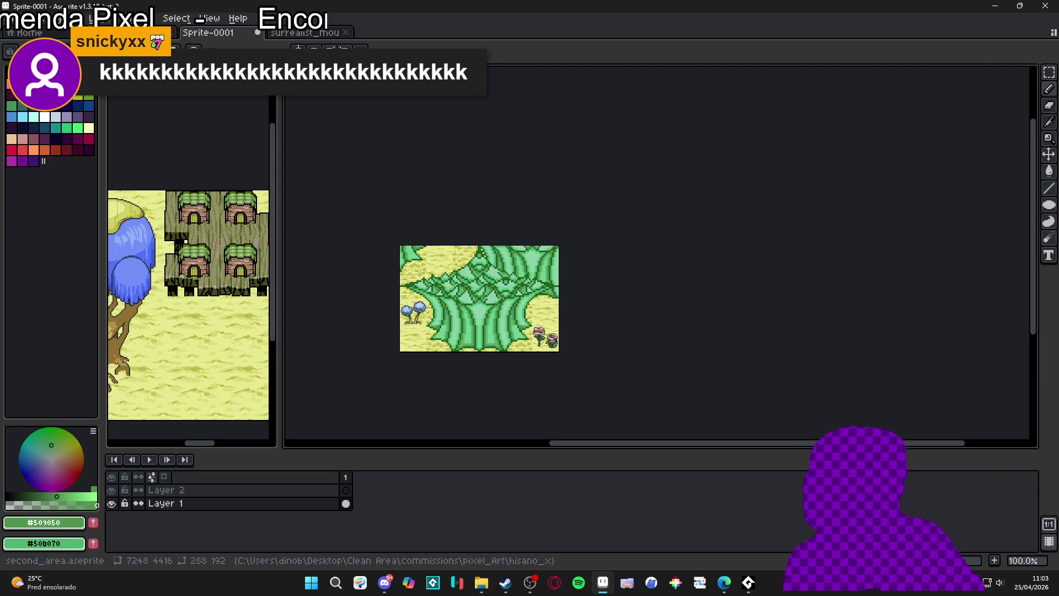
Move between the Aseprite document tabs, then bring the Steam store window forward from the taskbar
{"action": "left_click", "coordinate": [121, 32]}
{"action": "left_click", "coordinate": [209, 34]}
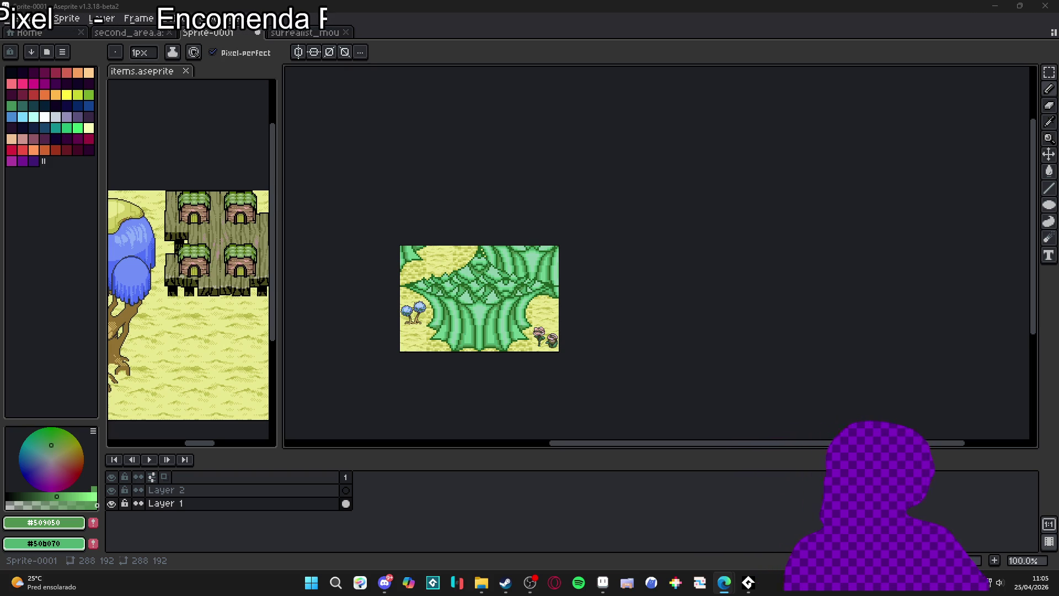
{"action": "left_click", "coordinate": [505, 582]}
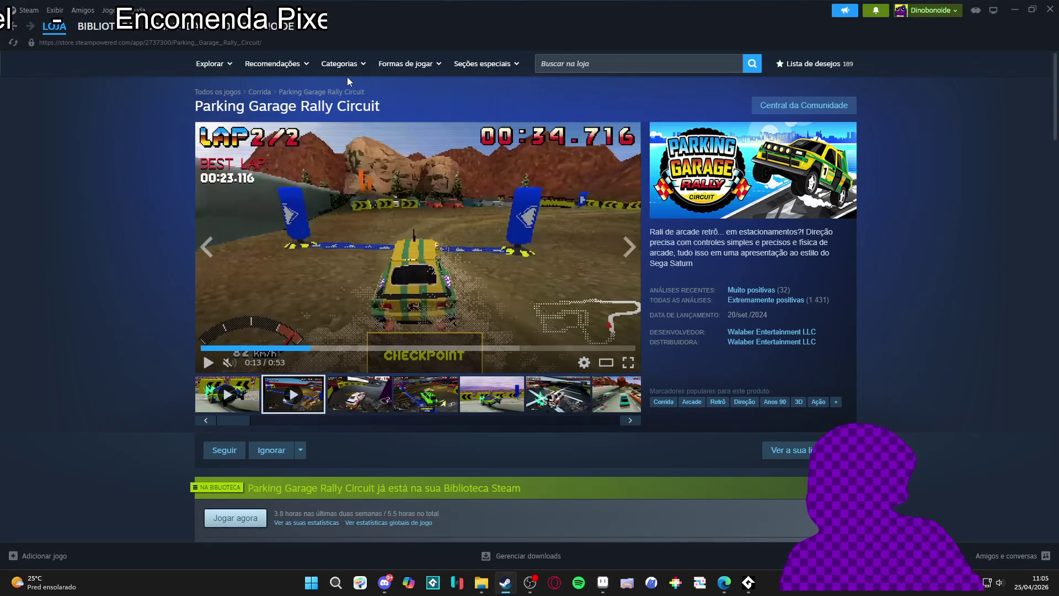
Start GameMaker from its page in the Steam Biblioteca
{"action": "left_click", "coordinate": [105, 26]}
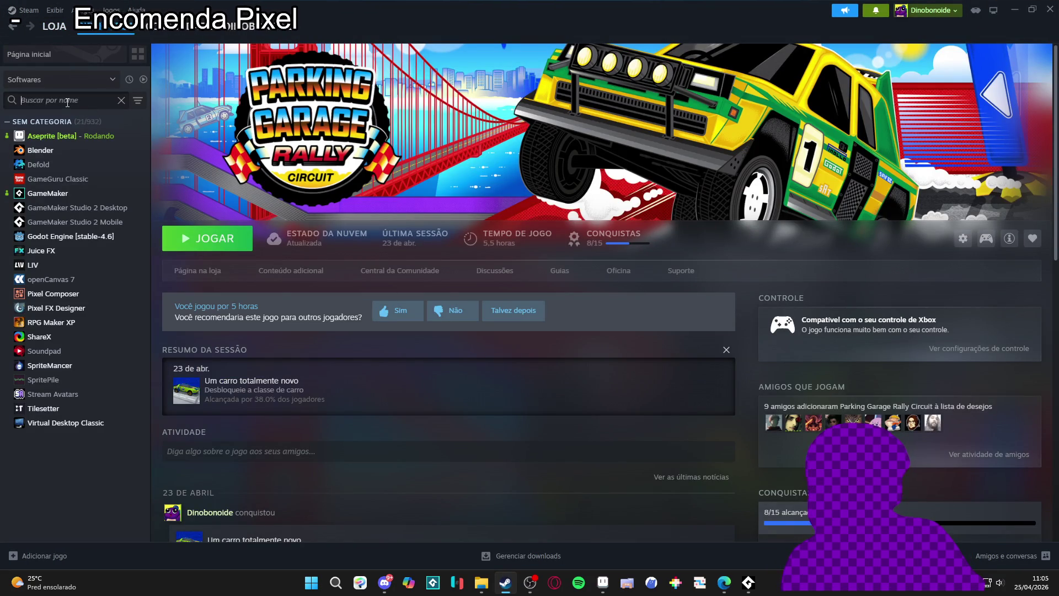
{"action": "left_click", "coordinate": [55, 193]}
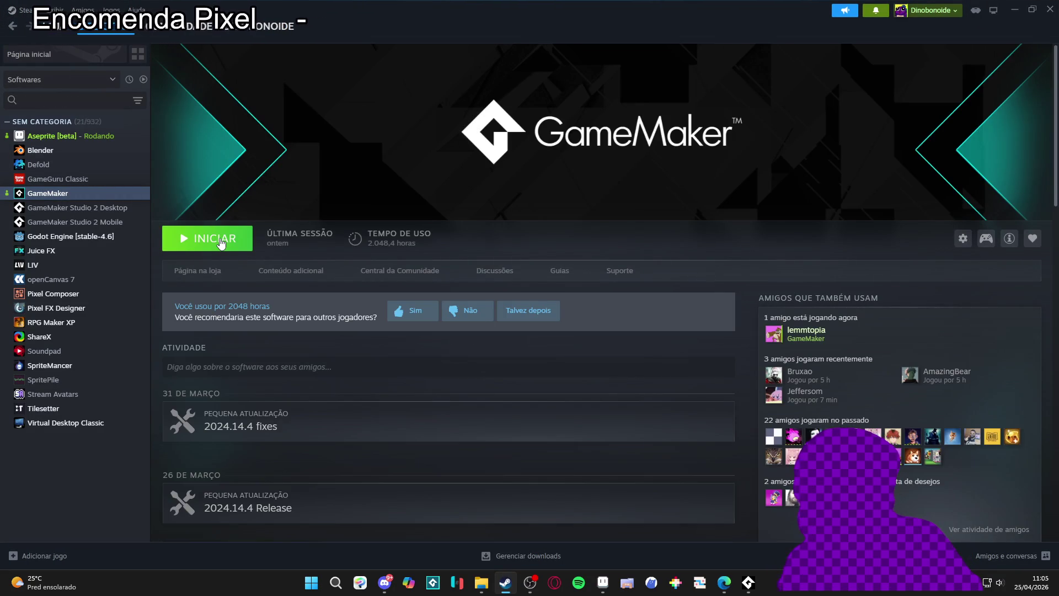
{"action": "left_click", "coordinate": [220, 240]}
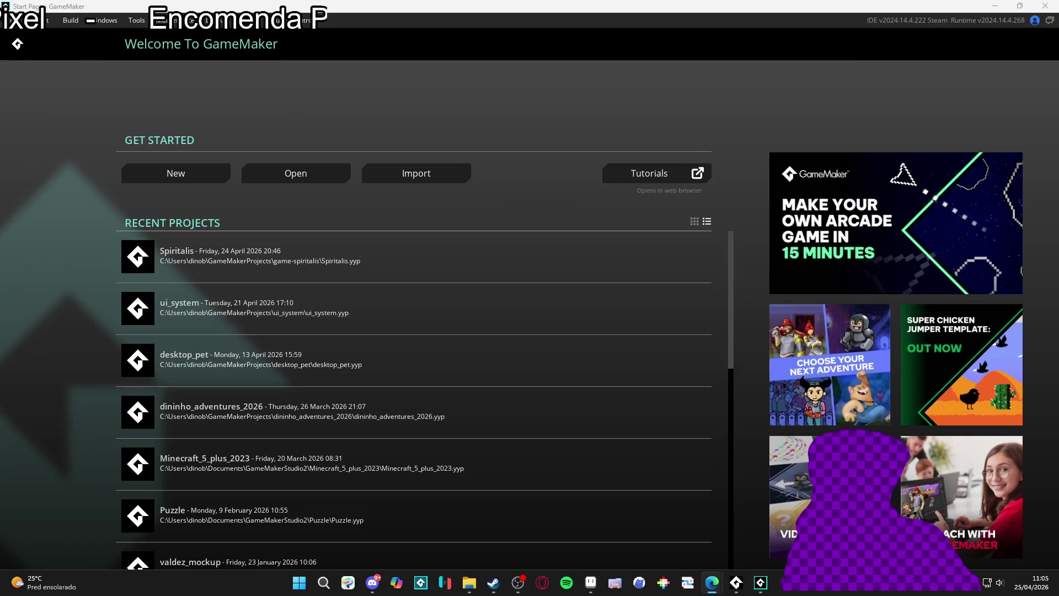
Open the Spiritalis project from GameMaker's Recent Projects list
{"action": "left_click", "coordinate": [169, 267]}
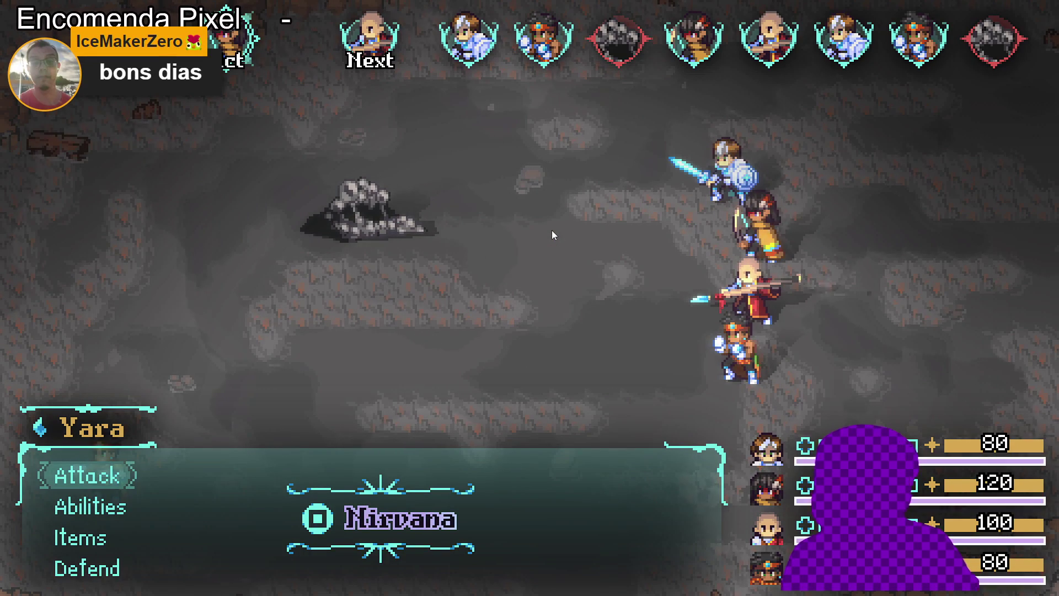
Have Yara, Zhe Wu and Sam each choose Defend this turn
{"action": "key", "text": "Up"}
{"action": "key", "text": "Up"}
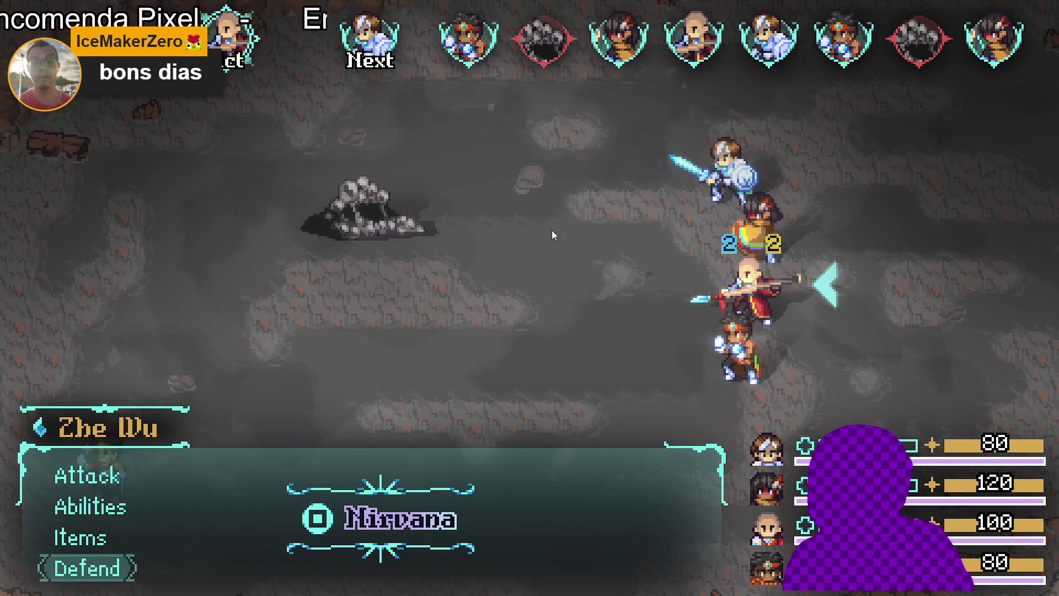
{"action": "key", "text": "Return"}
{"action": "key", "text": "Up"}
{"action": "key", "text": "Return"}
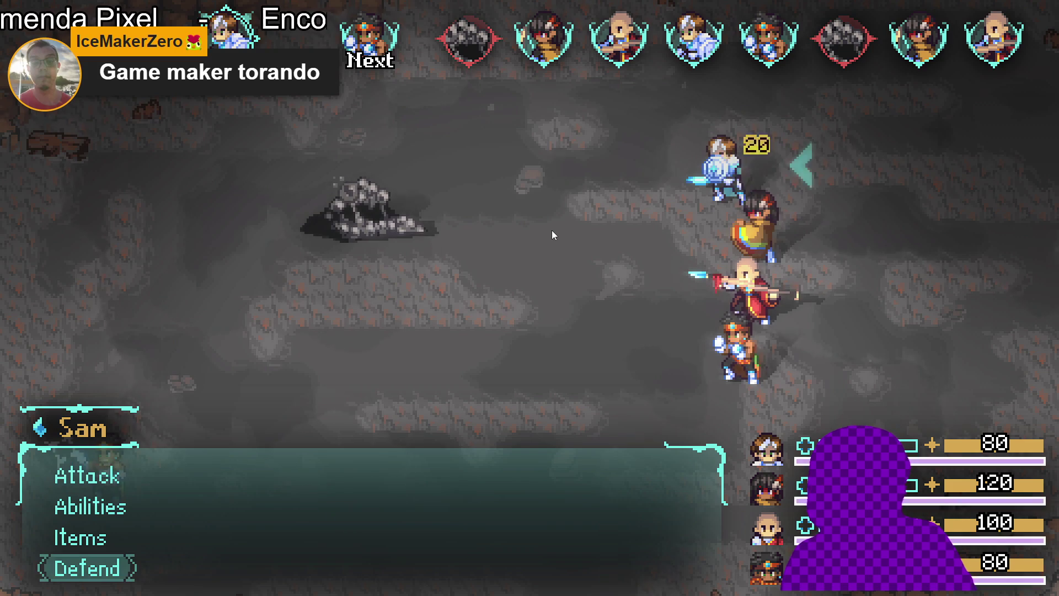
Select Themba's Drums of war ability, dismiss the Nirvana banner, and use it
{"action": "key", "text": "Down"}
{"action": "key", "text": "Down"}
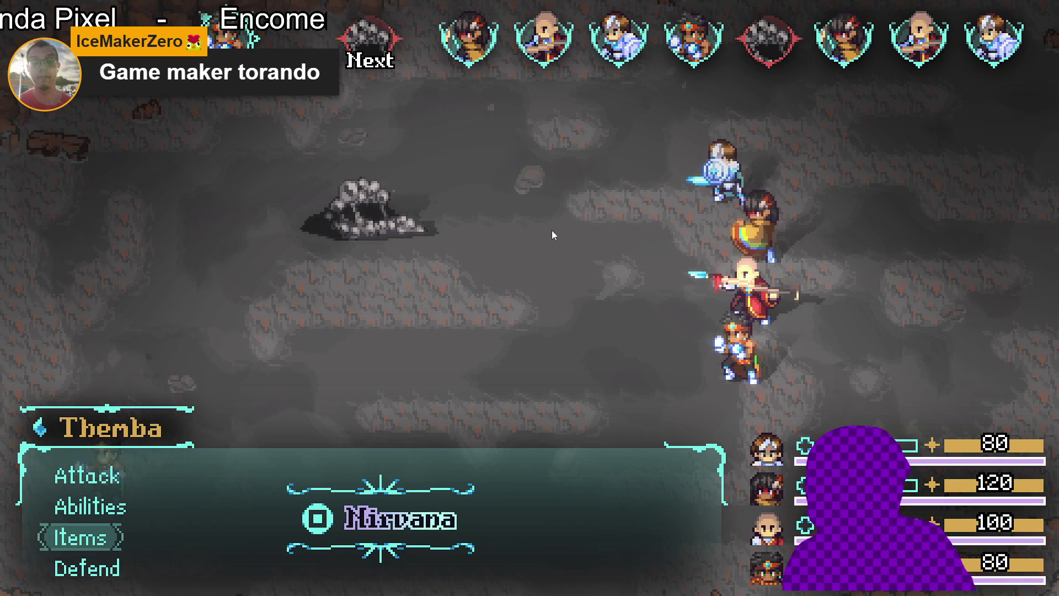
{"action": "key", "text": "Up"}
{"action": "key", "text": "Return"}
{"action": "key", "text": "Down"}
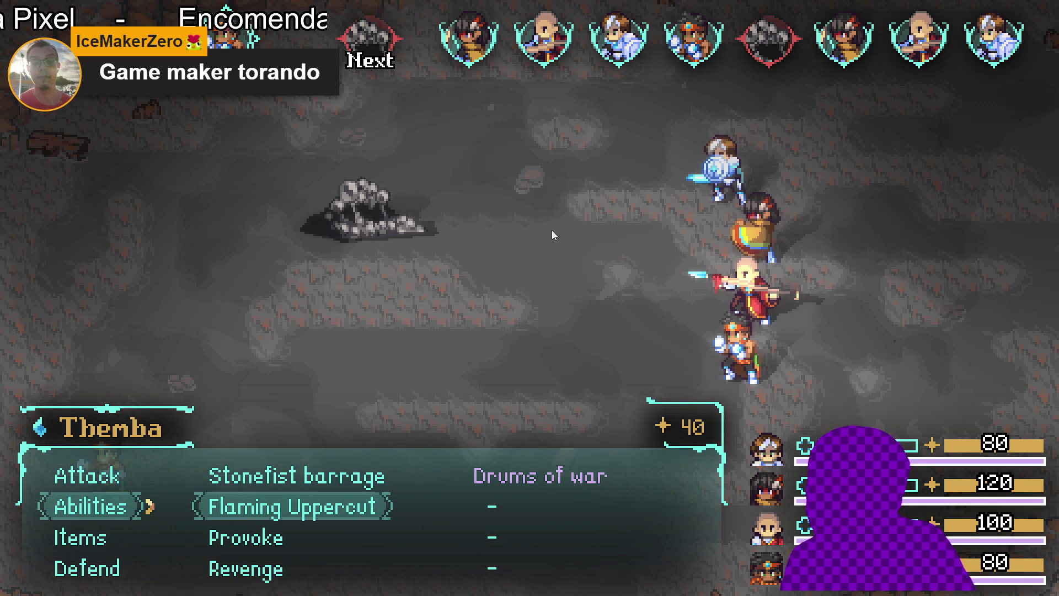
{"action": "key", "text": "Up"}
{"action": "key", "text": "Right"}
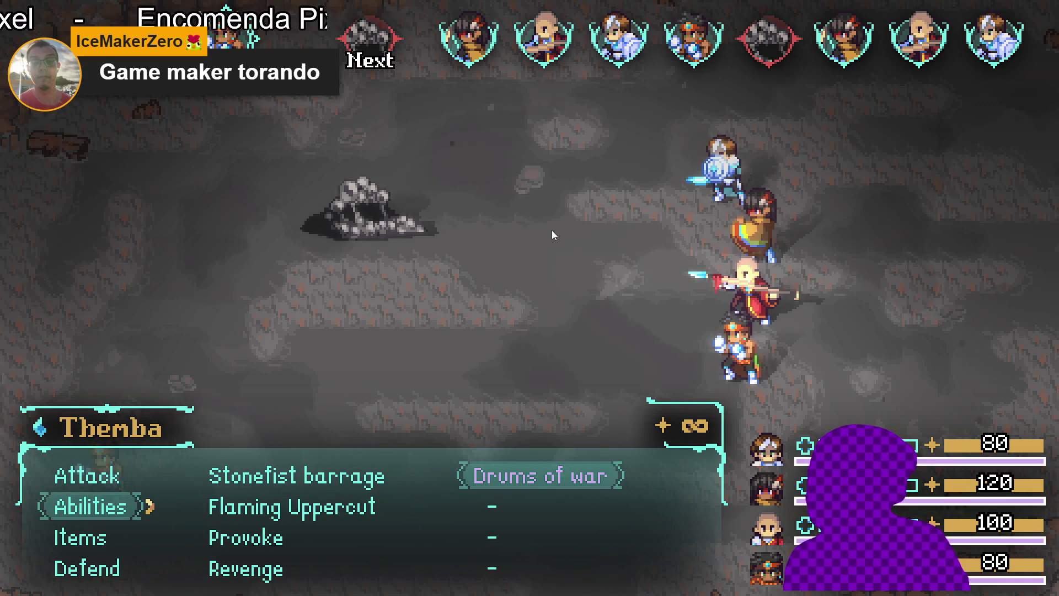
{"action": "key", "text": "Return"}
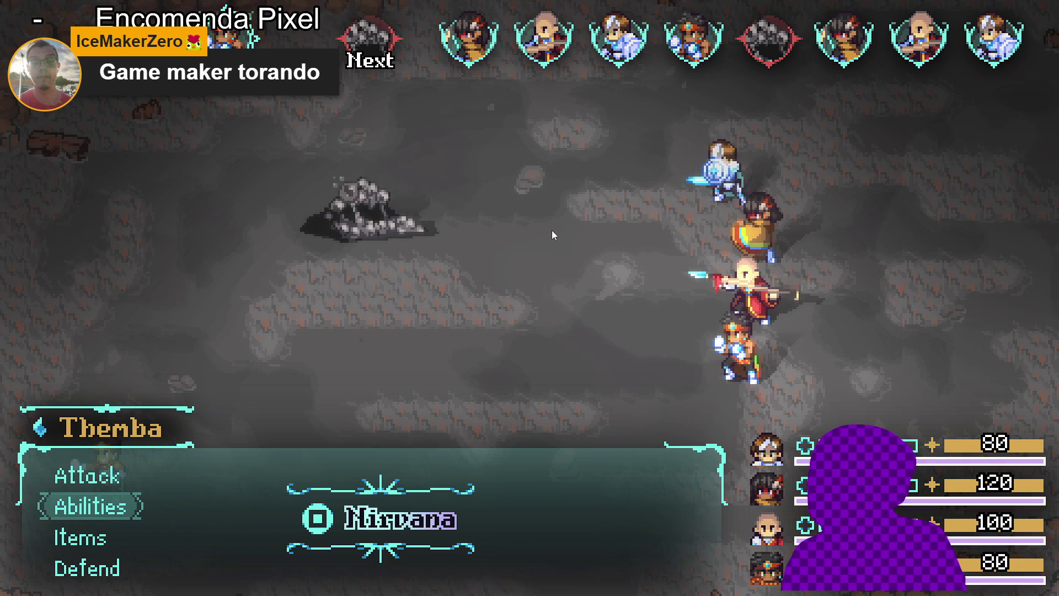
{"action": "key", "text": "Escape"}
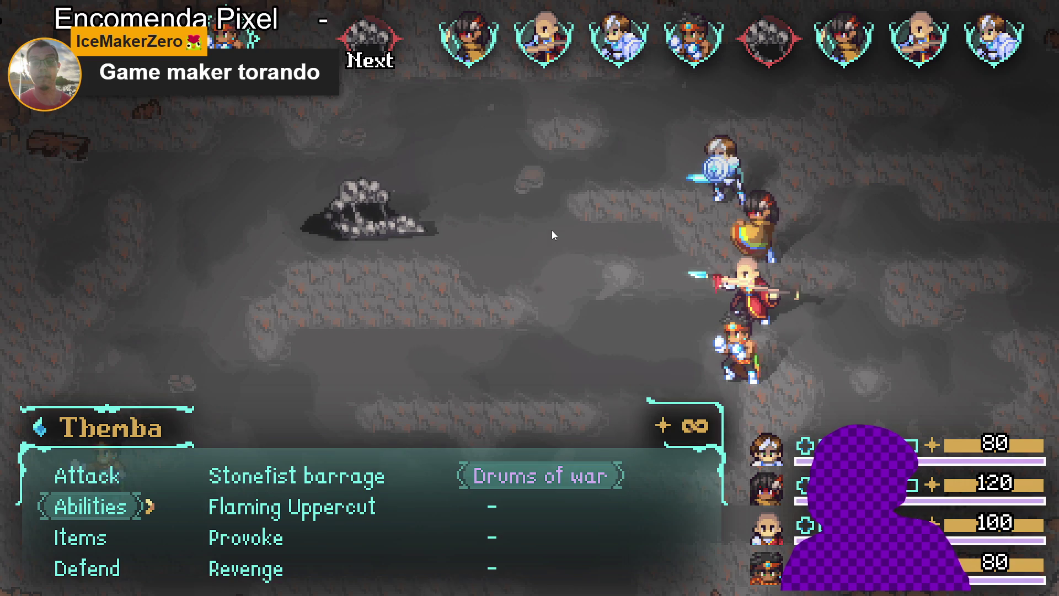
{"action": "key", "text": "Return"}
Reopen Themba's abilities and move between Stonefist barrage and Drums of war
{"action": "key", "text": "Down"}
{"action": "key", "text": "Up"}
{"action": "key", "text": "Left"}
{"action": "key", "text": "Right"}
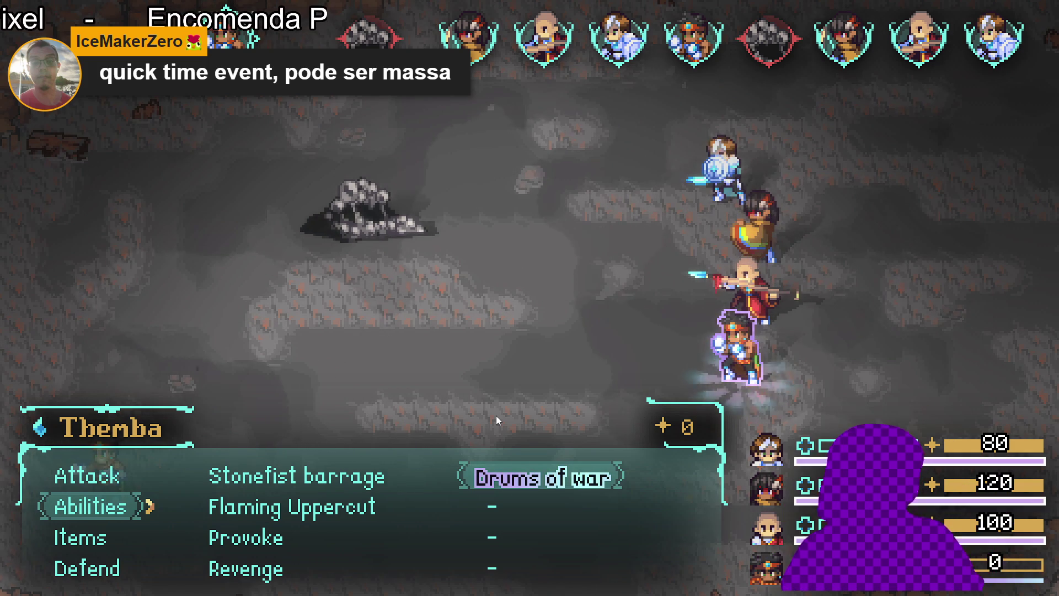
Browse Themba's abilities toward Provoke and confirm his chosen ability to end his turn
{"action": "key", "text": "Left"}
{"action": "key", "text": "Down"}
{"action": "key", "text": "Down"}
{"action": "key", "text": "Down"}
{"action": "key", "text": "Escape"}
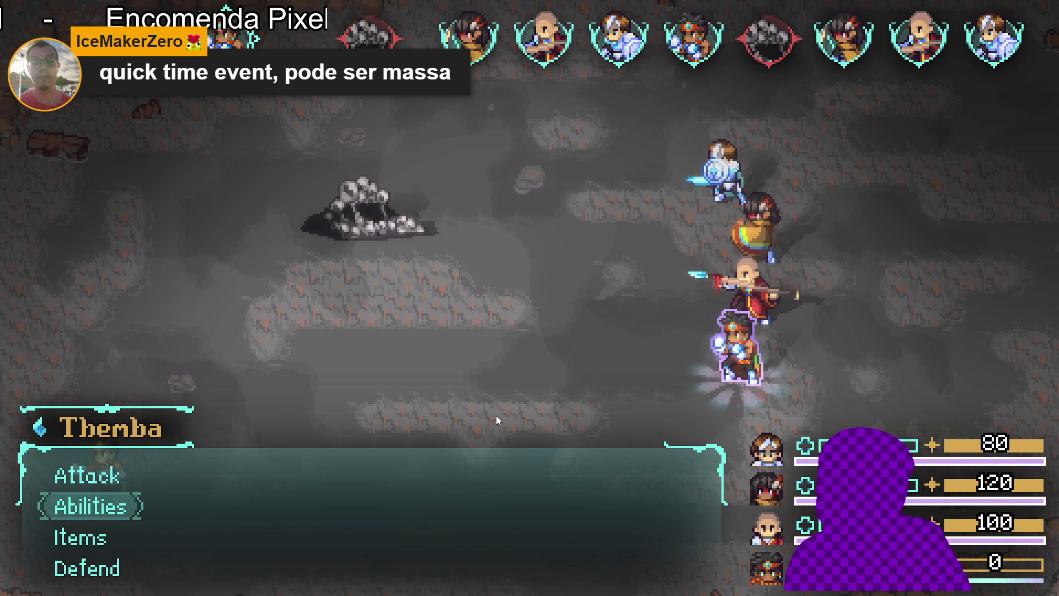
{"action": "key", "text": "Down"}
{"action": "key", "text": "Down"}
{"action": "key", "text": "Return"}
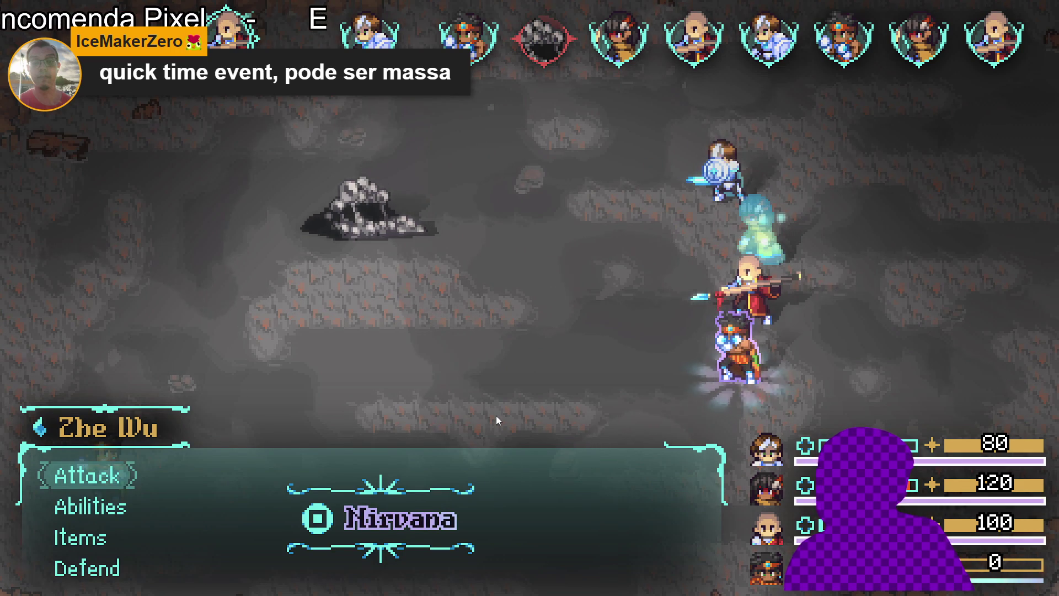
Trigger Nirvana for Zhe Wu, spending the monk's gauge
{"action": "key", "text": "Down"}
{"action": "key", "text": "Down"}
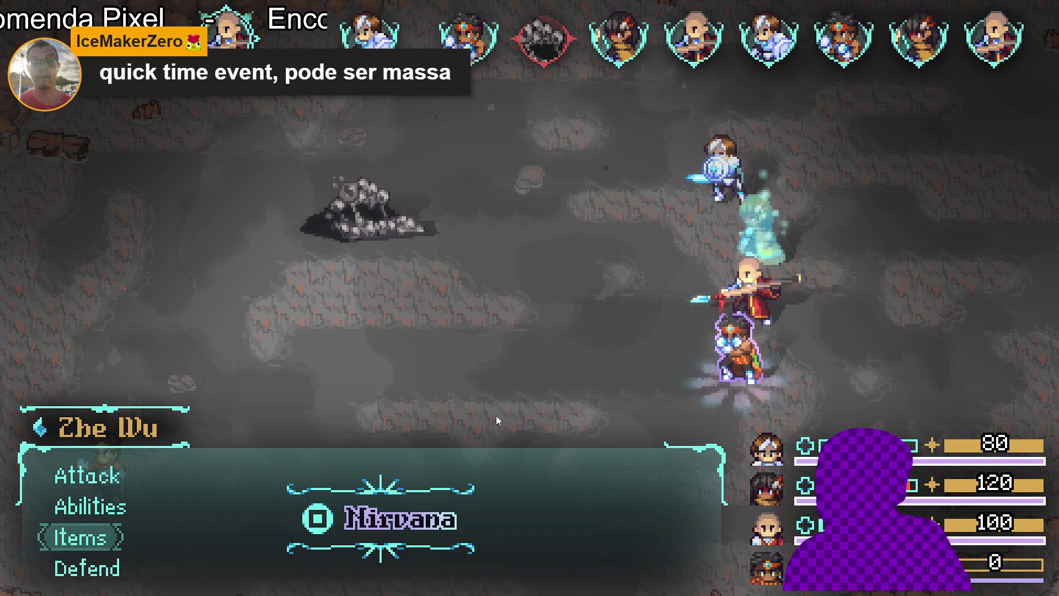
{"action": "key", "text": "q"}
{"action": "key", "text": "Down"}
Cast Zhe Wu's Chackra balance on an ally chosen from the party
{"action": "key", "text": "Up"}
{"action": "key", "text": "Up"}
{"action": "key", "text": "Return"}
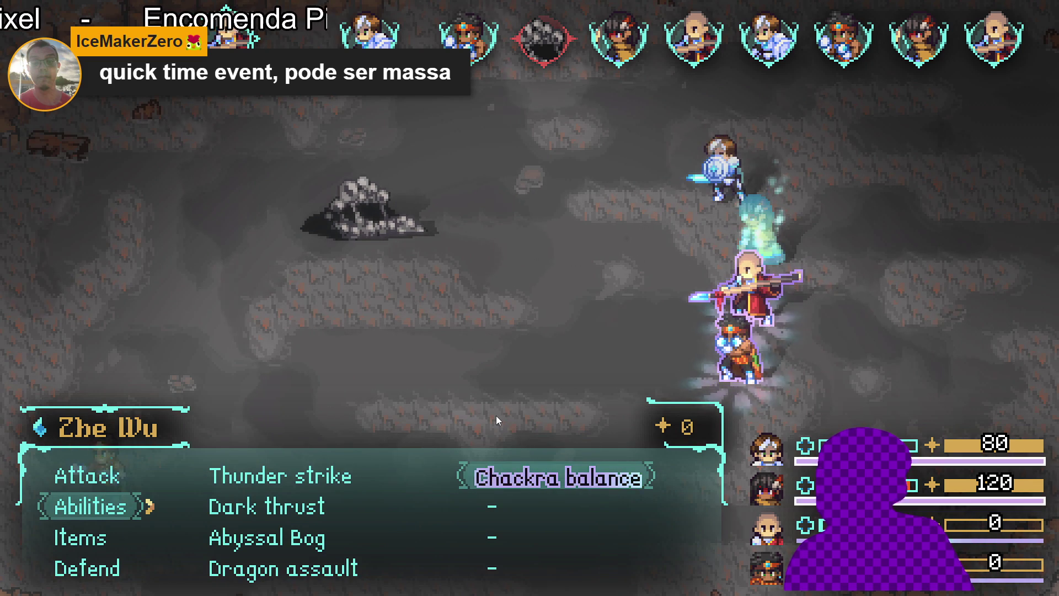
{"action": "key", "text": "Return"}
{"action": "key", "text": "Down"}
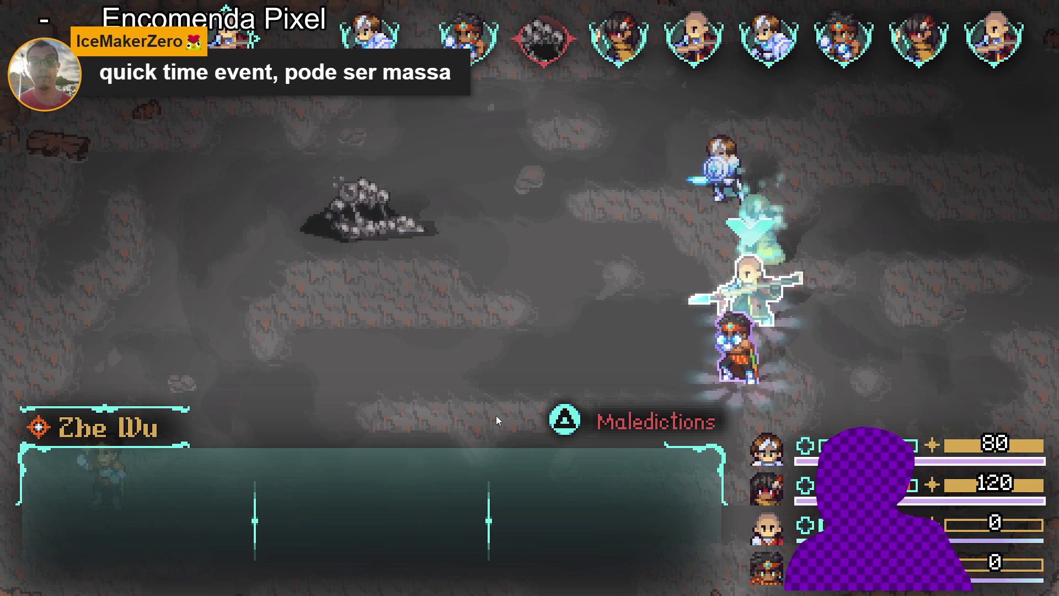
{"action": "key", "text": "Down"}
{"action": "key", "text": "Return"}
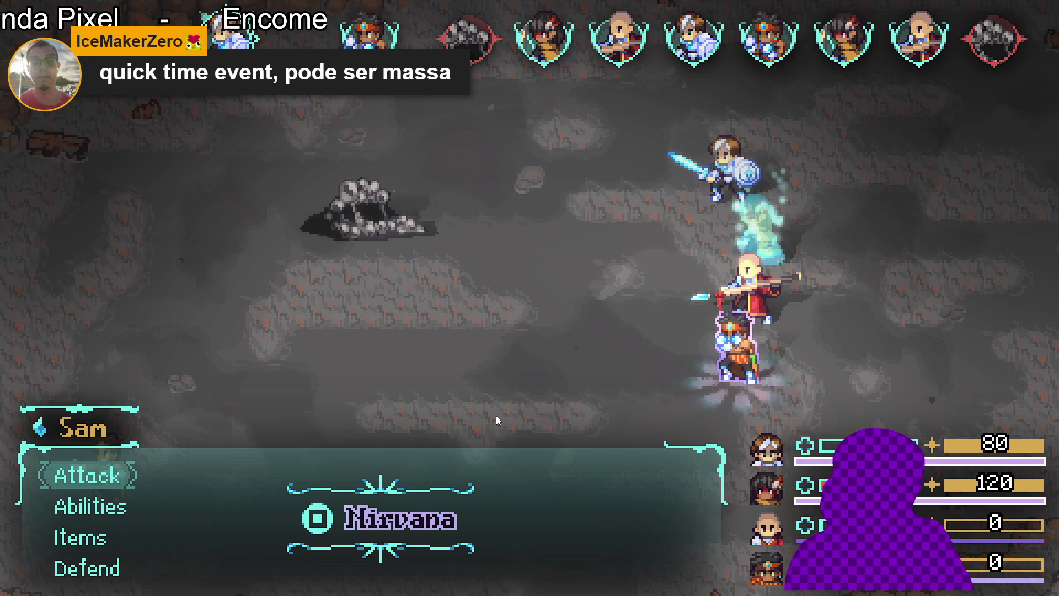
Spend Sam's Nirvana gauge and cast Fortress of serenity on the whole party
{"action": "key", "text": "Down"}
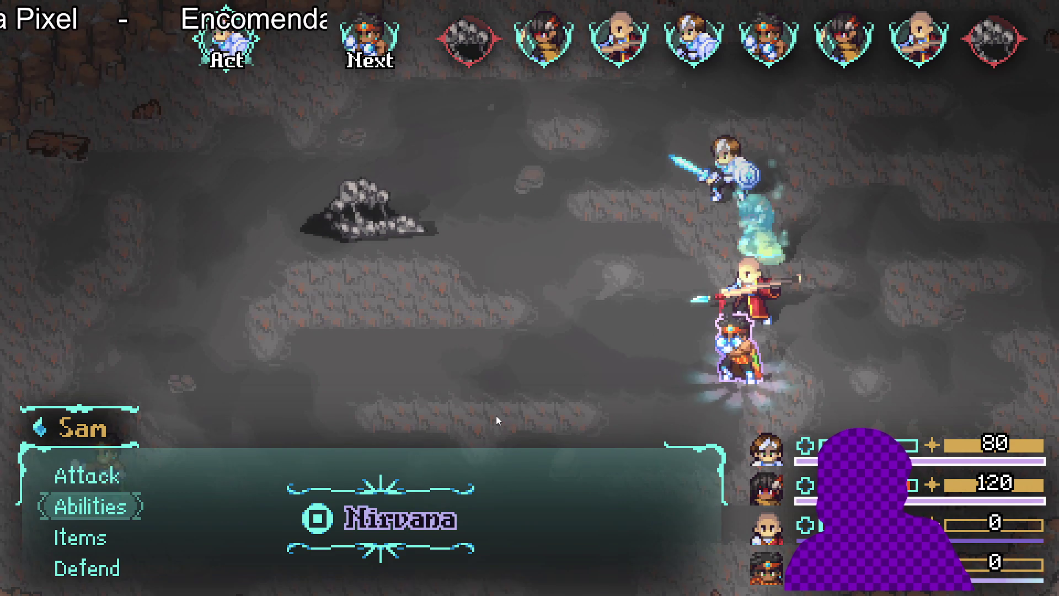
{"action": "key", "text": "Down"}
{"action": "key", "text": "Up"}
{"action": "key", "text": "Return"}
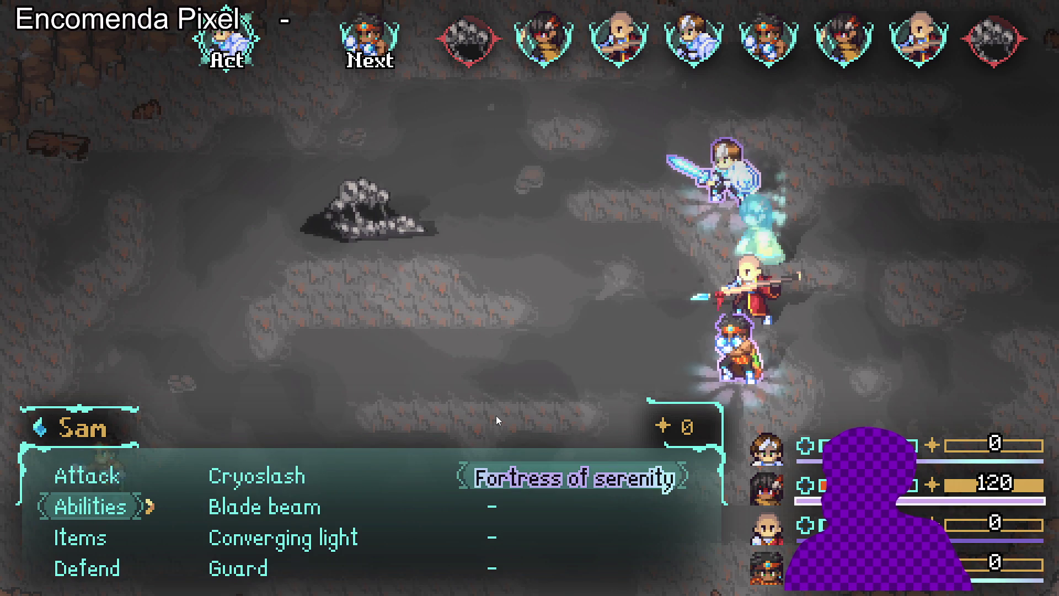
{"action": "key", "text": "Return"}
{"action": "key", "text": "Return"}
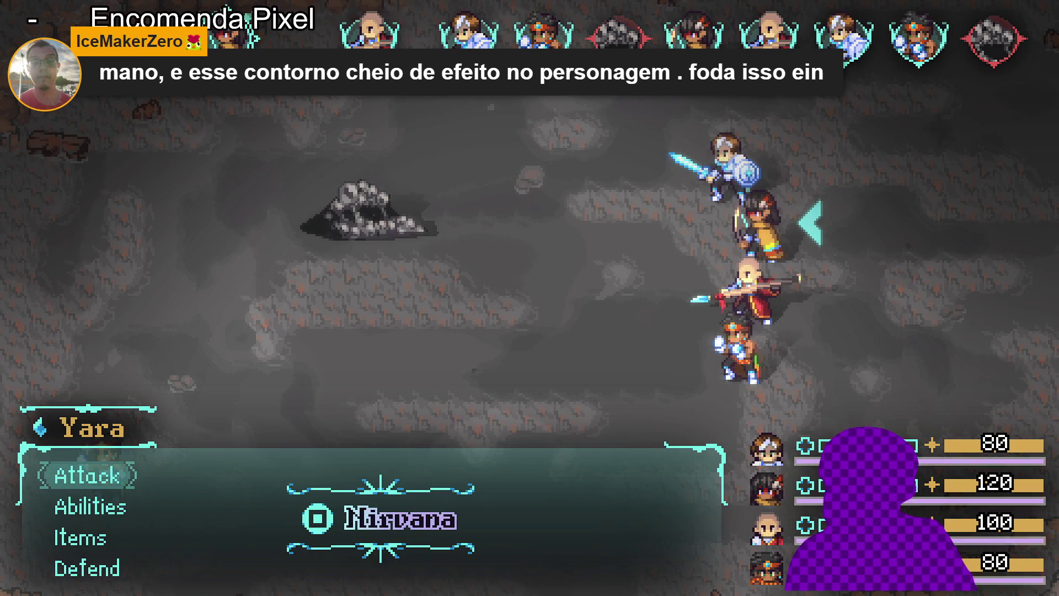
Trigger Nirvana for Yara, emptying her gauge to 0
{"action": "key", "text": "Down"}
{"action": "key", "text": "Return"}
{"action": "key", "text": "Escape"}
{"action": "key", "text": "q"}
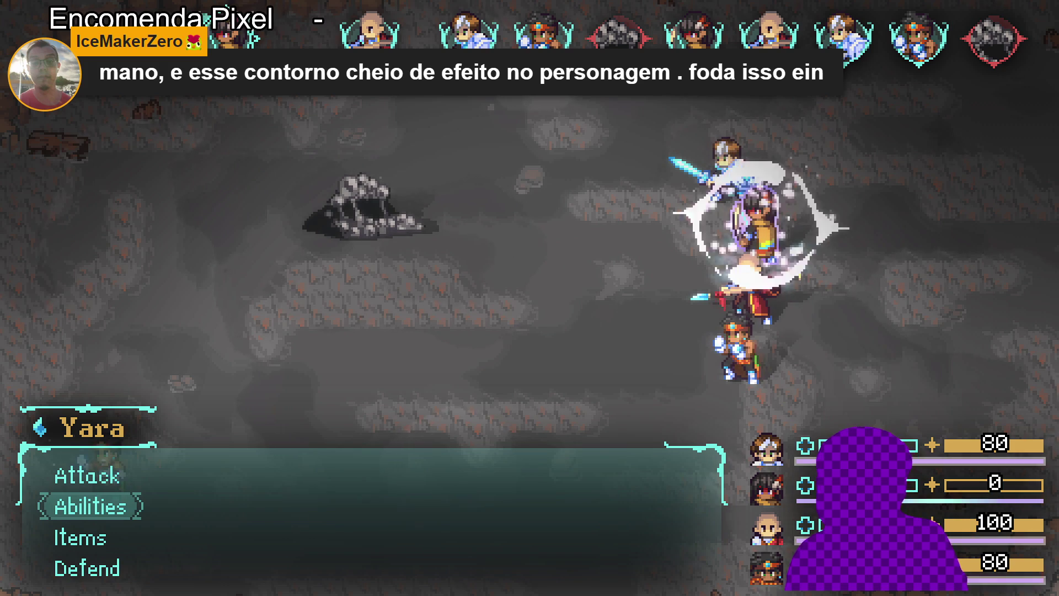
Open Yara's abilities and choose Rhythm of the sky for an ally
{"action": "key", "text": "Down"}
{"action": "key", "text": "Up"}
{"action": "key", "text": "Return"}
{"action": "key", "text": "Right"}
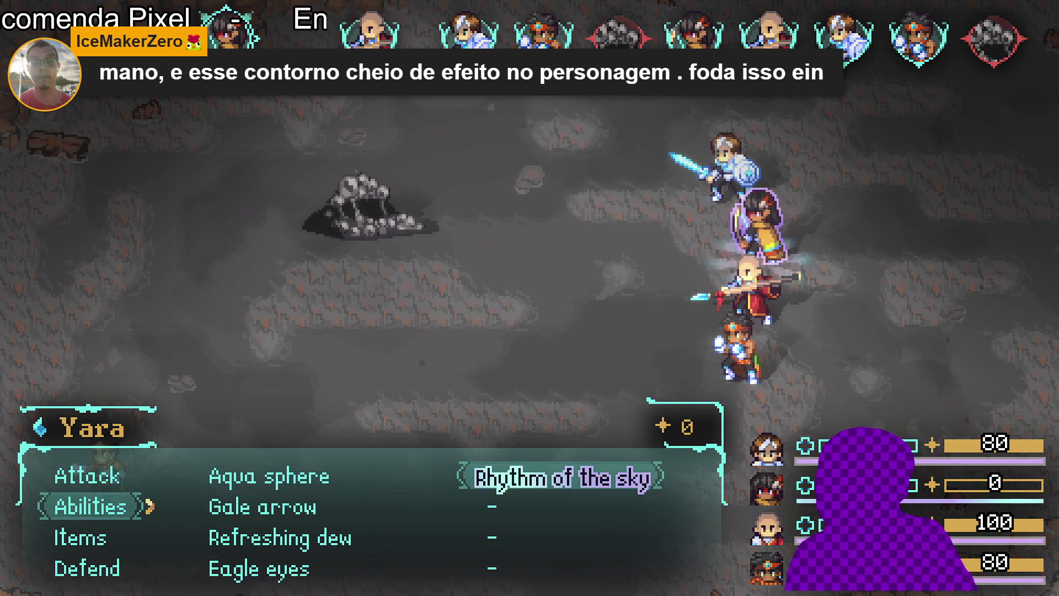
{"action": "key", "text": "Return"}
{"action": "key", "text": "Return"}
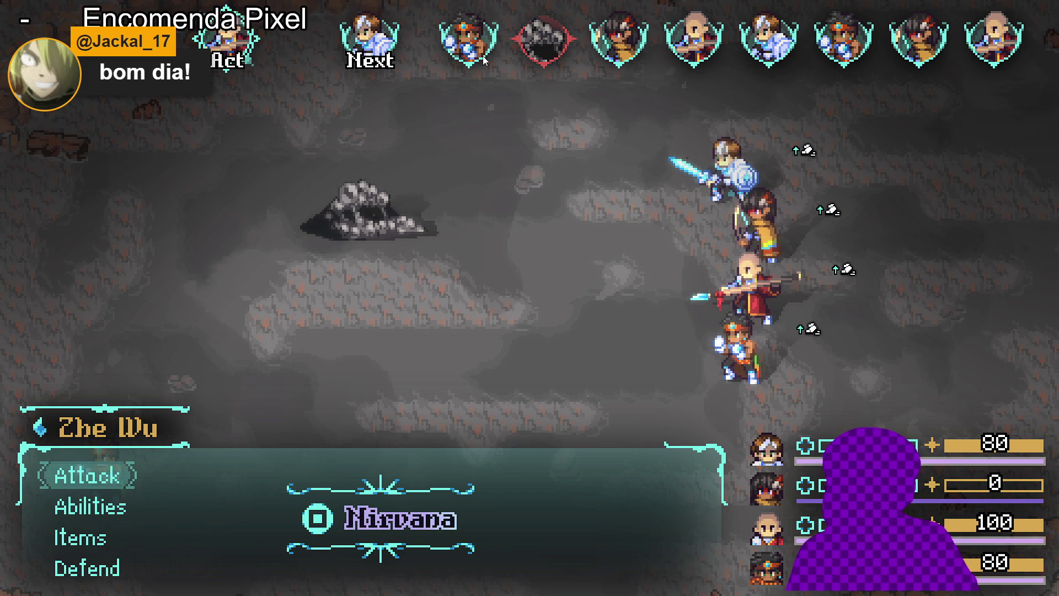
Confirm Zhe Wu's attack on the Sloth Blob
{"action": "key", "text": "Return"}
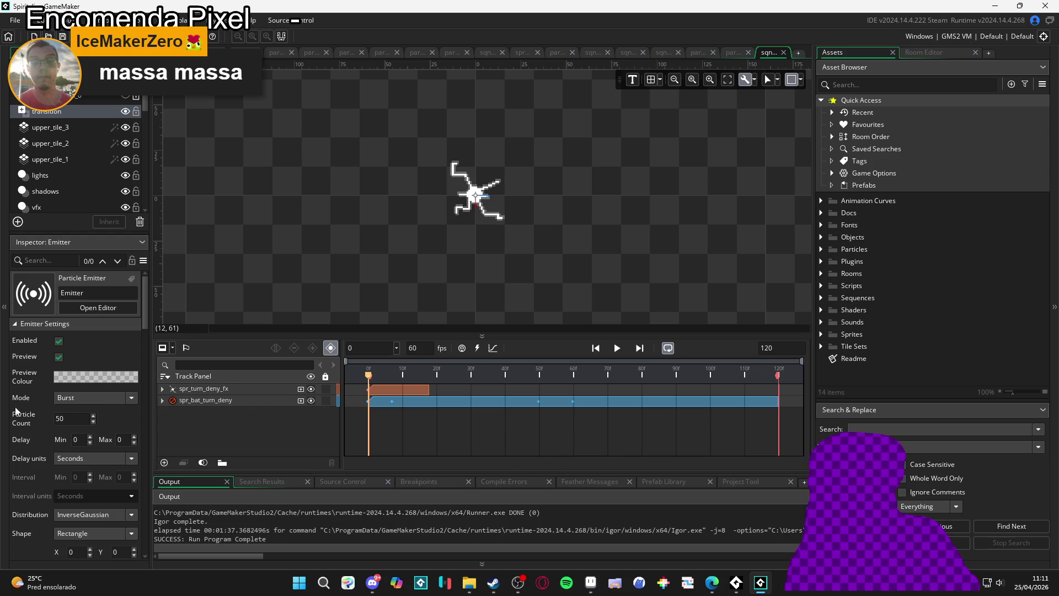
{"action": "left_click", "coordinate": [470, 583]}
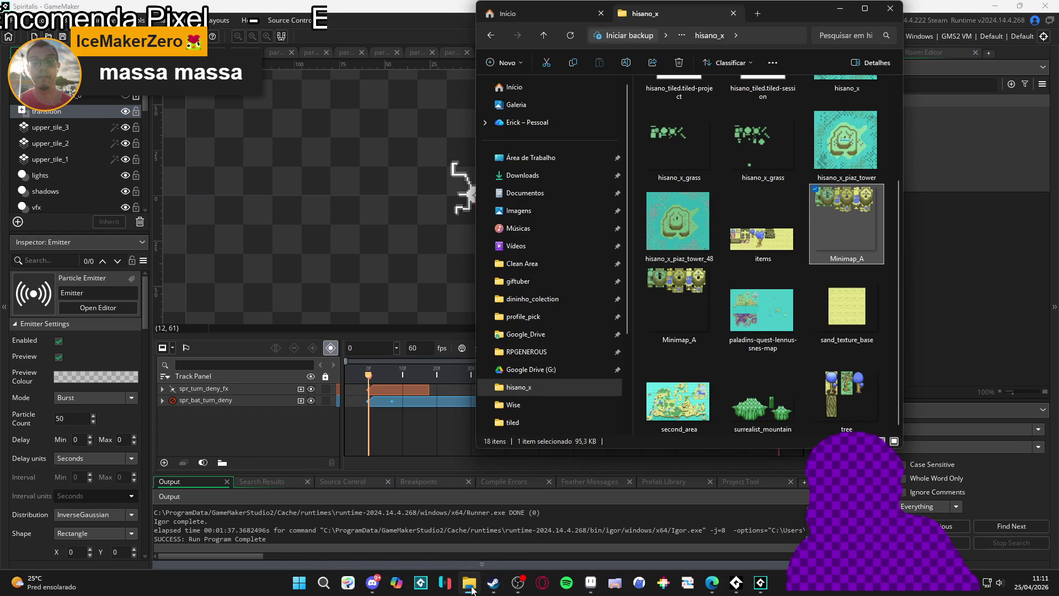
{"action": "left_click", "coordinate": [470, 584]}
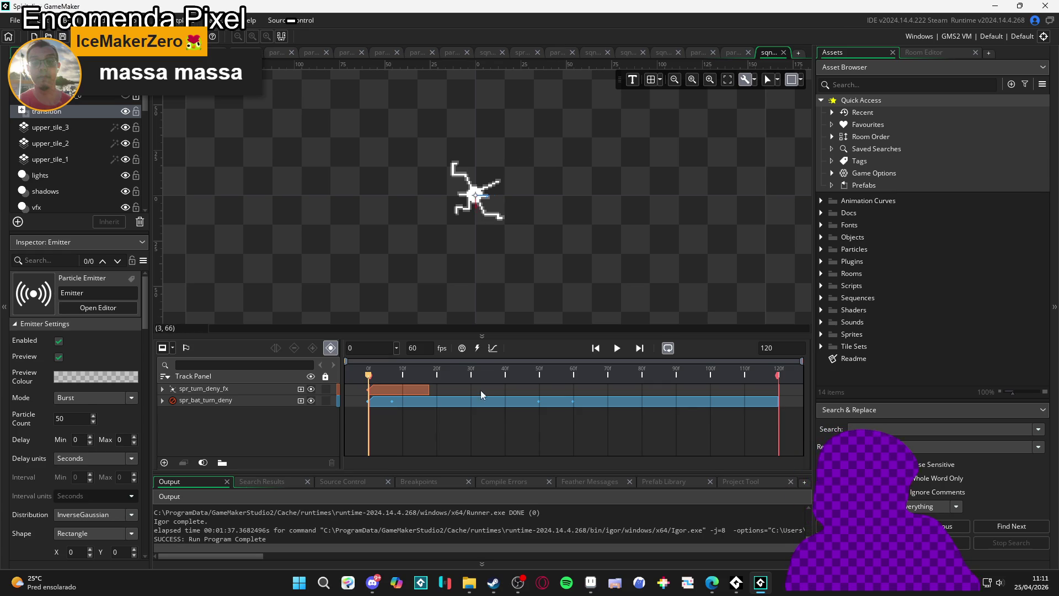
Shorten GameMaker's Output panel slightly, then bring Aseprite to the front
{"action": "left_click_drag", "start_coordinate": [461, 471], "coordinate": [465, 476]}
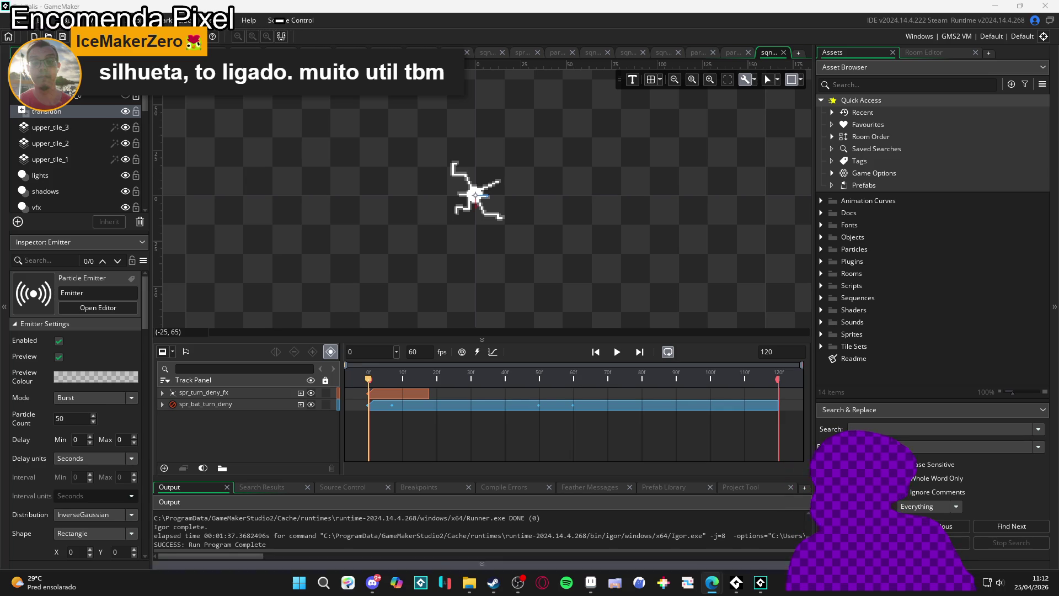
{"action": "left_click", "coordinate": [591, 581]}
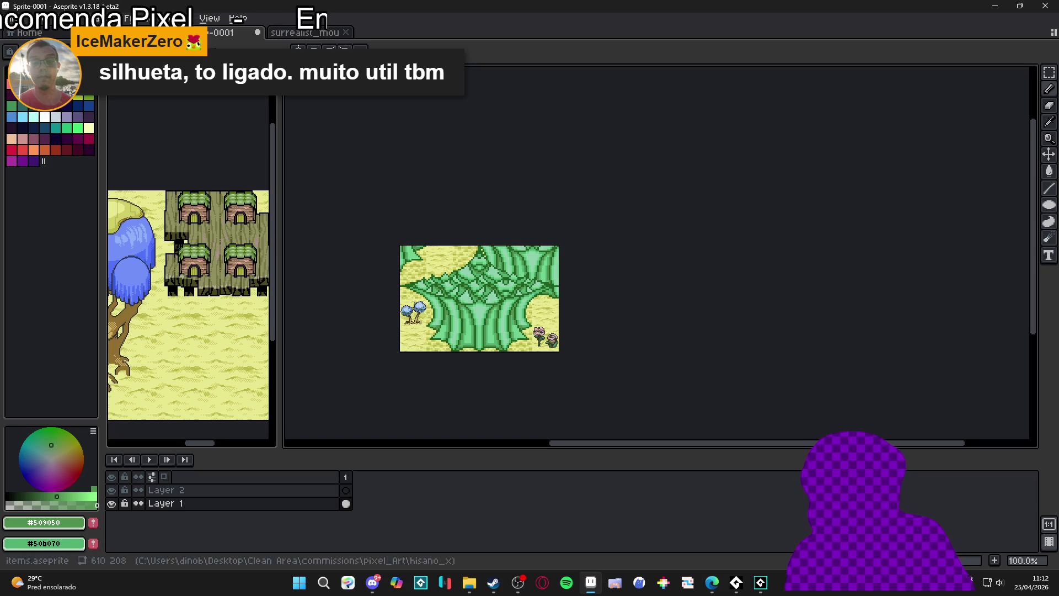
Look over the surrealist_mountain and second_area documents, then bring up the hisano_x folder in File Explorer
{"action": "left_click", "coordinate": [312, 33]}
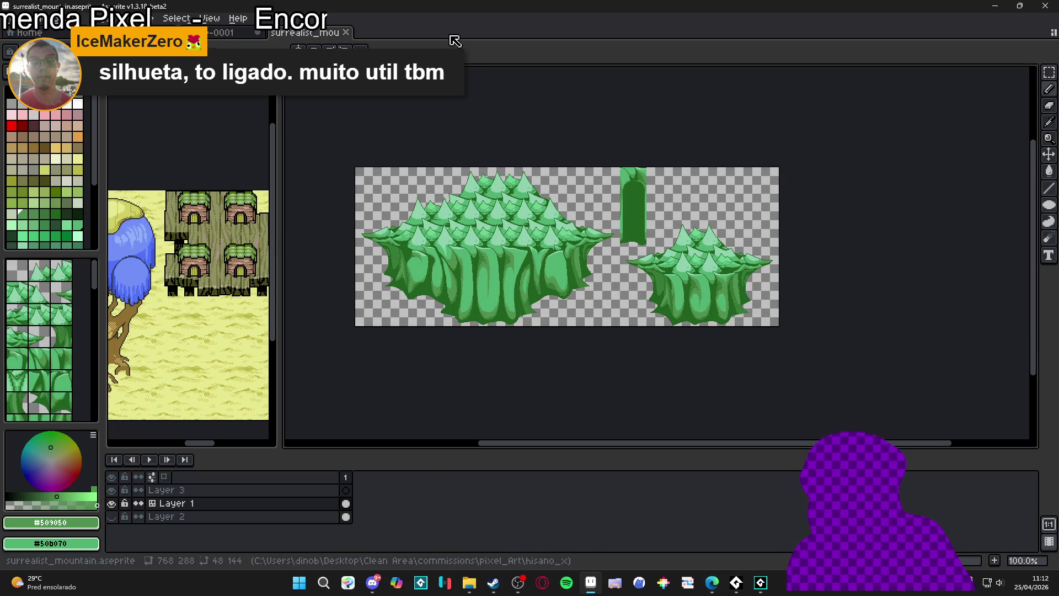
{"action": "key", "text": "ctrl+Tab"}
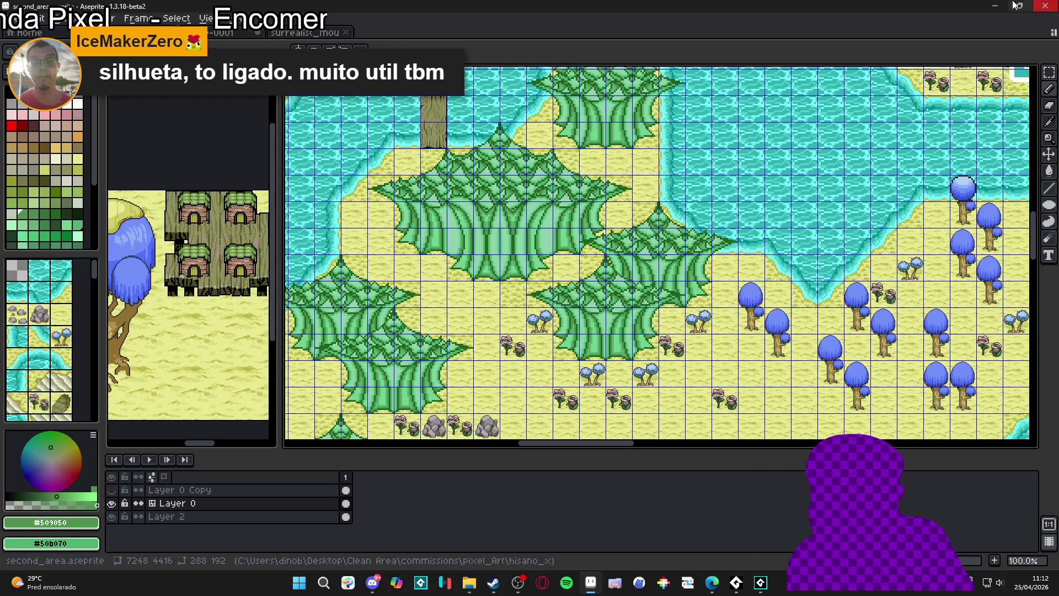
{"action": "left_click", "coordinate": [470, 581]}
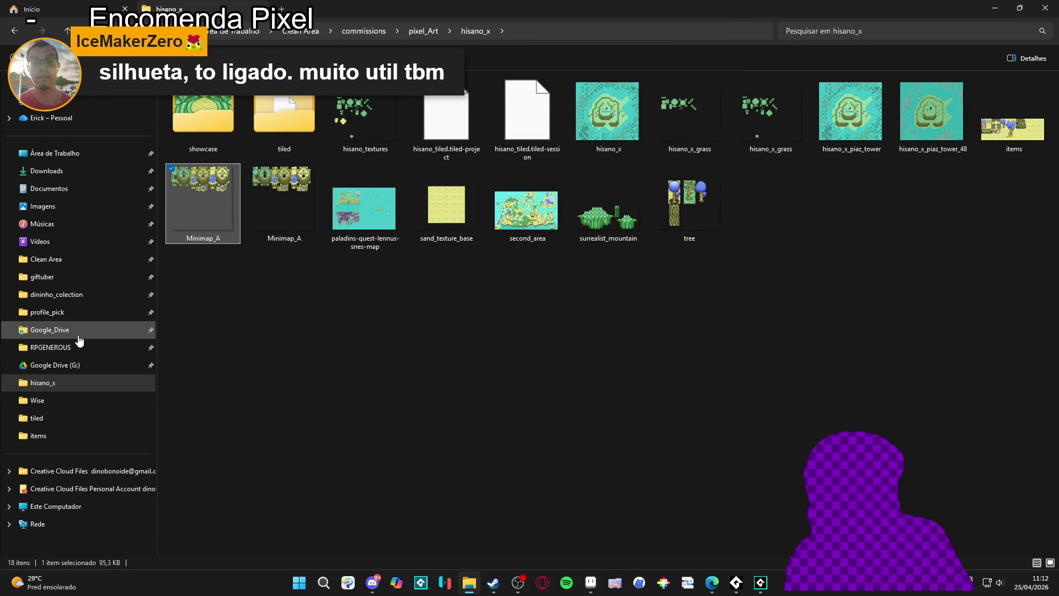
Jump to the RPGENEROUS project folder from the quick access list
{"action": "left_click", "coordinate": [79, 347]}
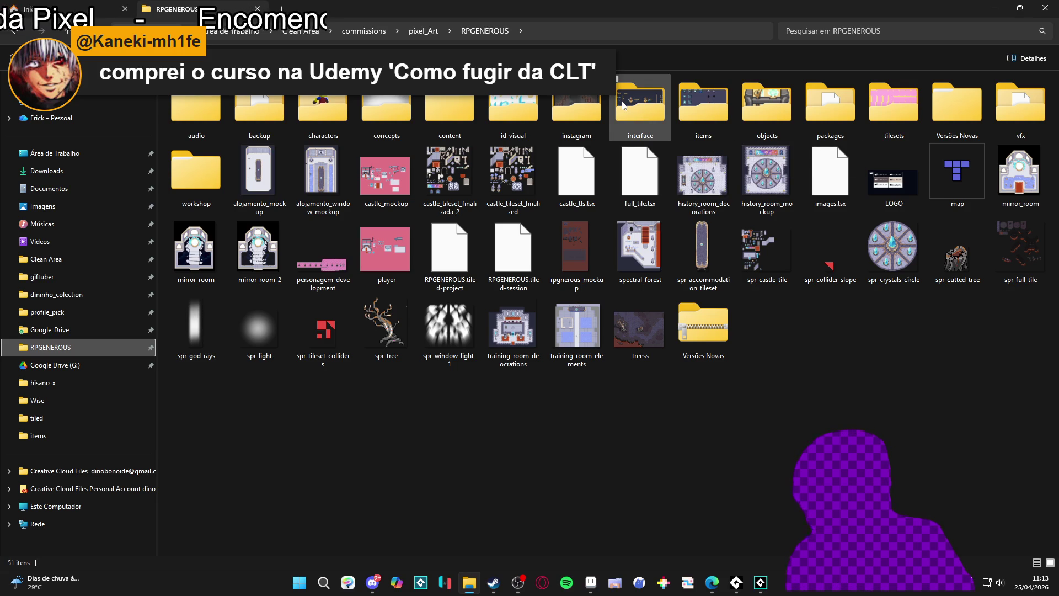
{"action": "mouse_move", "coordinate": [622, 106]}
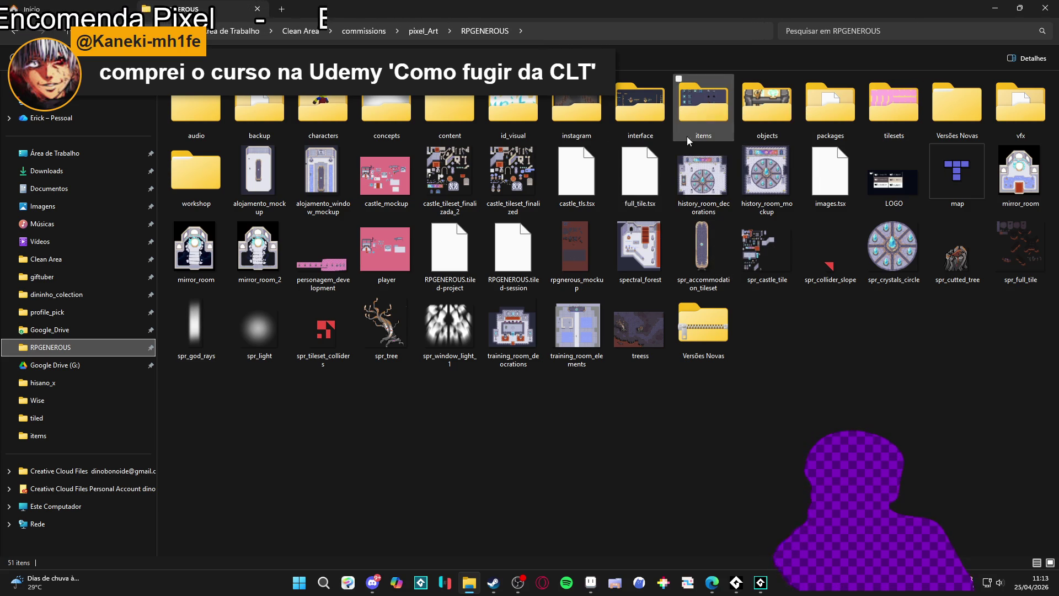
Browse from RPGENEROUS through vfx and character_spells into the themba folder
{"action": "double_click", "coordinate": [693, 128]}
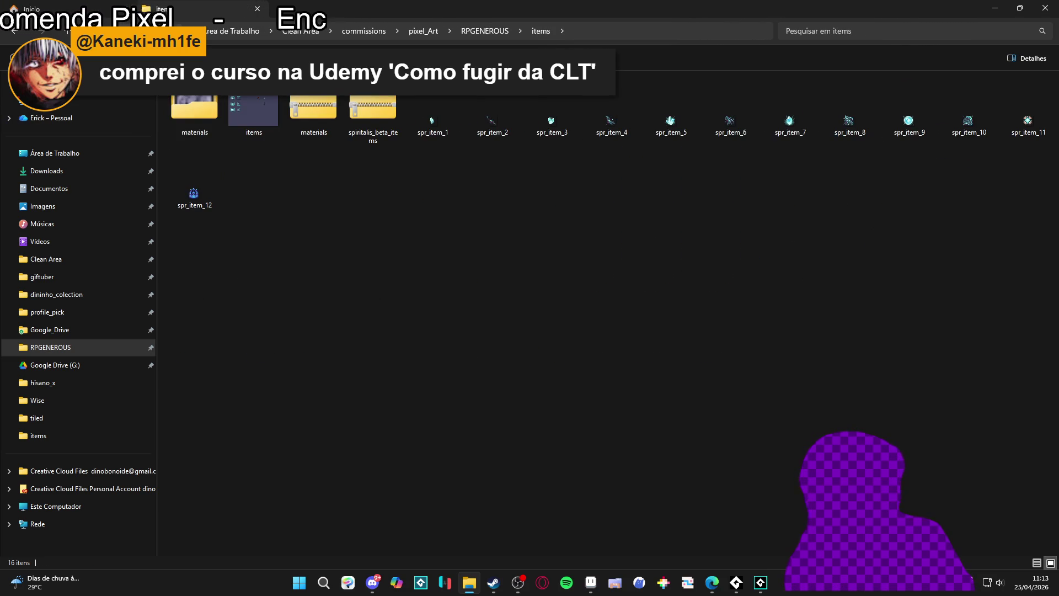
{"action": "key", "text": "alt+Left"}
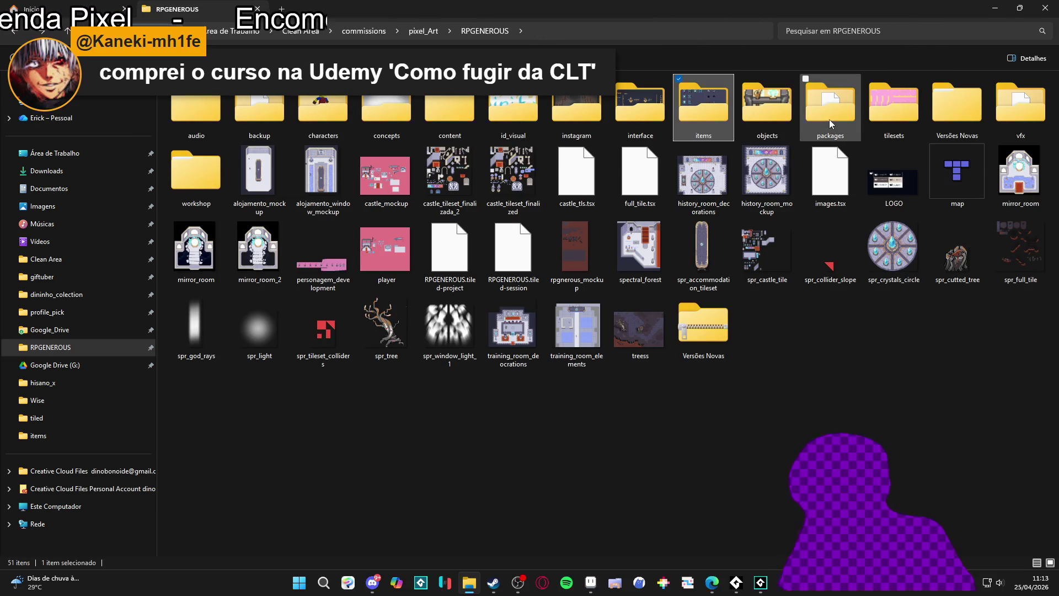
{"action": "double_click", "coordinate": [1025, 110]}
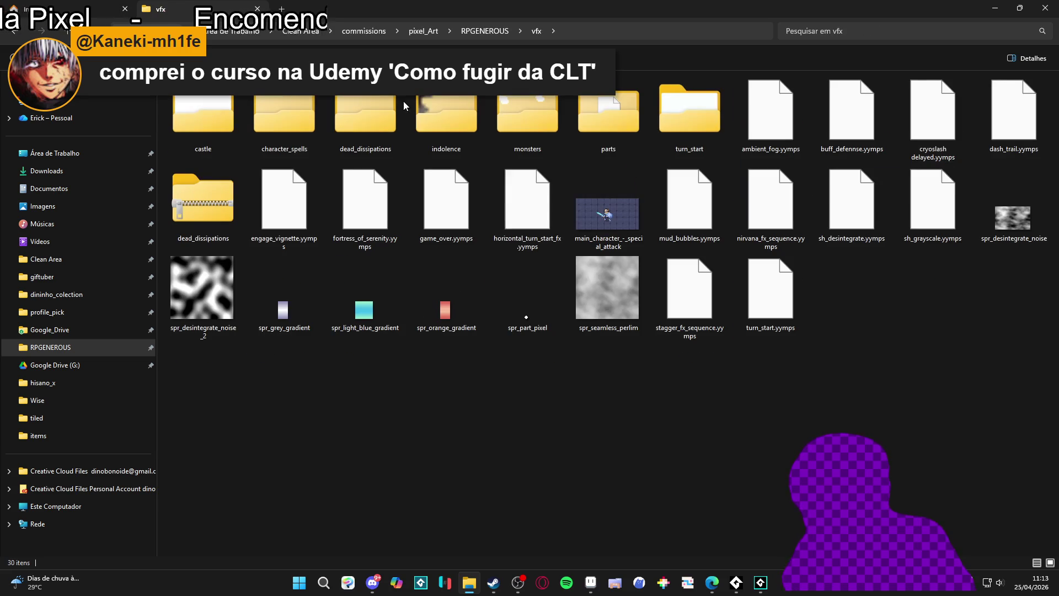
{"action": "double_click", "coordinate": [304, 108]}
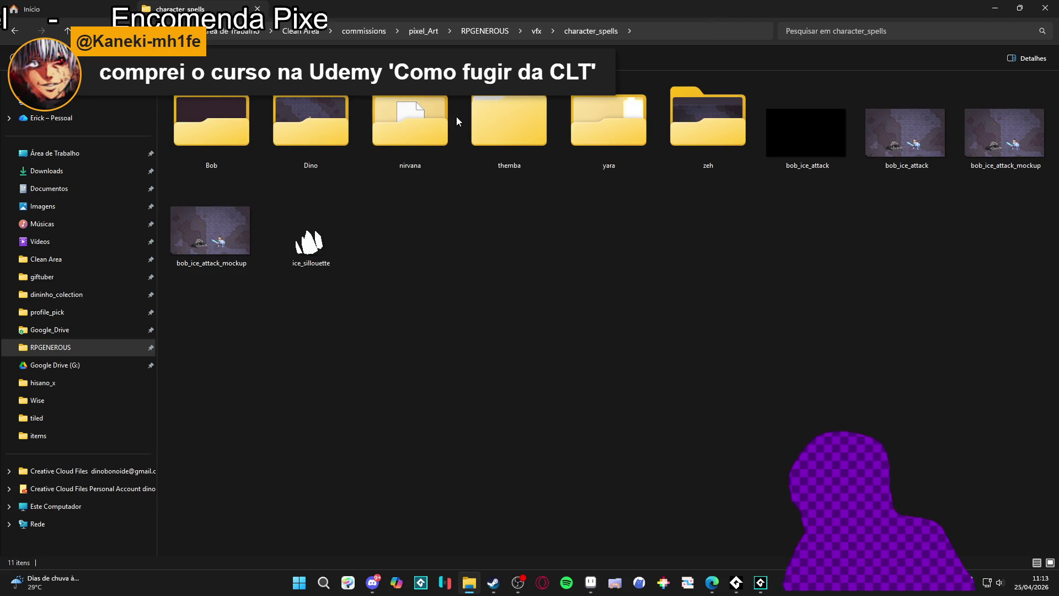
{"action": "double_click", "coordinate": [498, 118]}
Create a new 'drums of war' folder in themba, then open the uppercut folder
{"action": "right_click", "coordinate": [354, 225]}
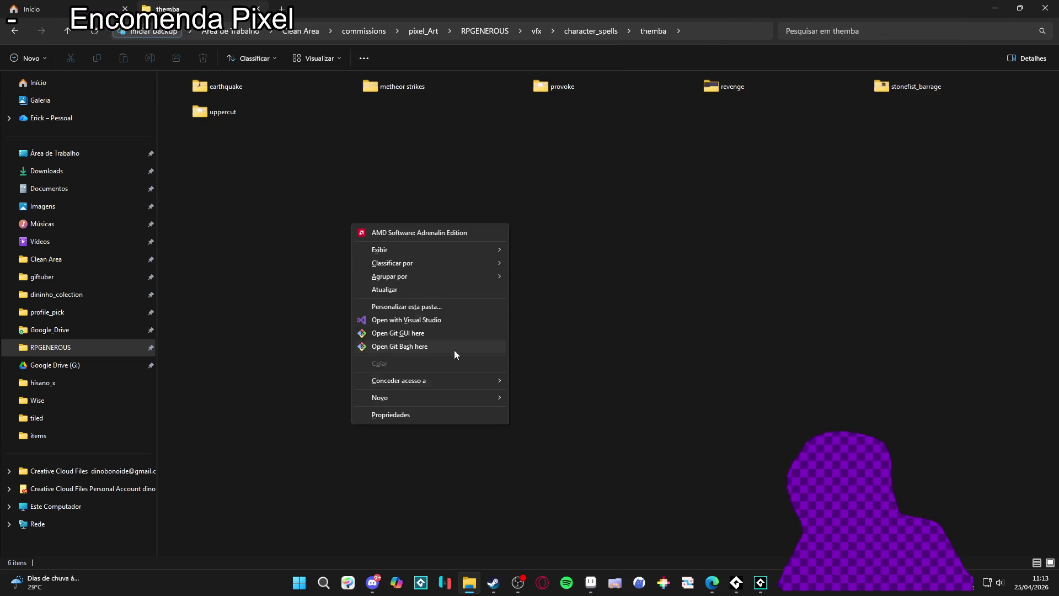
{"action": "mouse_move", "coordinate": [458, 397]}
{"action": "left_click", "coordinate": [539, 398]}
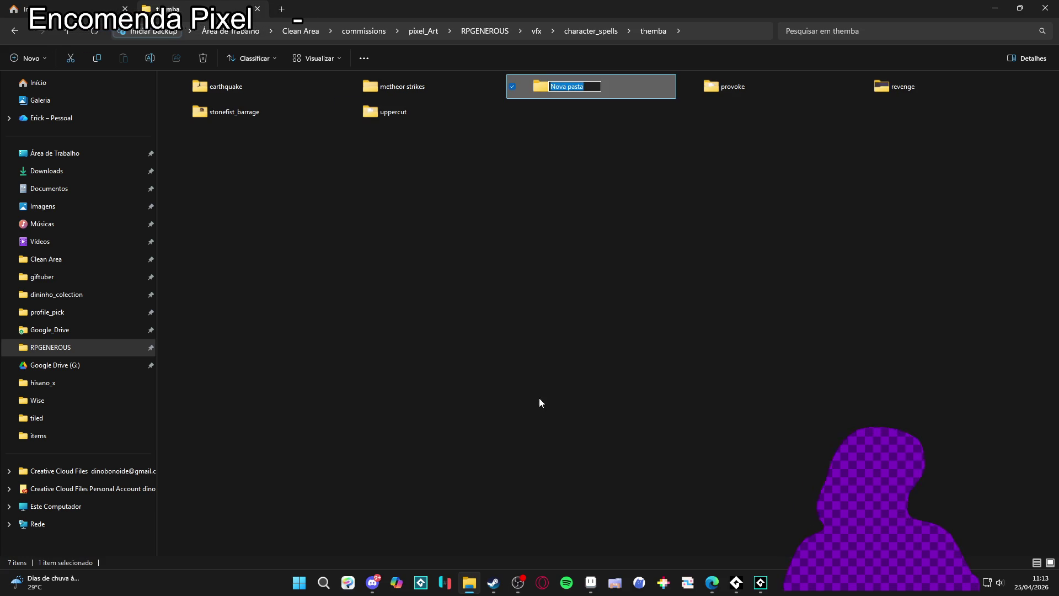
{"action": "type", "text": "drum o"}
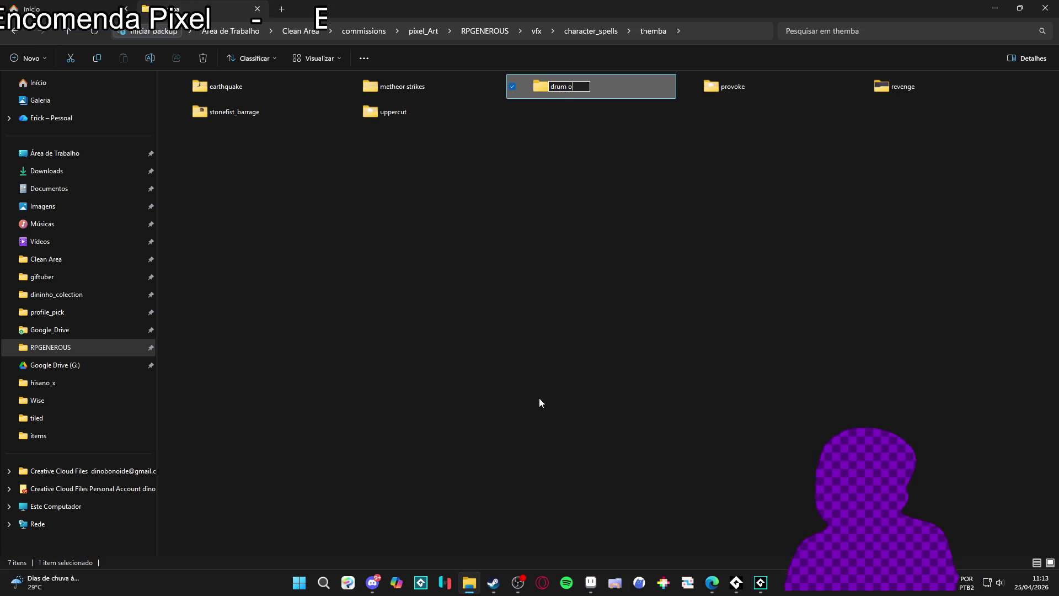
{"action": "key", "text": "BackSpace"}
{"action": "key", "text": "BackSpace"}
{"action": "type", "text": "s of war"}
{"action": "key", "text": "Return"}
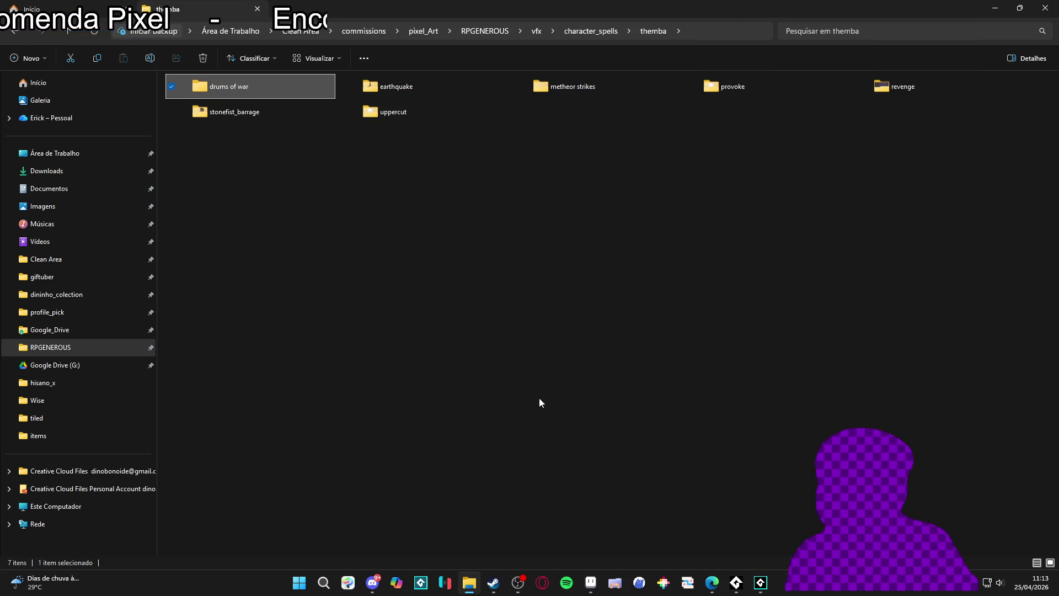
{"action": "double_click", "coordinate": [379, 120]}
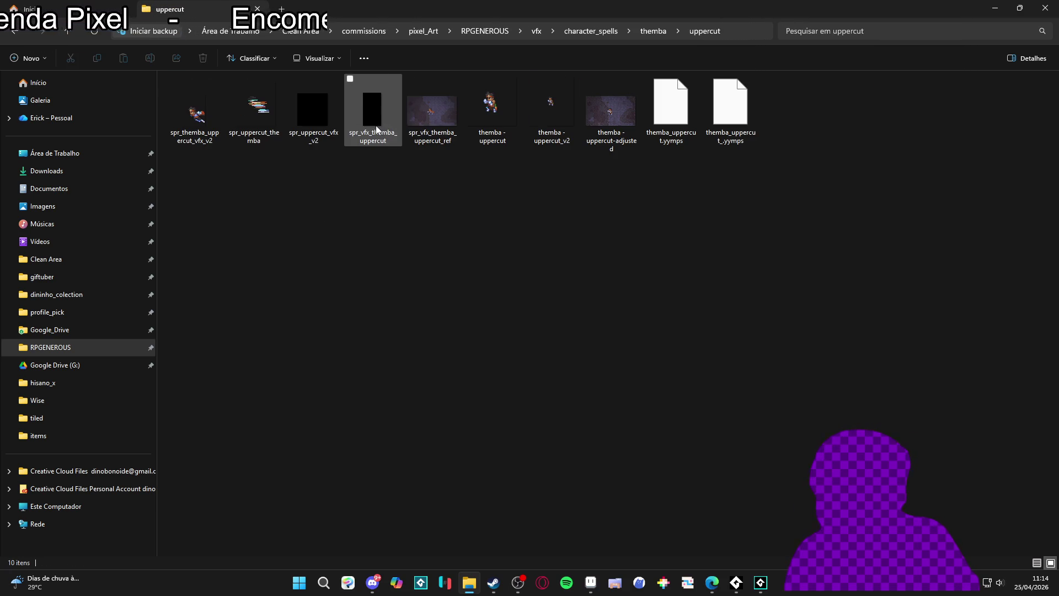
Preview the spr_vfx_themba_uppercut_ref image, close it, and return to File Explorer
{"action": "double_click", "coordinate": [428, 120]}
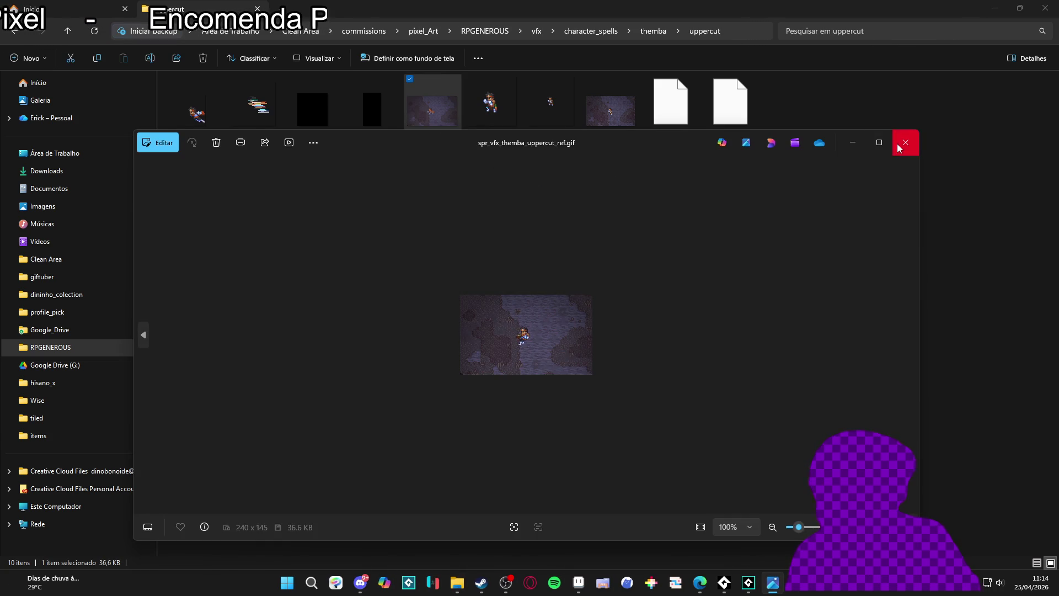
{"action": "left_click", "coordinate": [903, 143]}
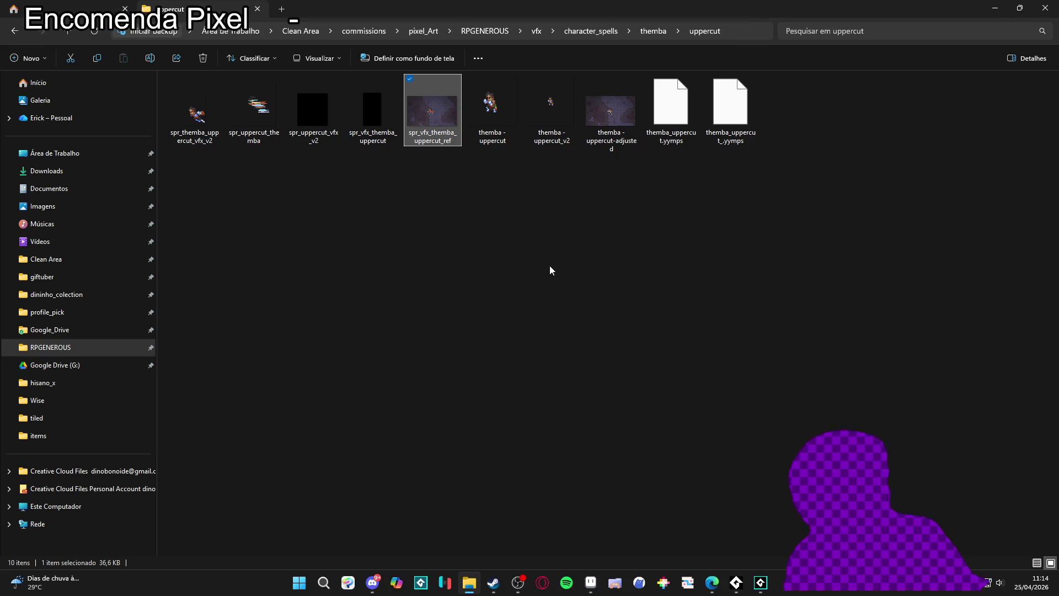
{"action": "left_click", "coordinate": [756, 588]}
{"action": "left_click", "coordinate": [759, 581]}
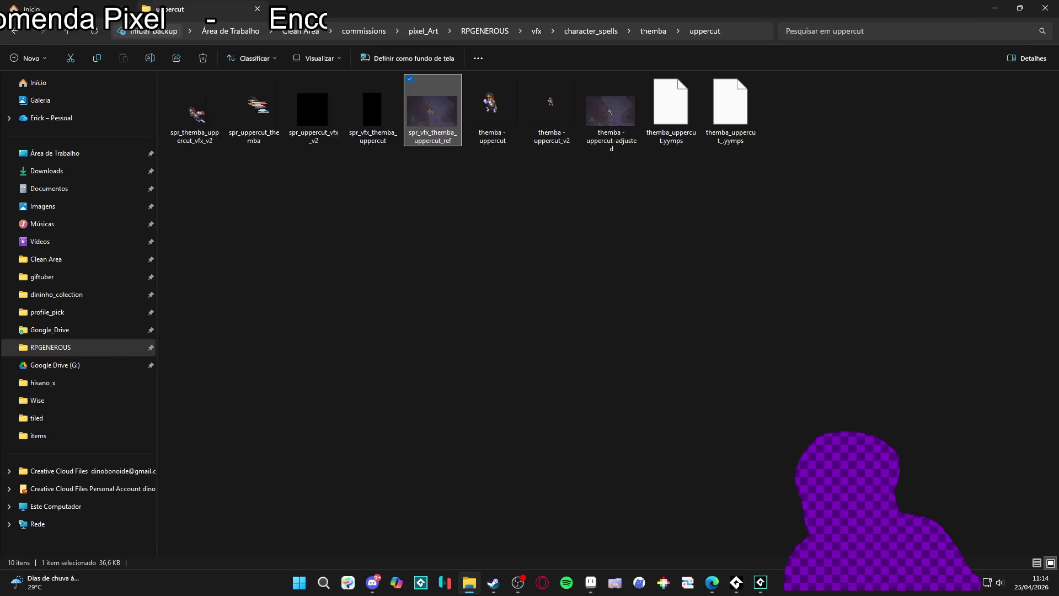
Go back to character_spells and open yara's 'rythm of the skies' folder
{"action": "left_click", "coordinate": [19, 33]}
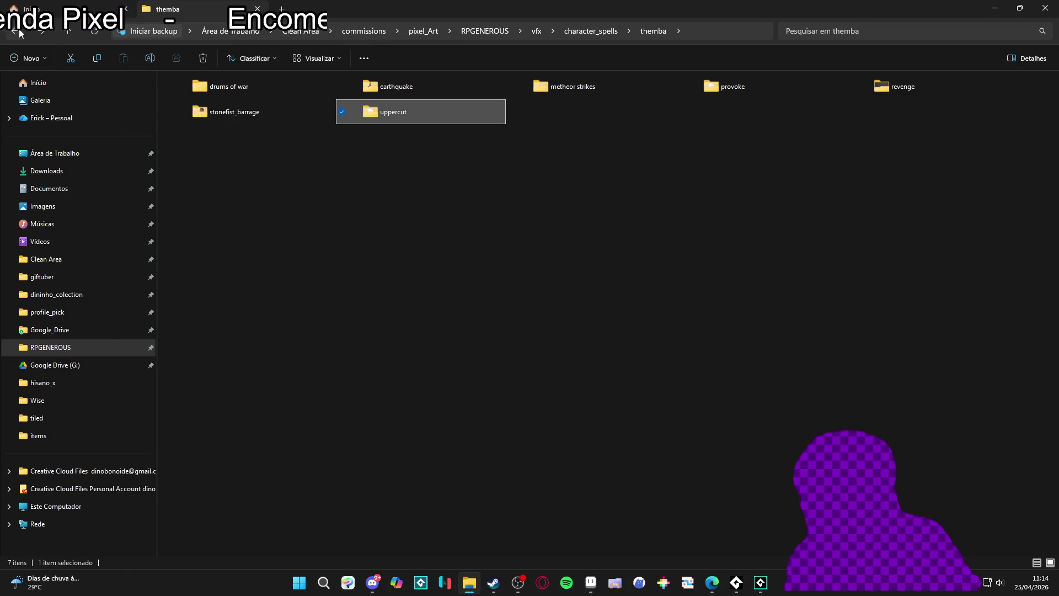
{"action": "left_click", "coordinate": [20, 33]}
{"action": "double_click", "coordinate": [610, 131]}
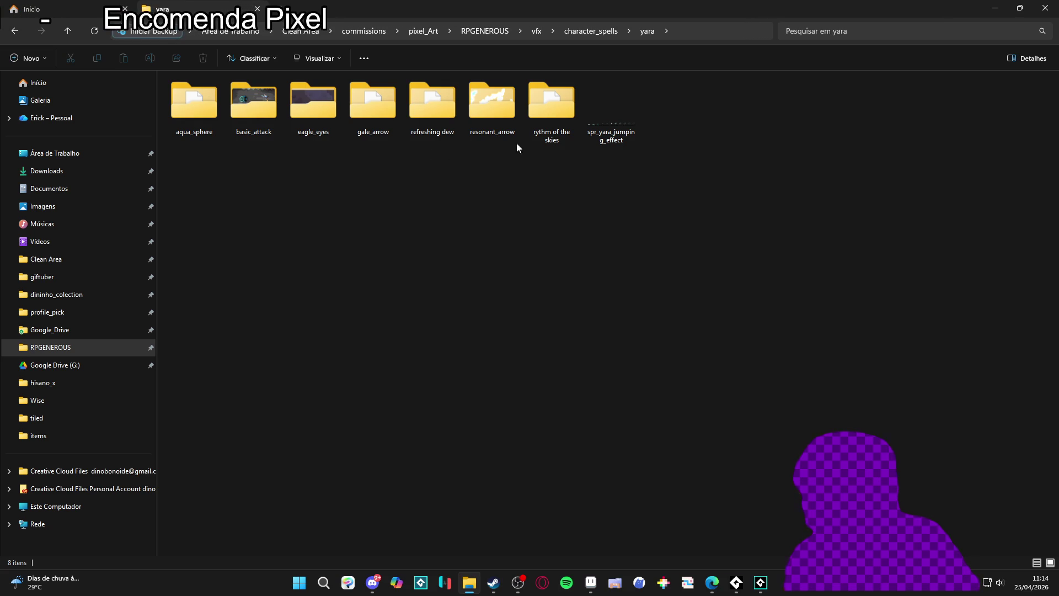
{"action": "double_click", "coordinate": [538, 139]}
Open rythm_of_the_skiess_stars_anim in Aseprite and play the animation to preview it
{"action": "double_click", "coordinate": [729, 113]}
{"action": "left_click_drag", "start_coordinate": [683, 238], "coordinate": [641, 186]}
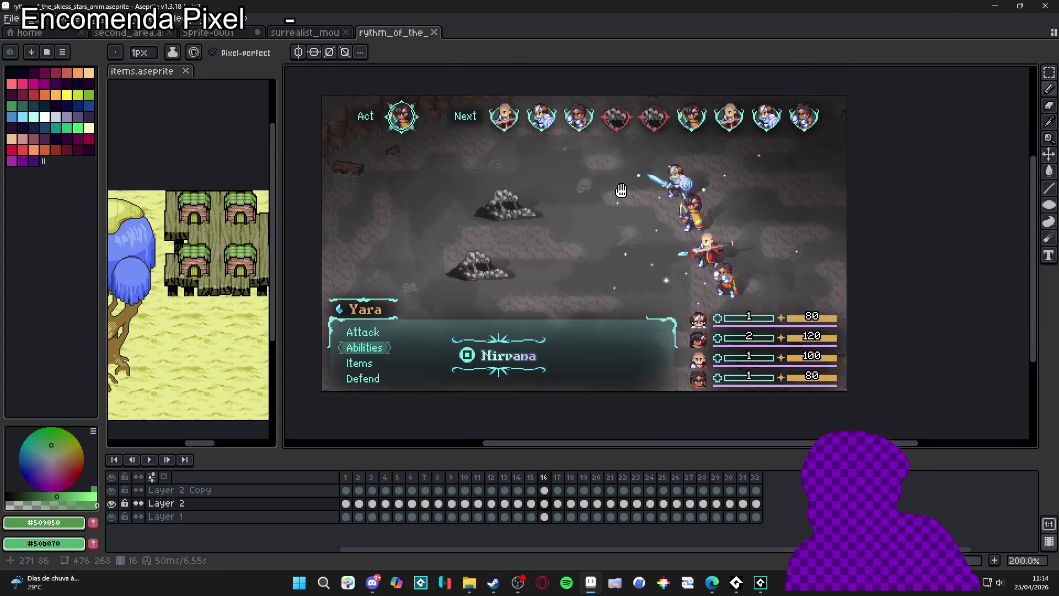
{"action": "left_click", "coordinate": [346, 477]}
{"action": "left_click", "coordinate": [358, 479]}
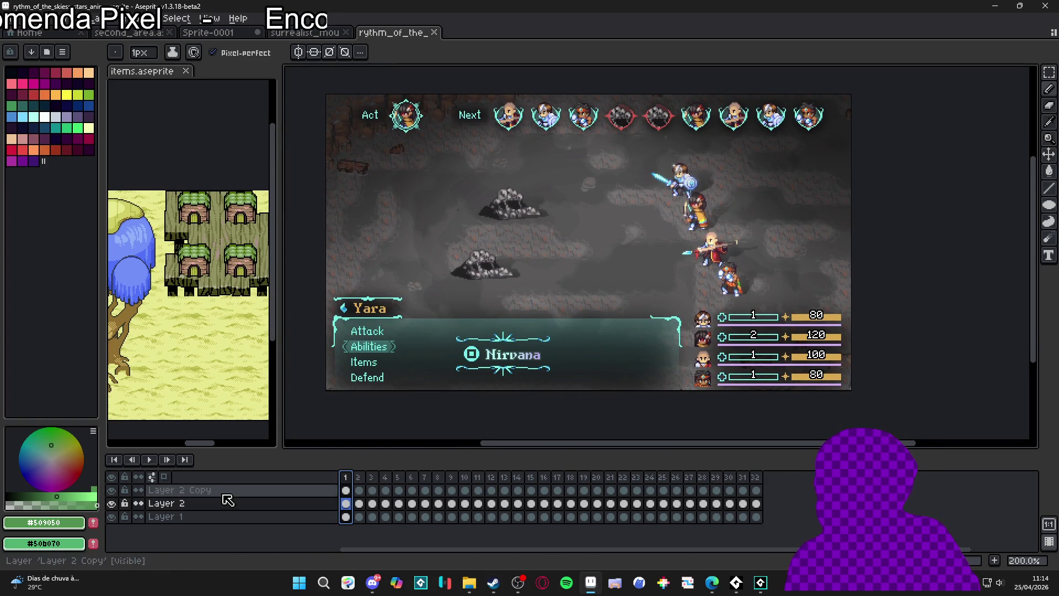
{"action": "left_click", "coordinate": [148, 459]}
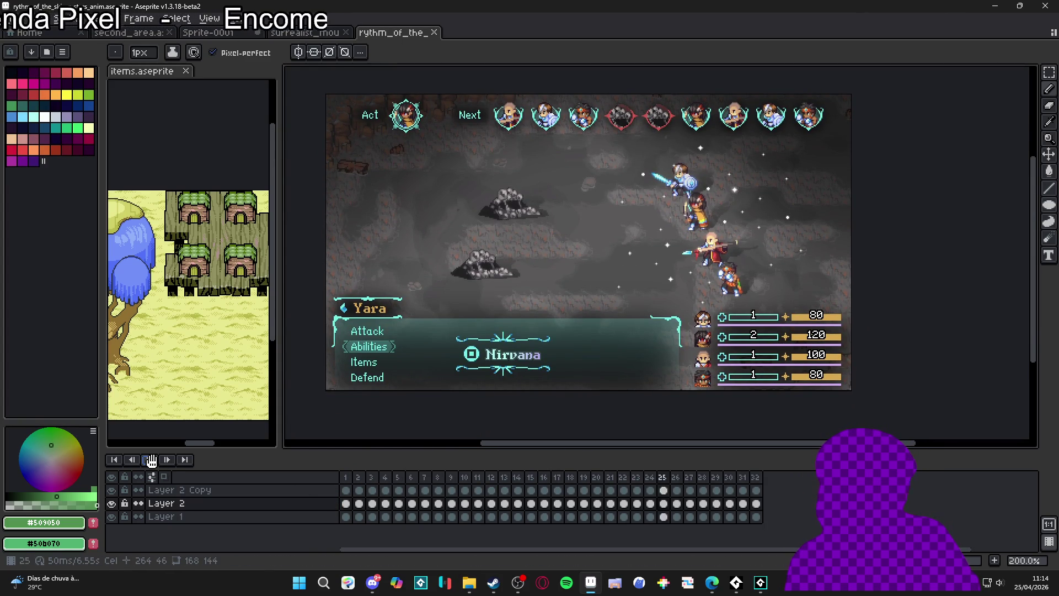
{"action": "left_click", "coordinate": [150, 460]}
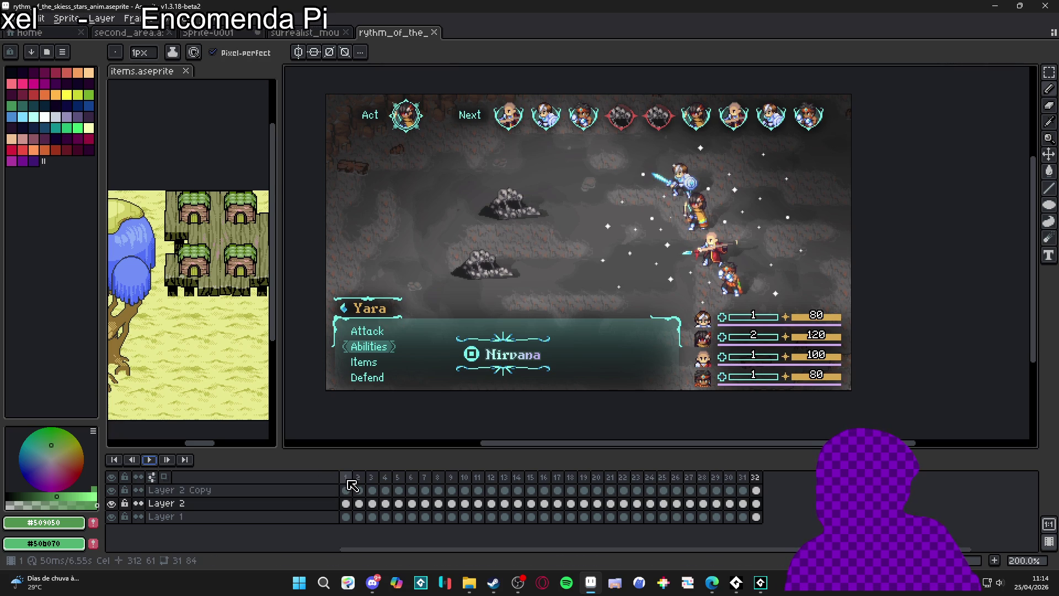
Delete frames 2 through 32, plus the Layer 2 Copy and Layer 2 layers
{"action": "left_click", "coordinate": [358, 478]}
{"action": "left_click_drag", "start_coordinate": [361, 483], "coordinate": [959, 490]}
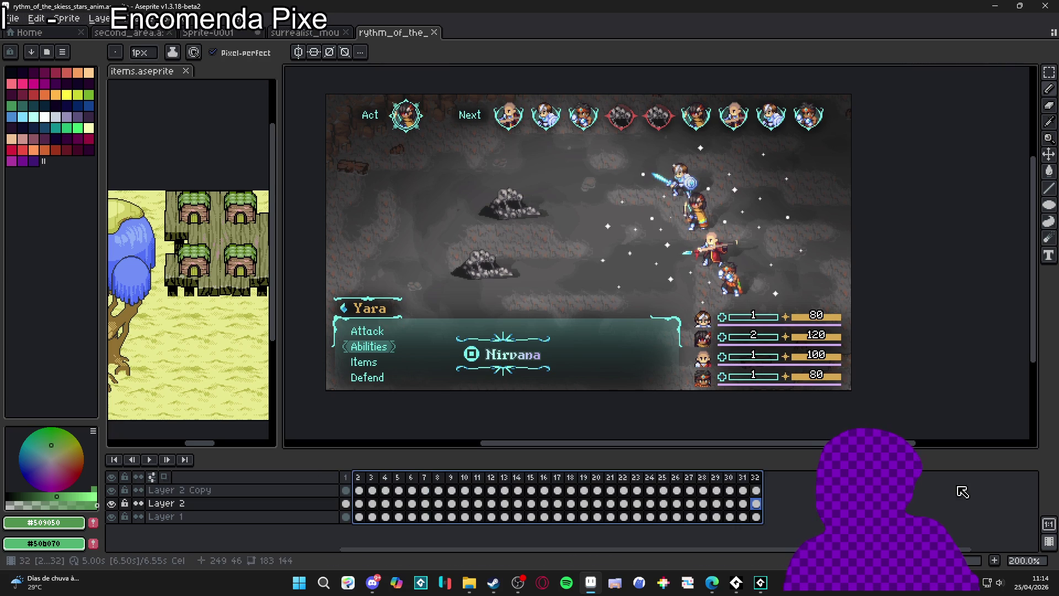
{"action": "key", "text": "alt+Delete"}
{"action": "left_click", "coordinate": [331, 489]}
{"action": "key", "text": "Delete"}
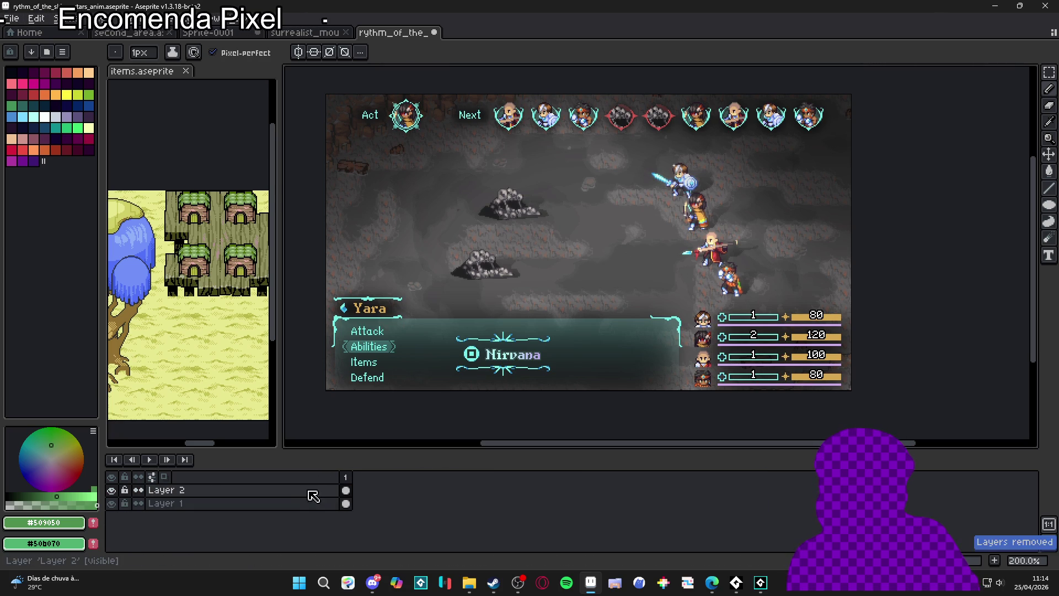
{"action": "left_click", "coordinate": [213, 490]}
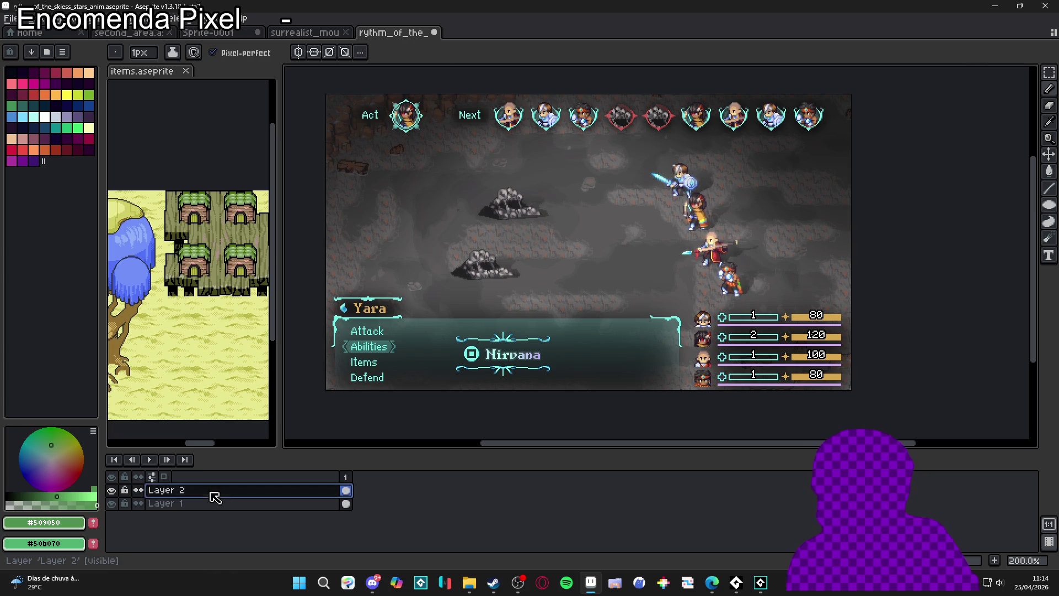
{"action": "key", "text": "Delete"}
{"action": "left_click", "coordinate": [11, 18]}
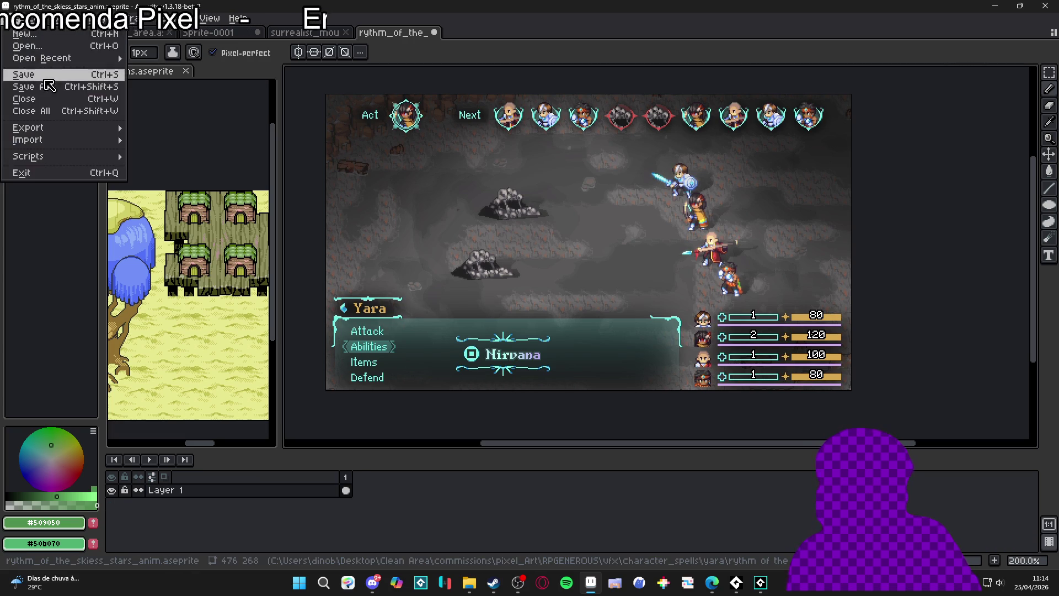
Save the file as drums_of_war inside themba's empty 'drums of war' folder
{"action": "left_click", "coordinate": [630, 407]}
{"action": "key", "text": "ctrl+shift+s"}
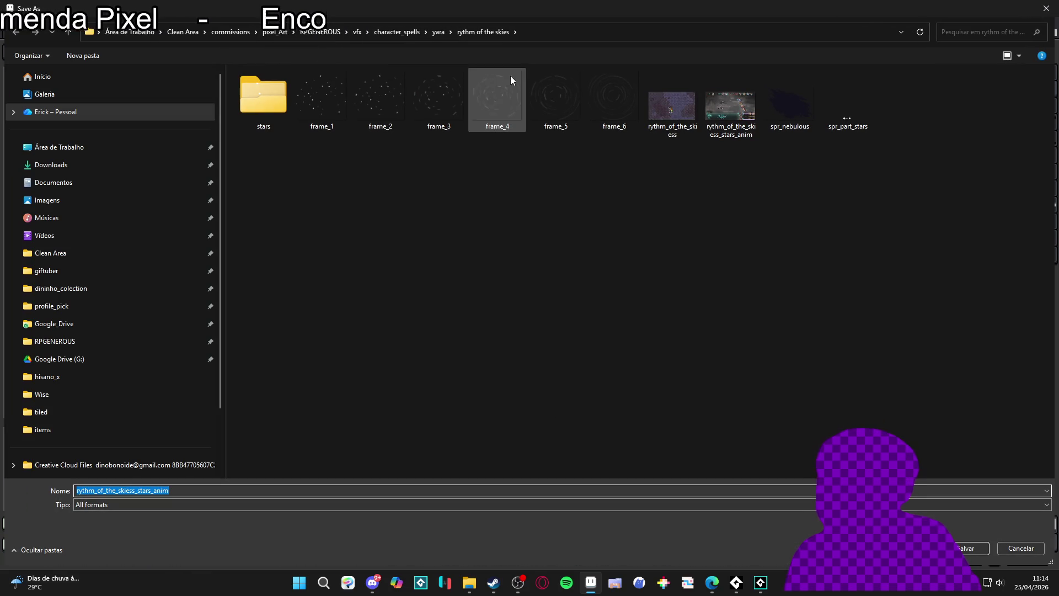
{"action": "left_click", "coordinate": [395, 32]}
{"action": "double_click", "coordinate": [389, 88]}
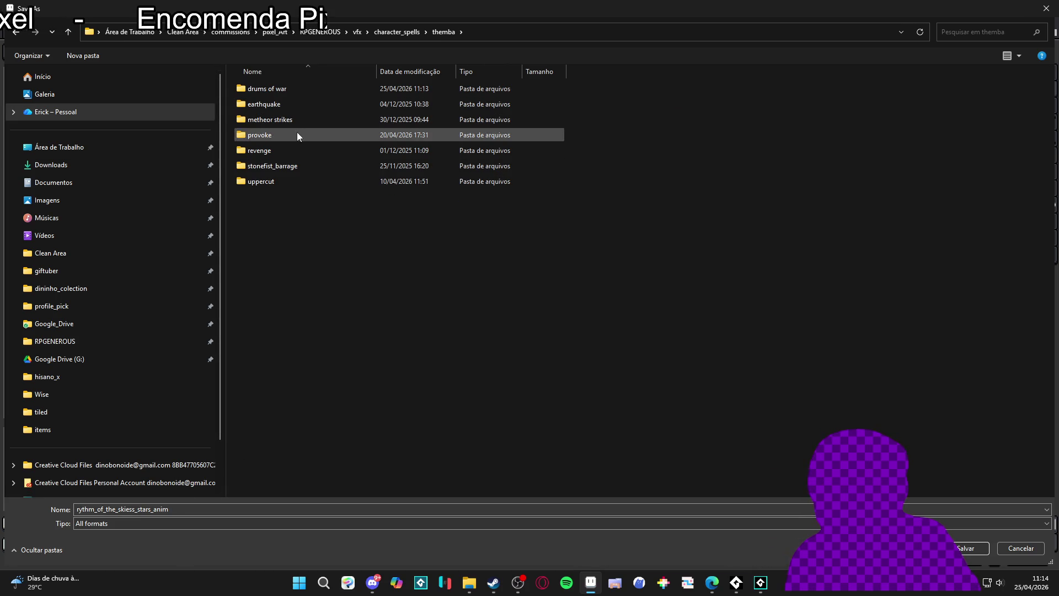
{"action": "double_click", "coordinate": [278, 90]}
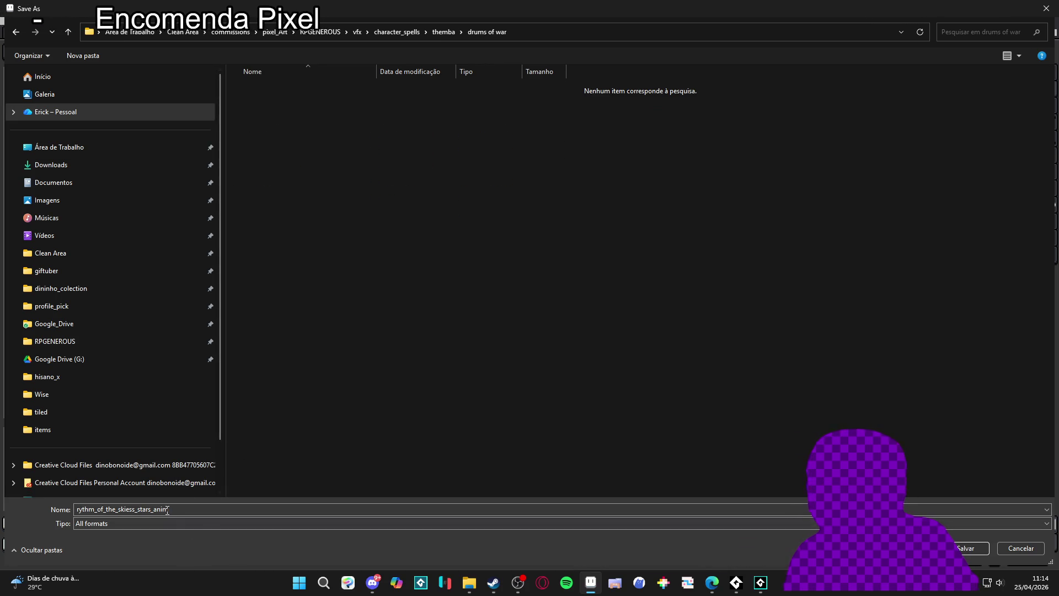
{"action": "type", "text": "drum"}
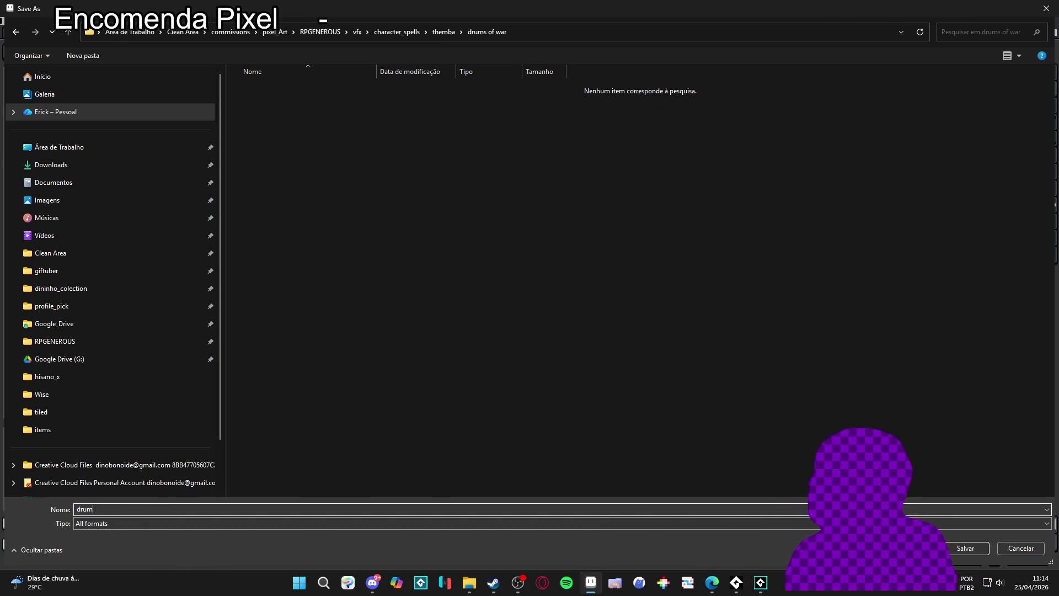
{"action": "type", "text": "s_of_war"}
{"action": "key", "text": "Return"}
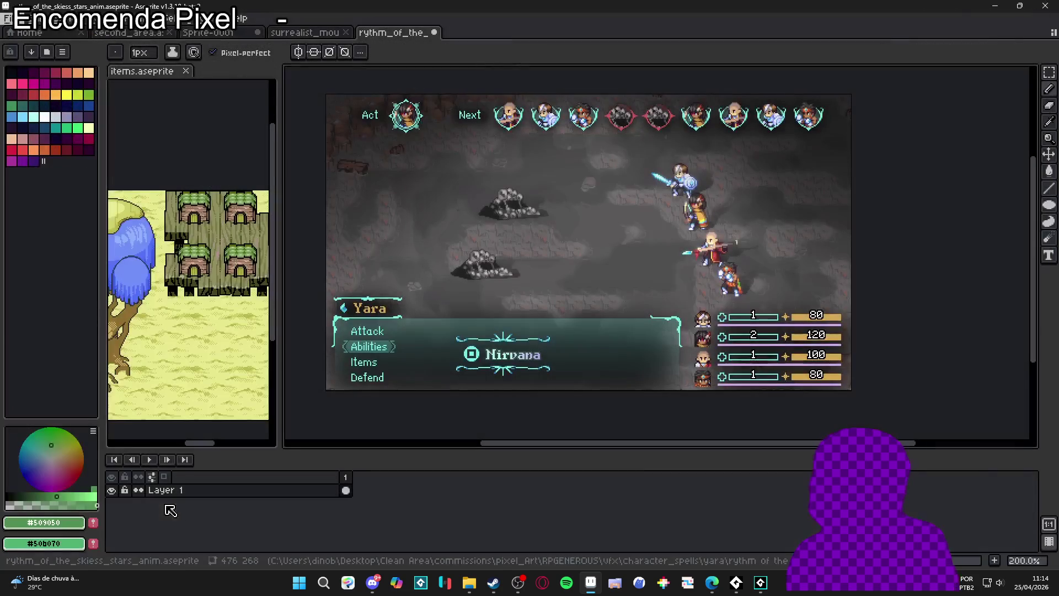
{"action": "scroll", "coordinate": [838, 206], "scroll_direction": "up", "scroll_amount": 1}
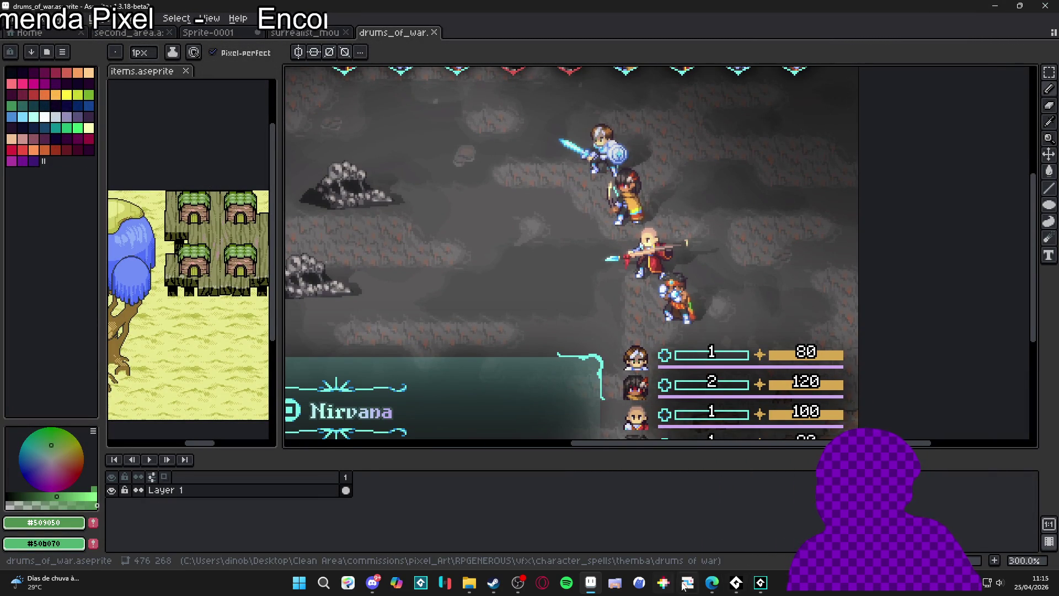
{"action": "left_click", "coordinate": [711, 582]}
{"action": "left_click", "coordinate": [711, 582]}
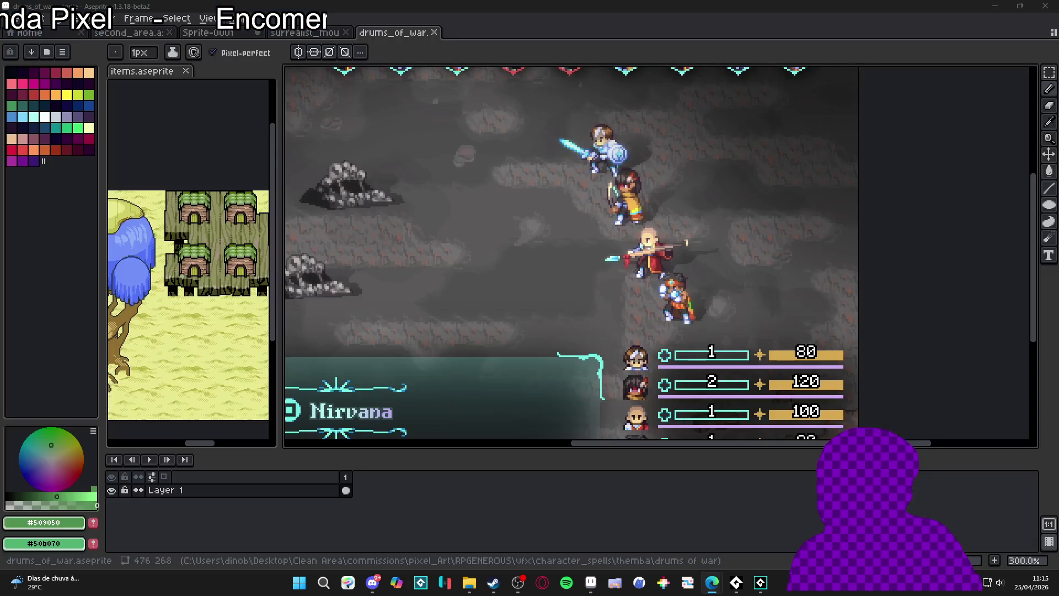